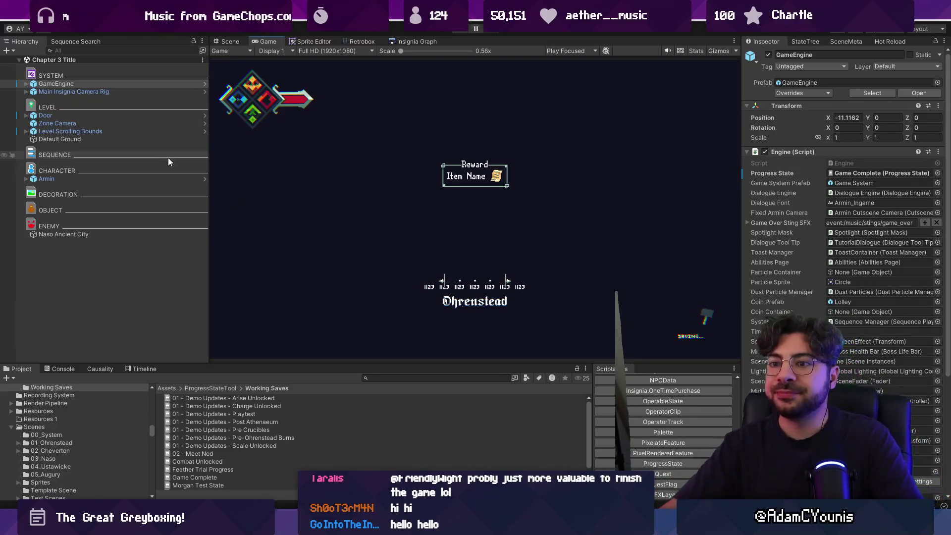
Widen the Game view panel and bring up the Insignia Graph of level scenes in the Scene view
drag(209, 165, 164, 165)
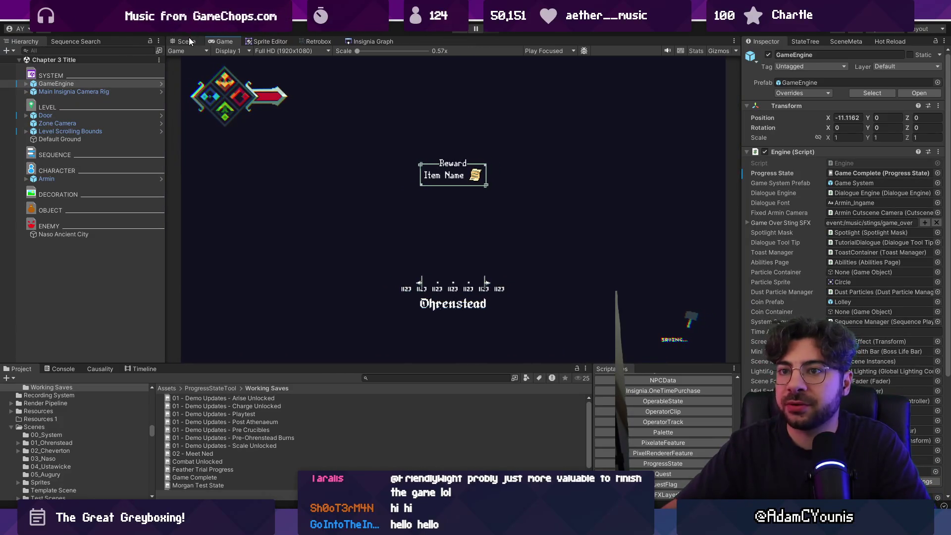
key(ctrl+1)
click(370, 41)
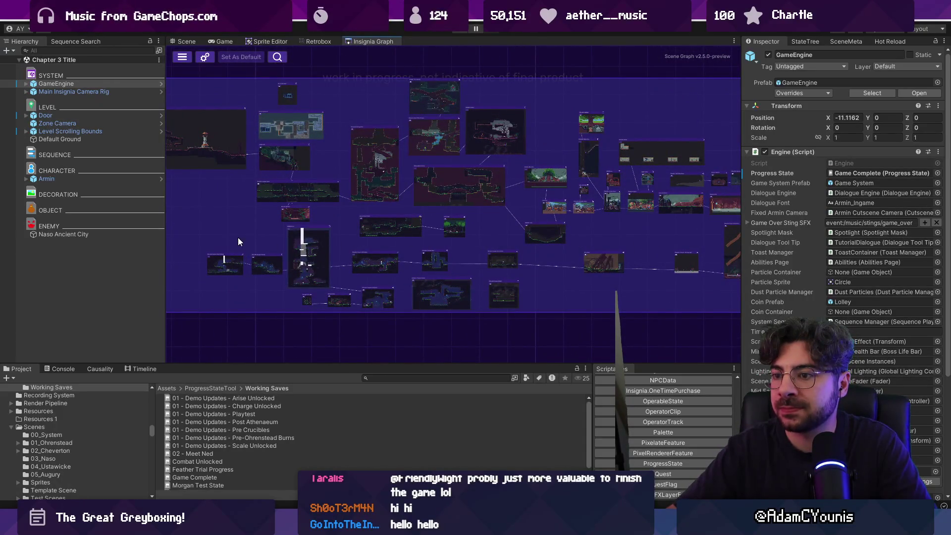
Box-select several level nodes and nudge the forest-scene node slightly down and left
drag(204, 229, 525, 300)
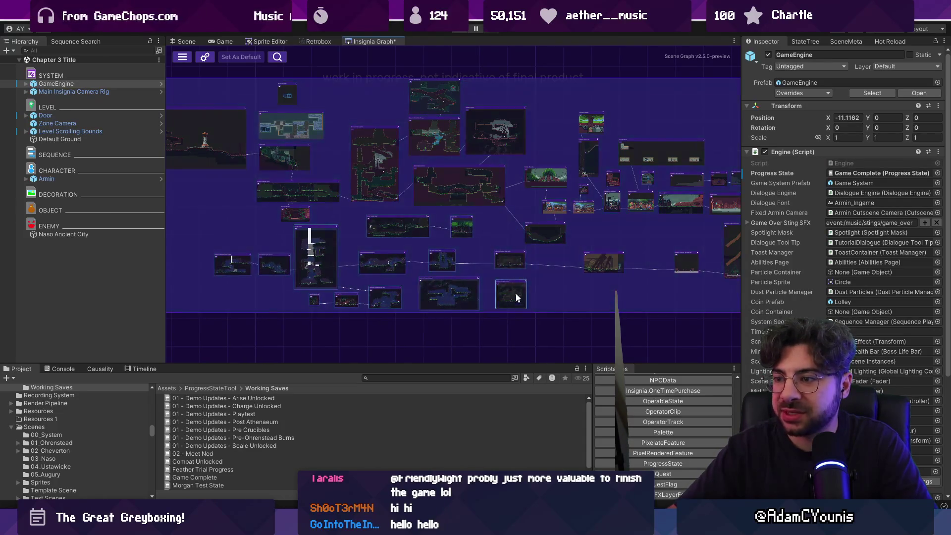
scroll(549, 227, up, 3)
drag(530, 114, 521, 110)
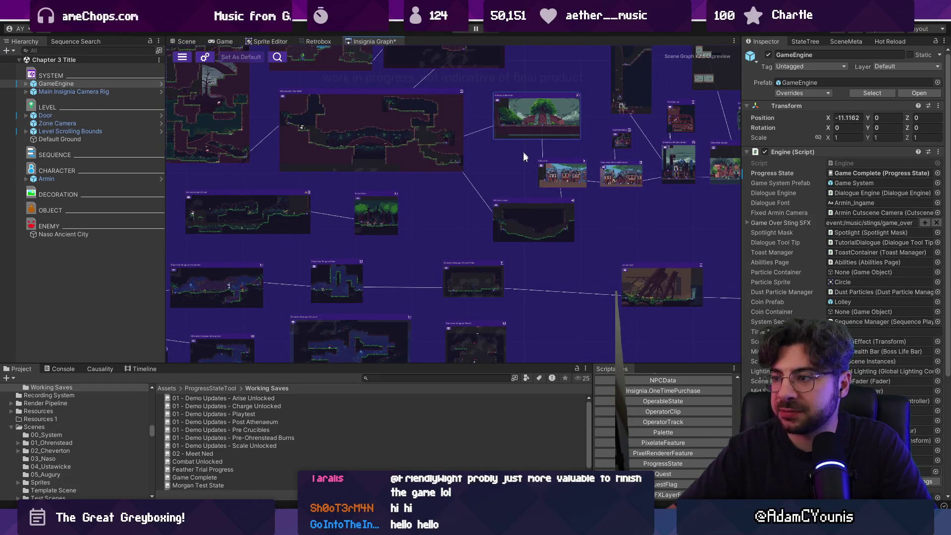
scroll(535, 188, down, 3)
Box-select another group of level nodes in the graph
mouse_move(207, 165)
mouse_down()
mouse_move(463, 211)
mouse_move(548, 243)
mouse_up()
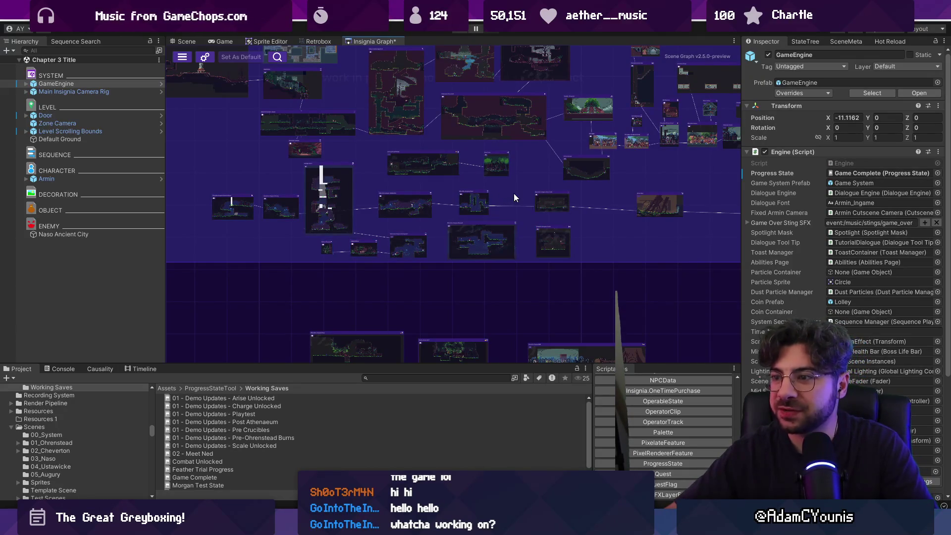
scroll(487, 187, up, 5)
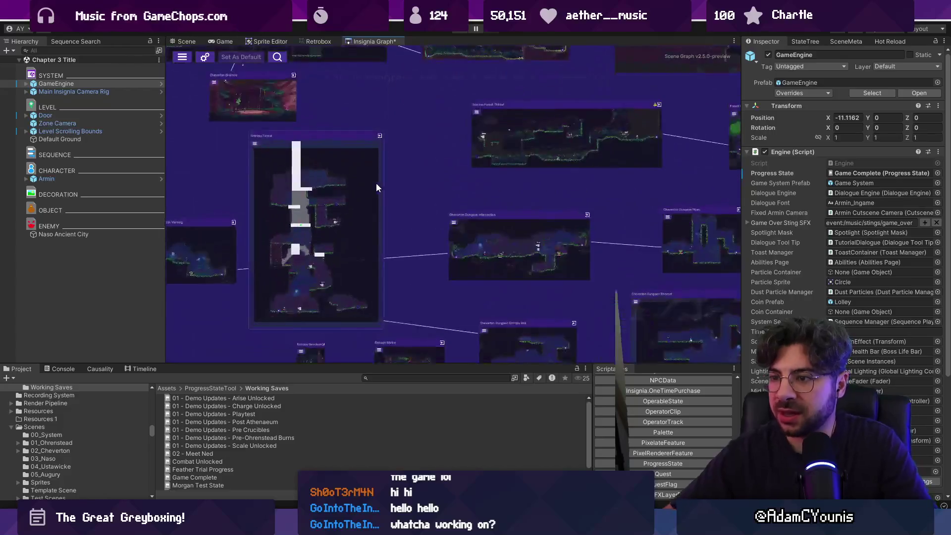
scroll(438, 157, down, 5)
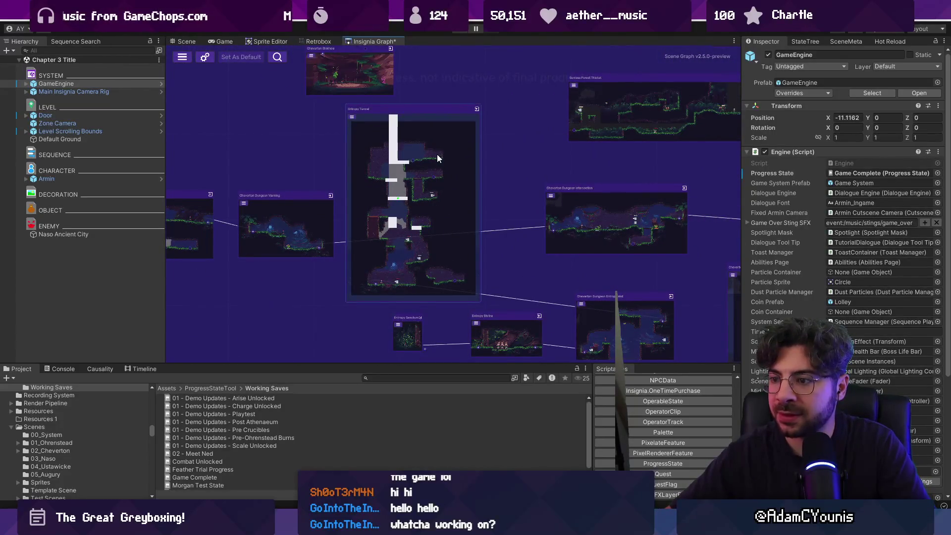
scroll(437, 157, down, 1)
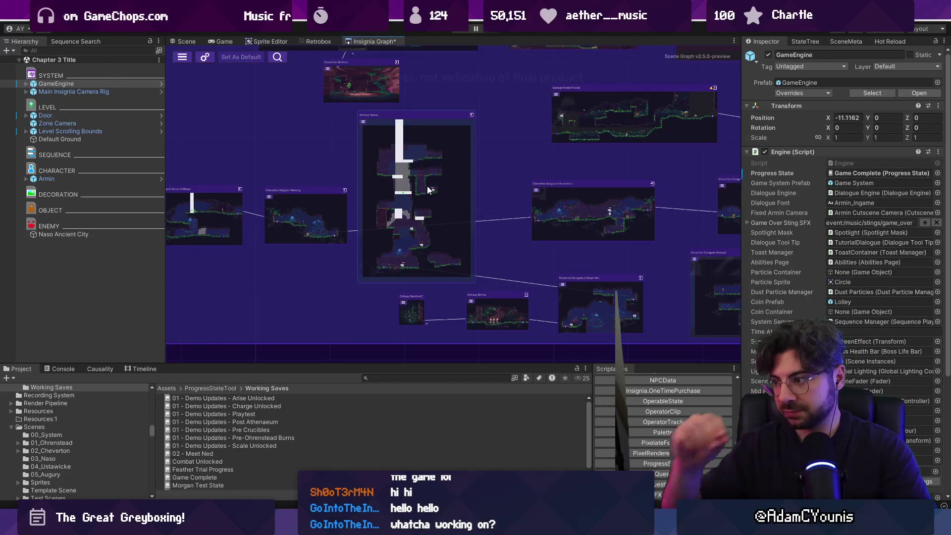
scroll(497, 153, down, 4)
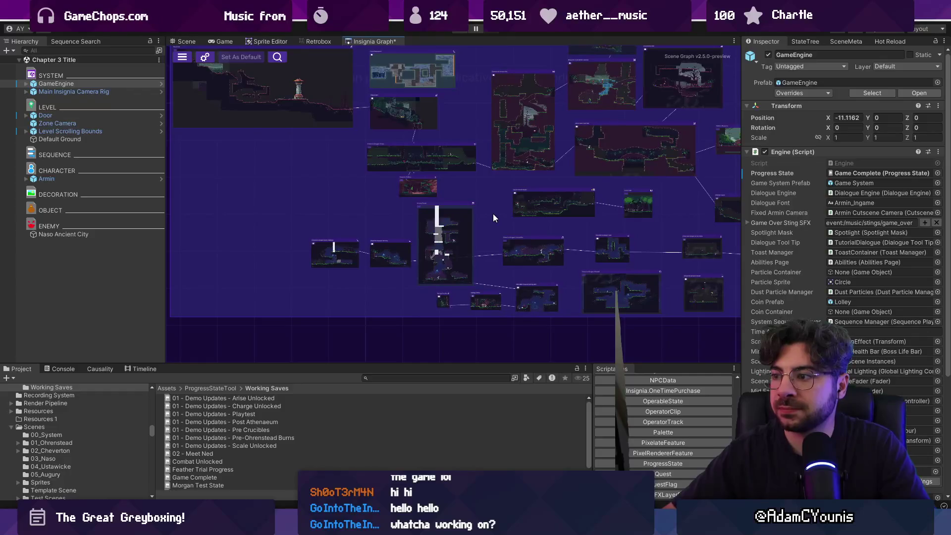
scroll(492, 213, down, 3)
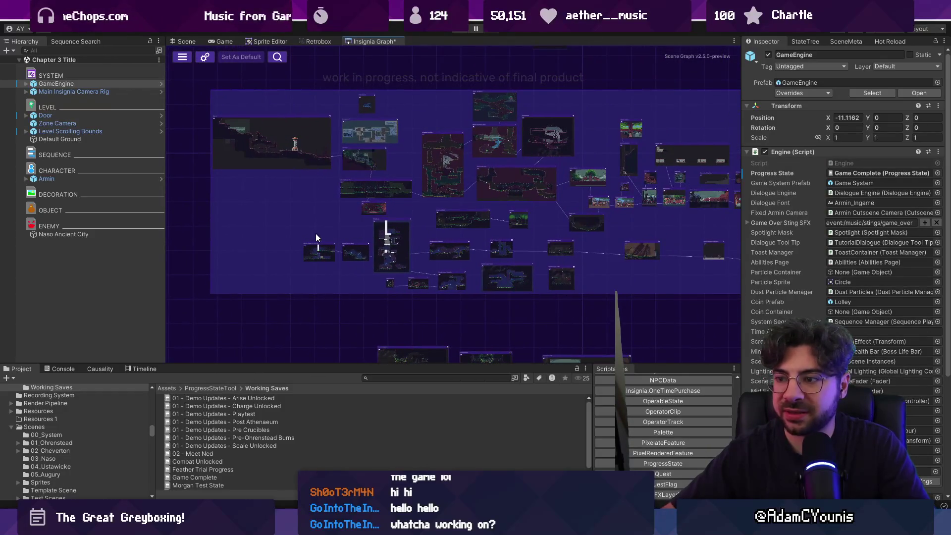
mouse_move(561, 278)
mouse_down()
mouse_move(559, 294)
mouse_move(542, 295)
mouse_up()
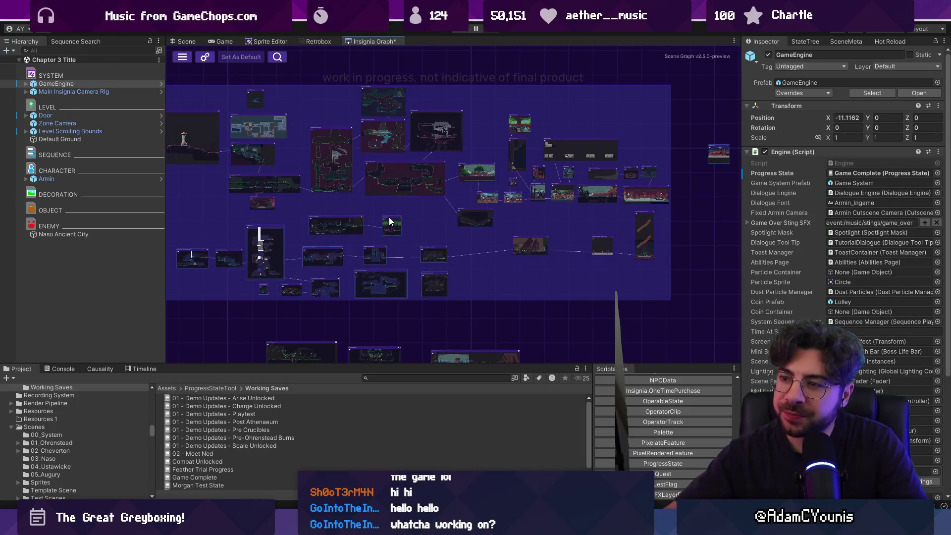
scroll(343, 222, up, 3)
Box-select the lower level nodes and save the graph layout with Ctrl+S
mouse_move(221, 200)
mouse_down()
mouse_move(569, 311)
mouse_move(622, 317)
mouse_move(331, 214)
mouse_move(234, 207)
mouse_move(230, 198)
mouse_move(589, 300)
mouse_move(562, 306)
mouse_up()
scroll(562, 306, up, 3)
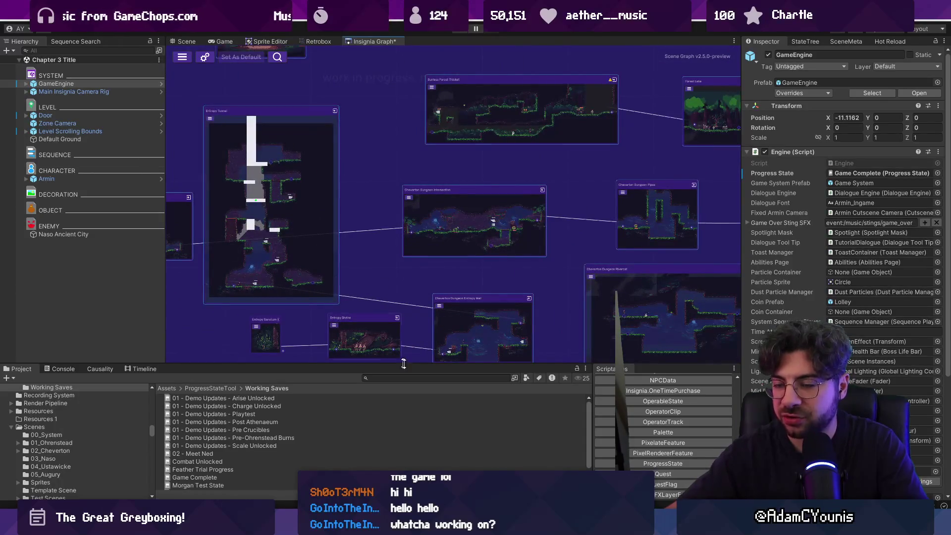
scroll(524, 227, down, 1)
scroll(524, 227, down, 6)
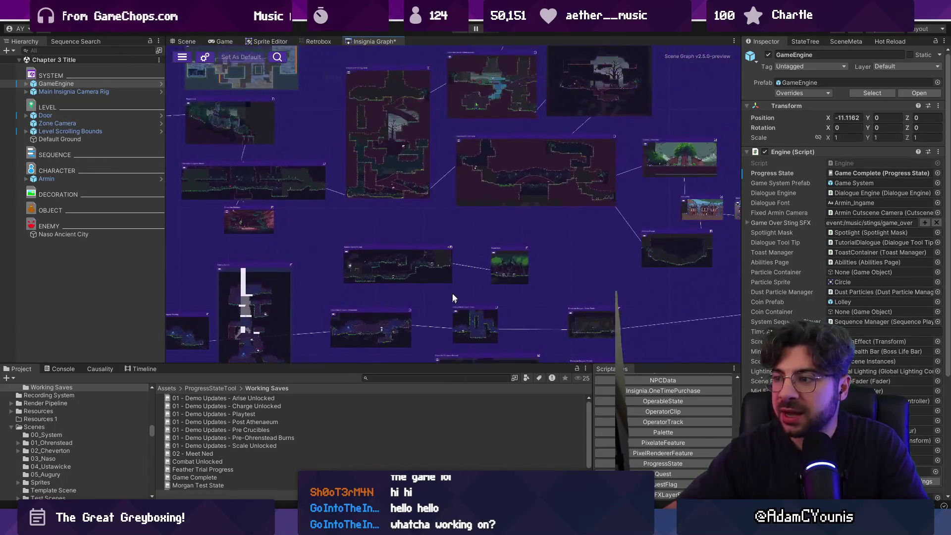
scroll(313, 230, up, 2)
mouse_move(313, 231)
mouse_down()
mouse_move(578, 308)
mouse_move(598, 293)
mouse_up()
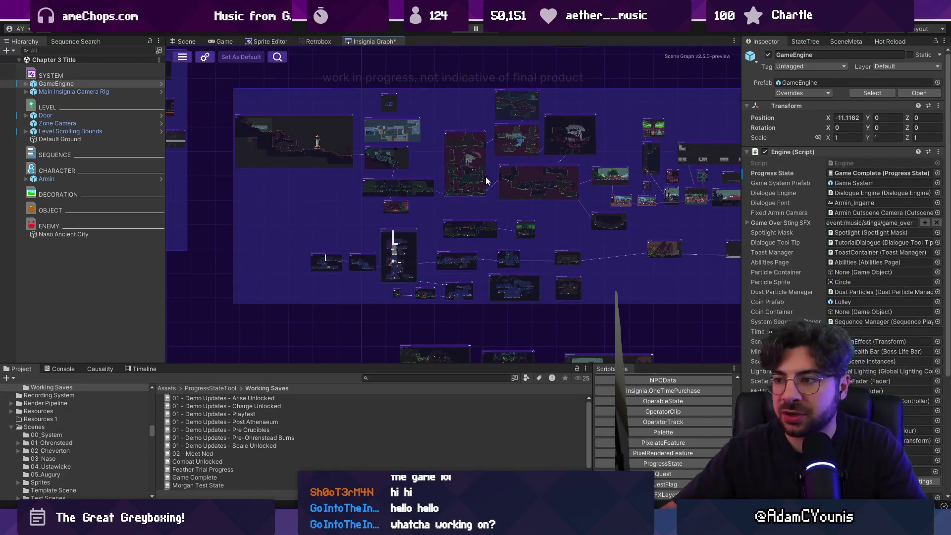
key(ctrl+s)
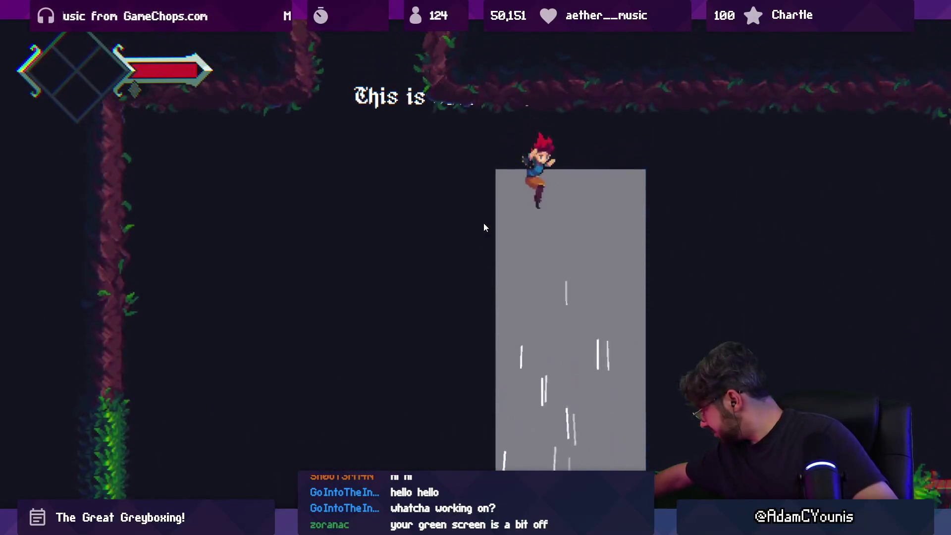
Run right, slash the purple enemy, climb the waterfall column and plunge to the grassy floor
key(Right)
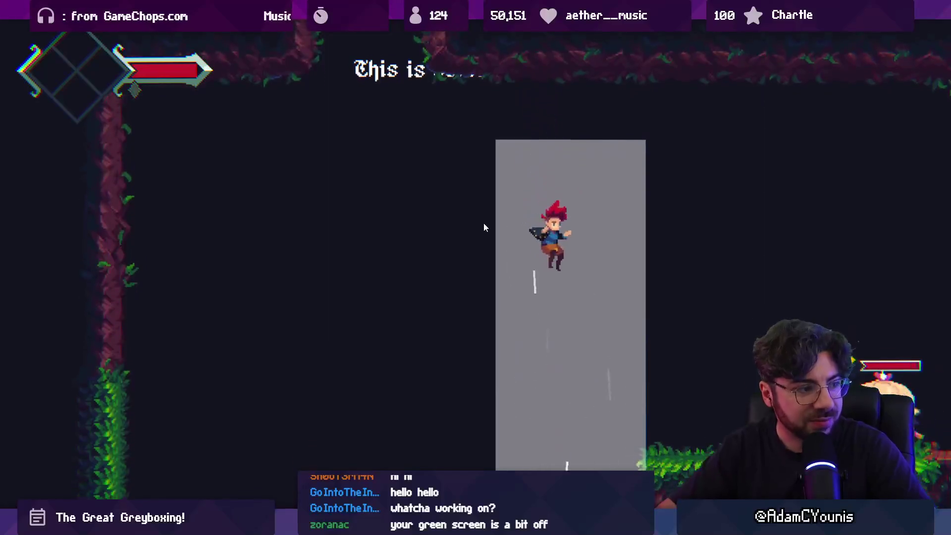
key(x)
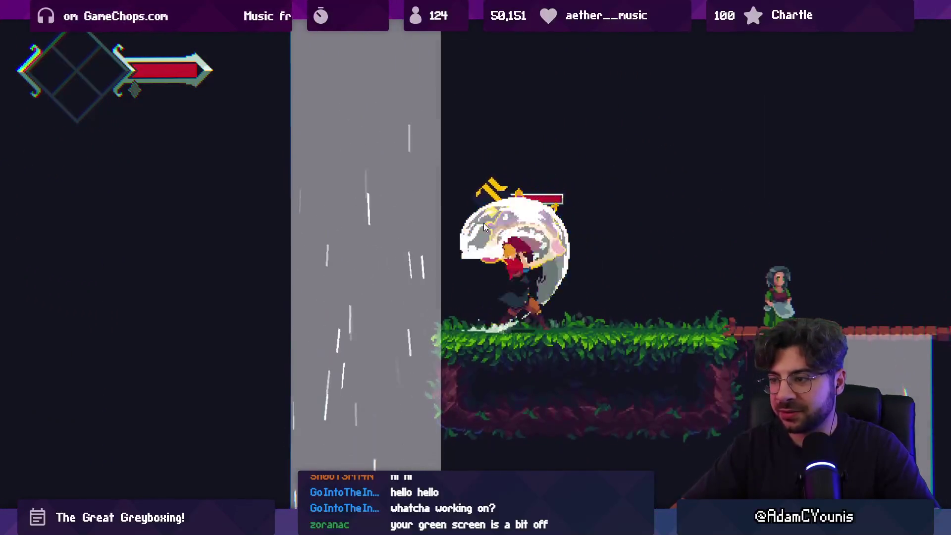
key(Right)
key(x)
key(Left)
key(space)
key(Left)
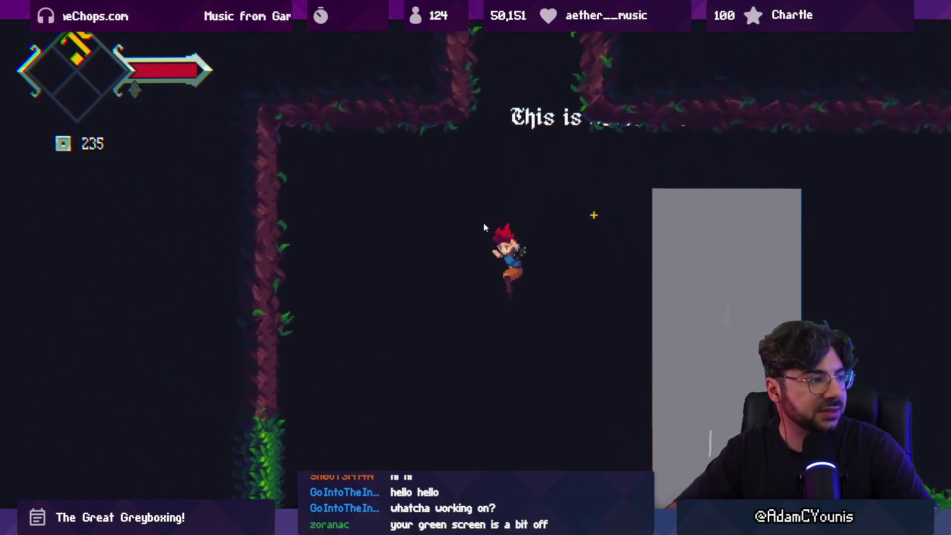
key(x)
Jump up the wall and plunge back down, then jump into an upward slash
key(Left)
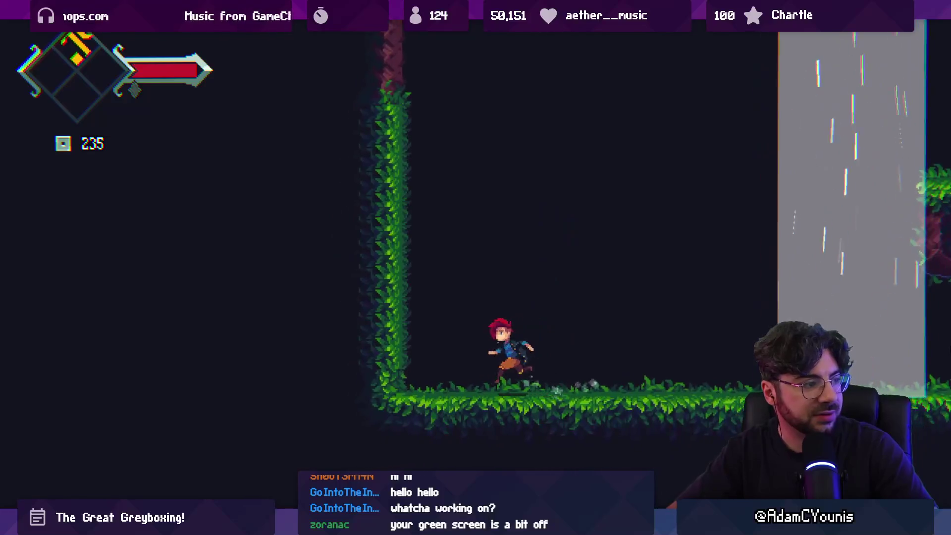
key(space)
key(x)
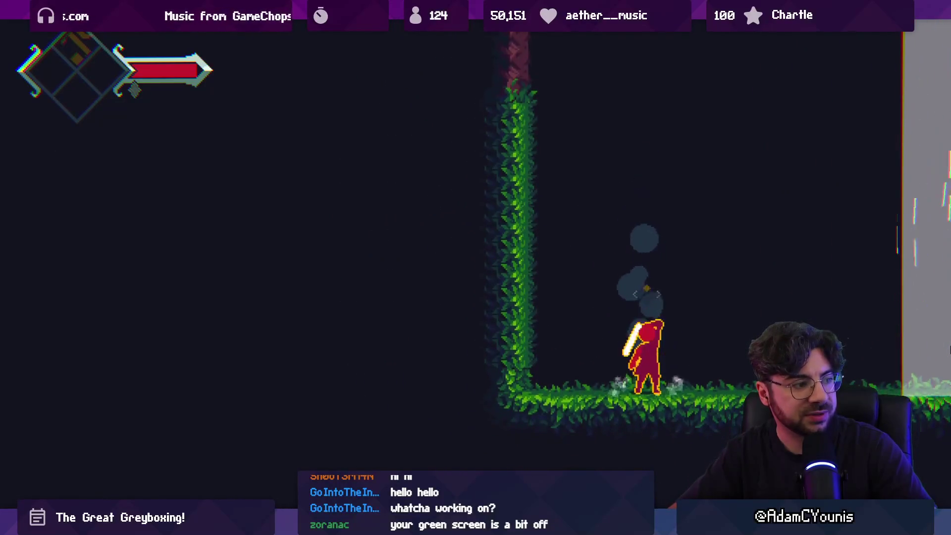
key(Left)
key(space)
key(x)
Plunge from mid-air twice, once after an upward slash, then stop Play mode
key(x)
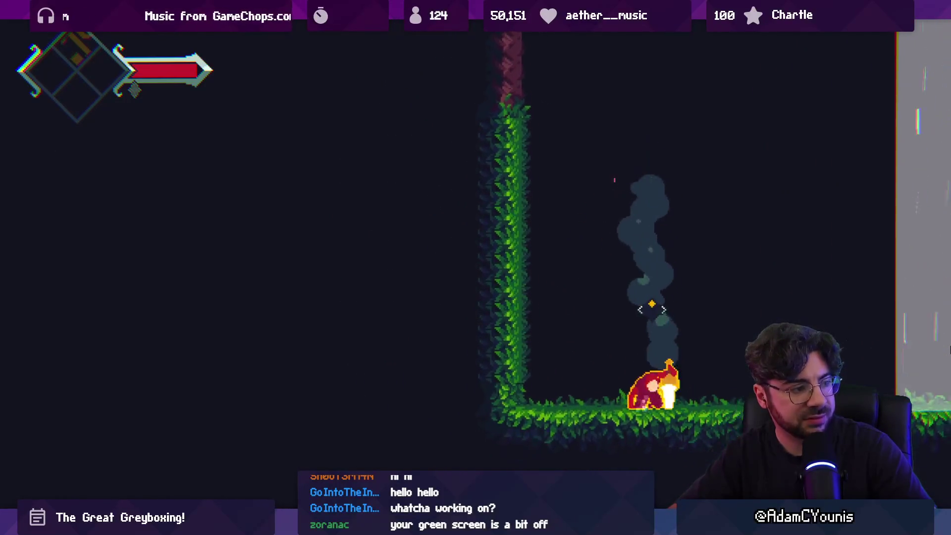
key(Left)
key(space)
key(x)
key(x)
key(Left)
key(space)
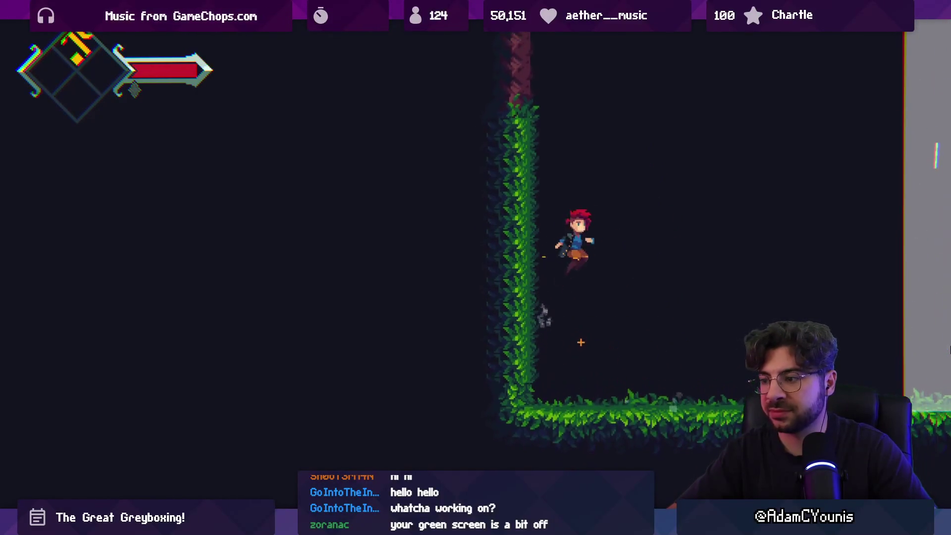
key(x)
key(x)
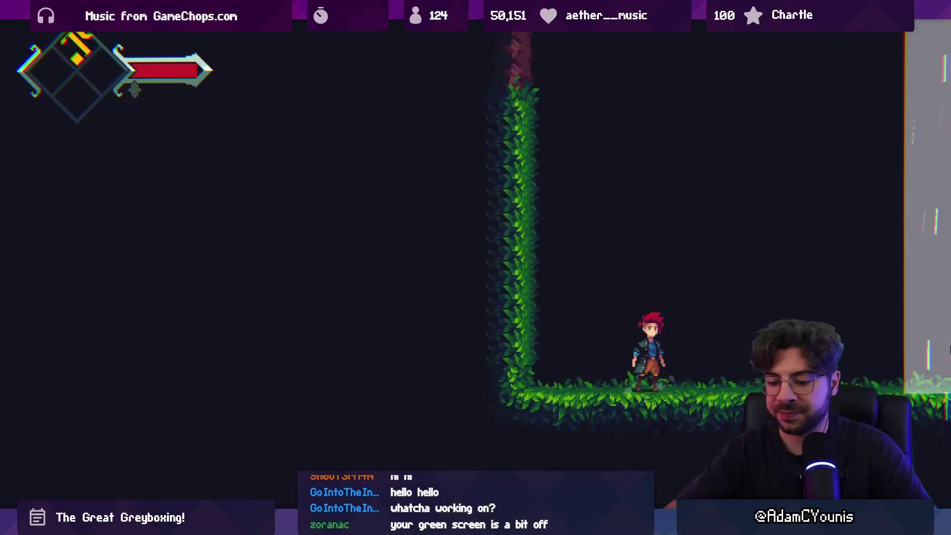
key(ctrl+p)
key(ctrl+p)
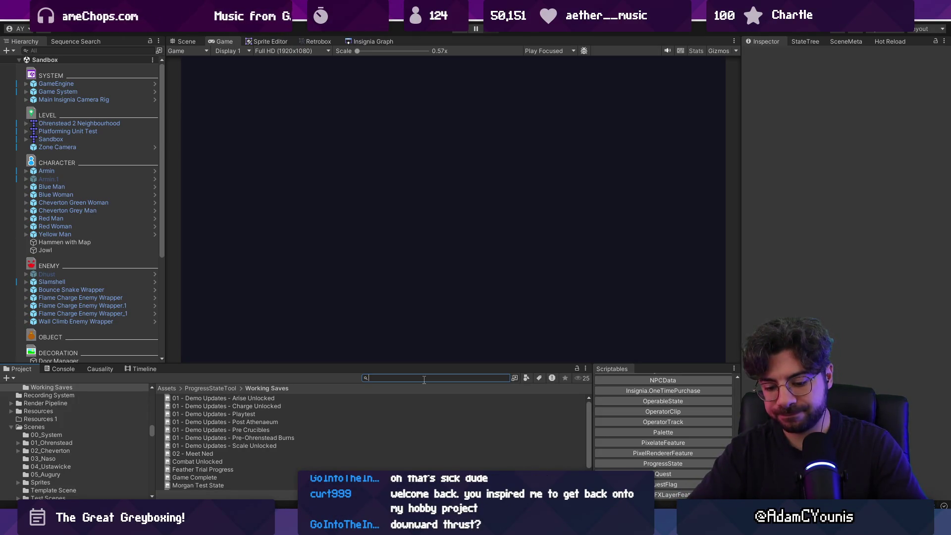
text(meter)
Search project assets for meteor, clear the search, and expand Armin's children
key(BackSpace)
text(or)
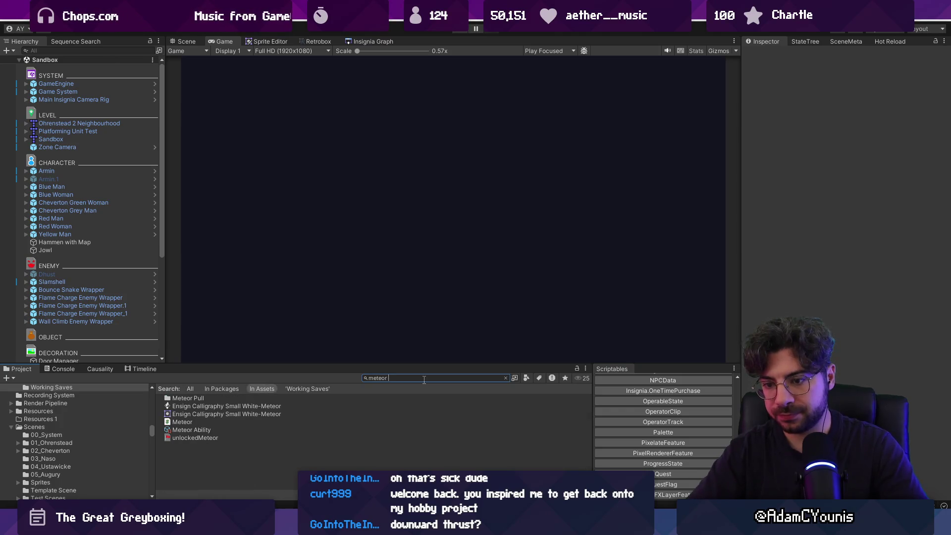
key(Escape)
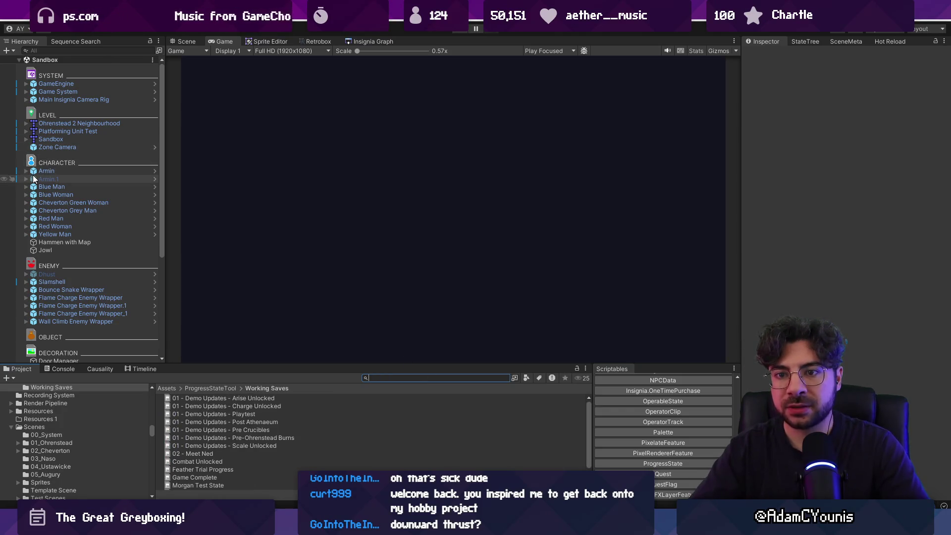
click(26, 171)
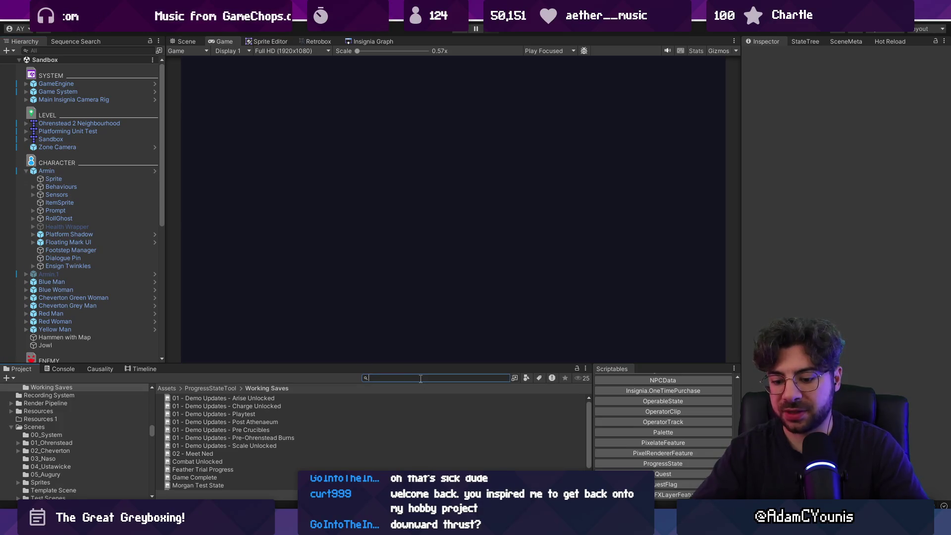
Search for the DairAbility script, open its code in VS Code, and return to Unity
text(d)
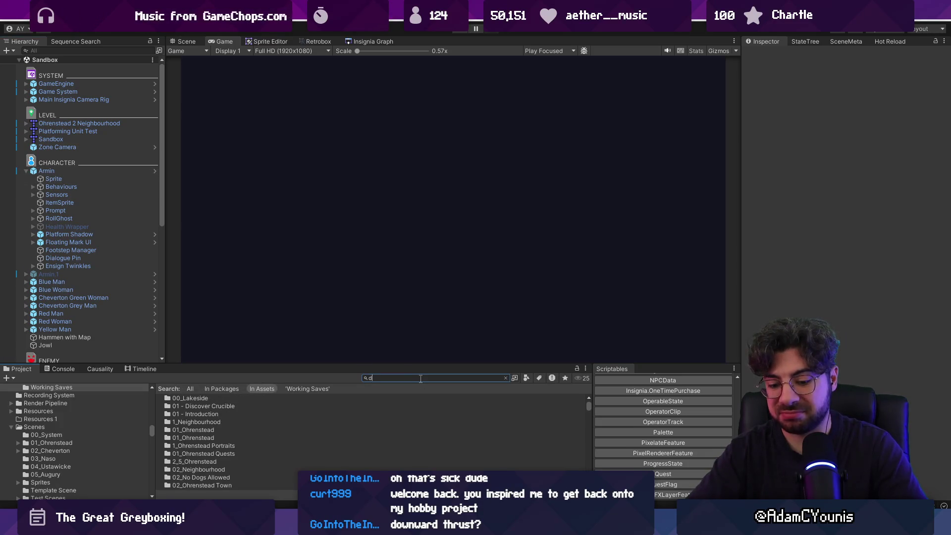
text(iu)
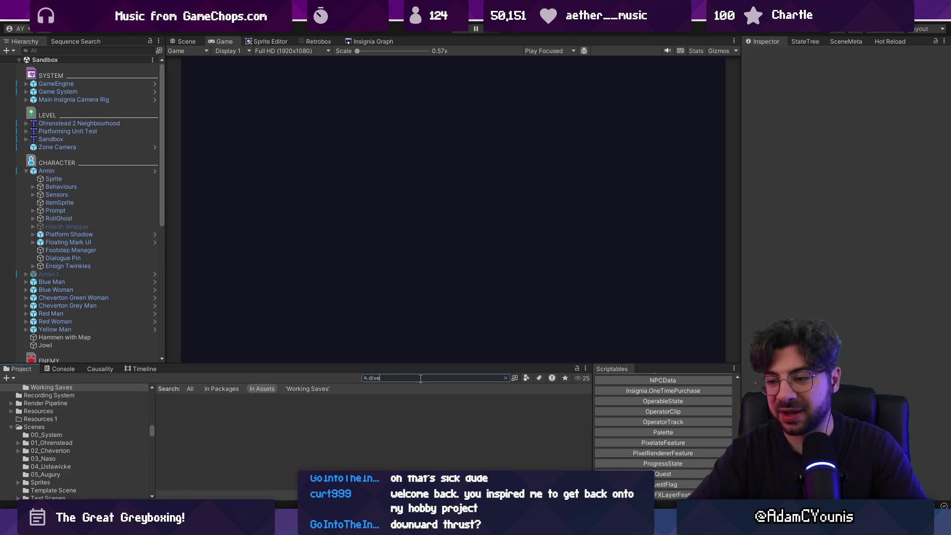
key(Down)
key(Return)
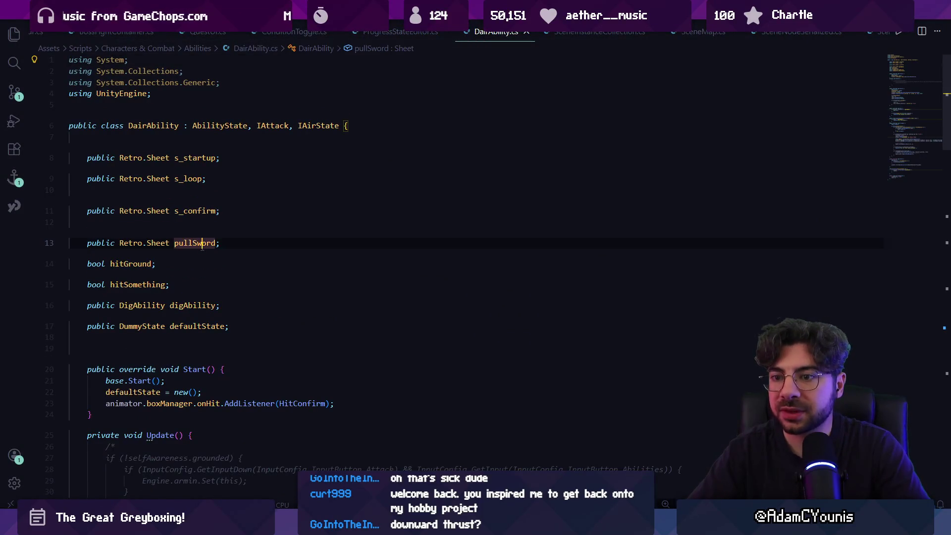
scroll(202, 246, down, 9)
key(alt+Tab)
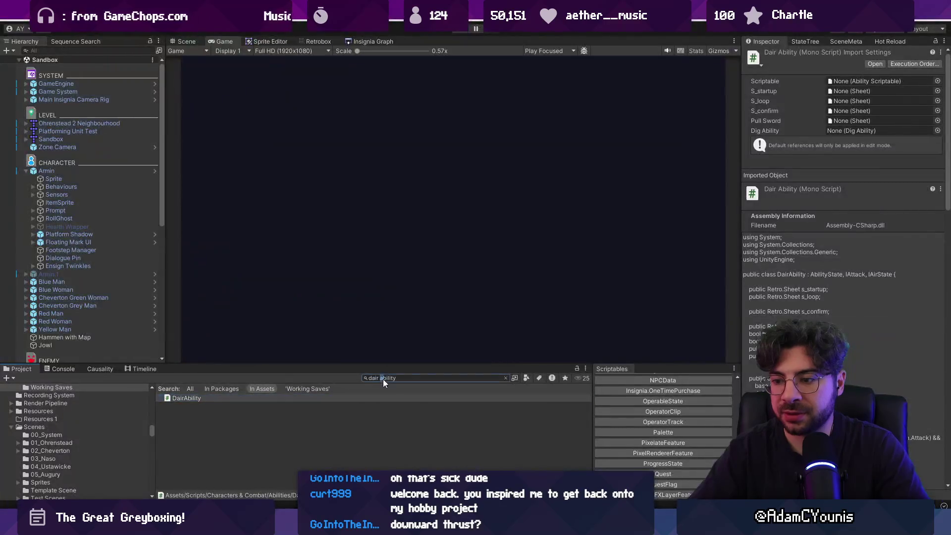
Set the search scope to All and delete the 'pullsword' text so the Abilities folder lists again
text(pullsword)
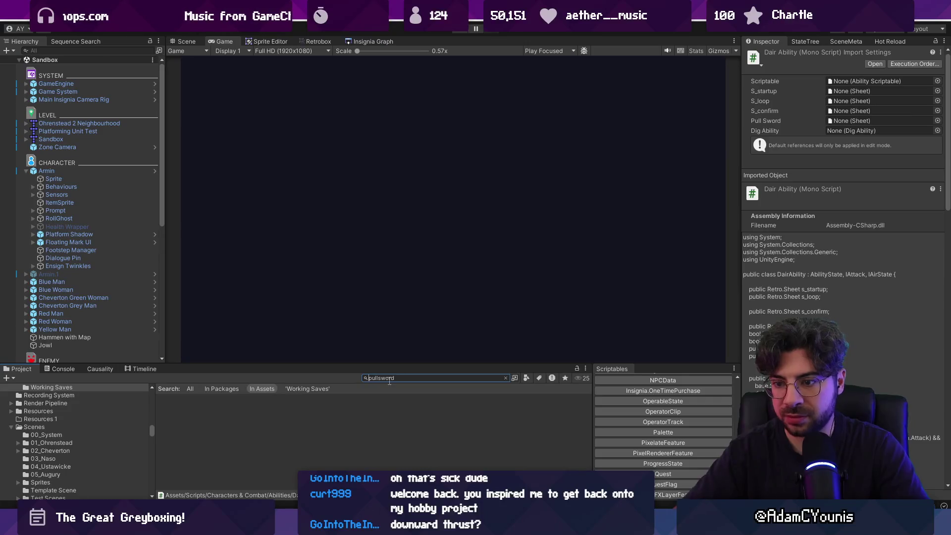
click(191, 387)
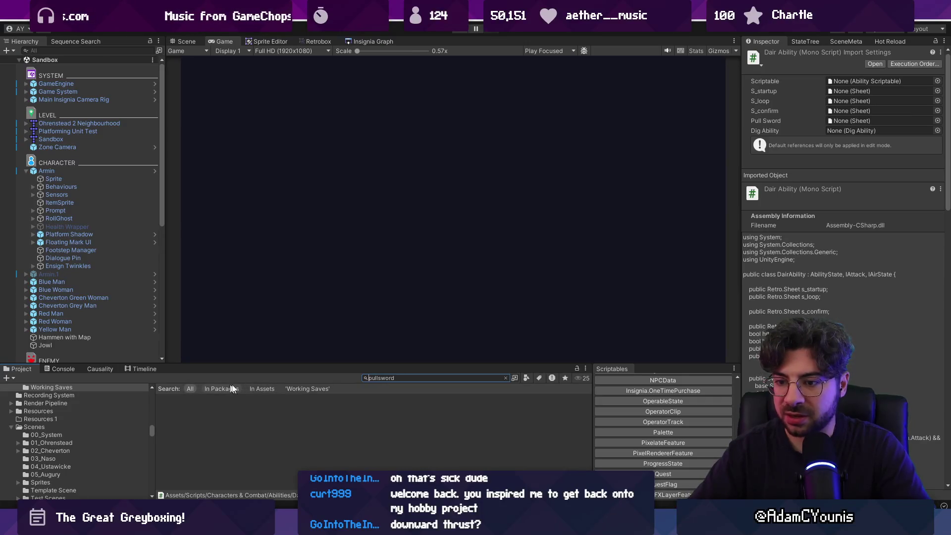
key(BackSpace)
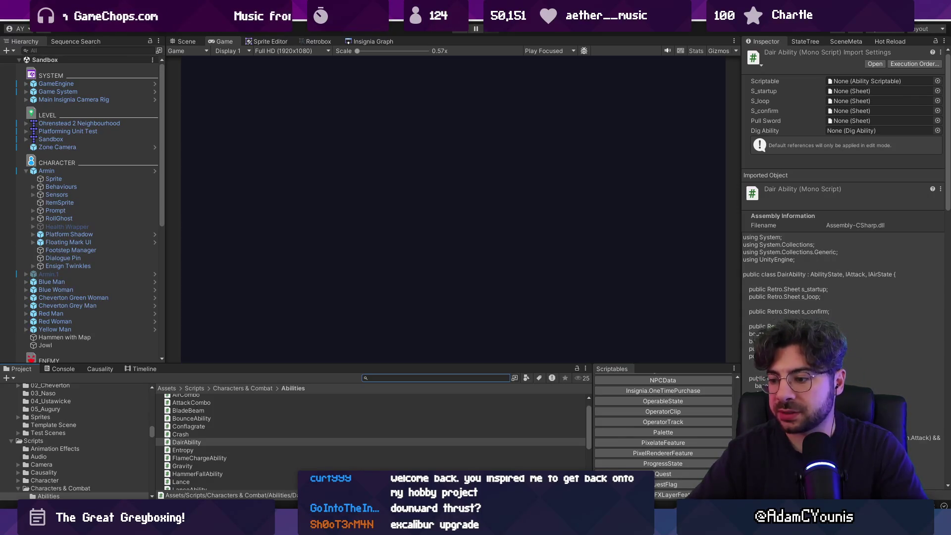
key(alt+Tab)
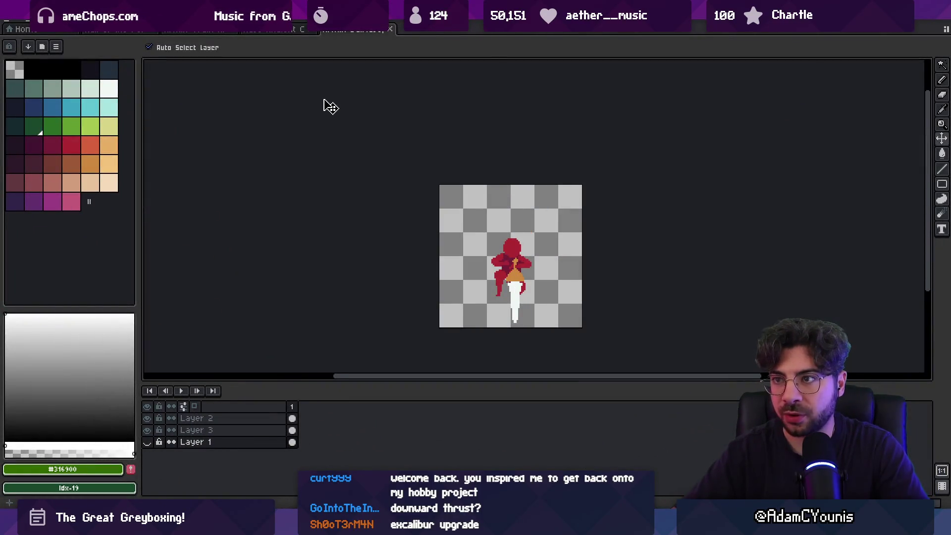
Close the small sprite document in Aseprite, glance at Open Recent, and return to Unity
key(ctrl+w)
click(11, 23)
mouse_move(59, 52)
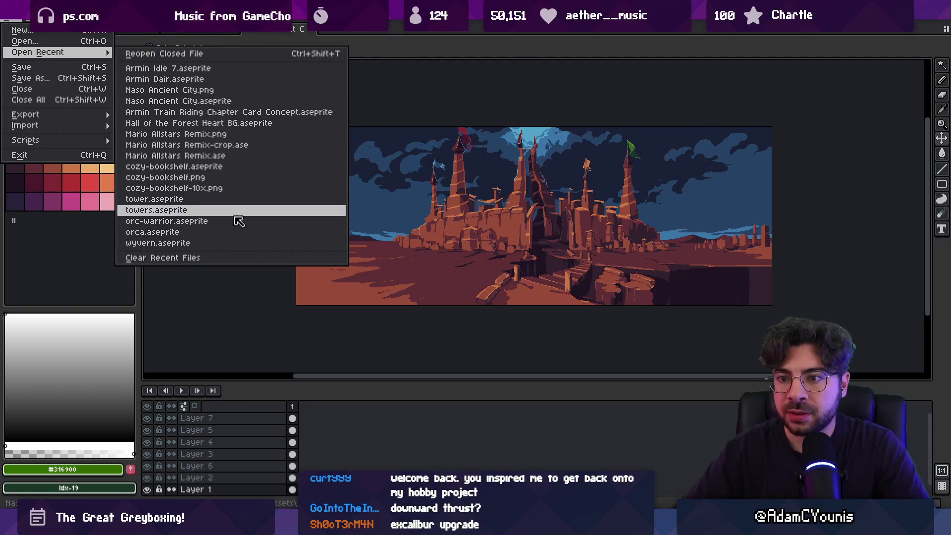
key(Escape)
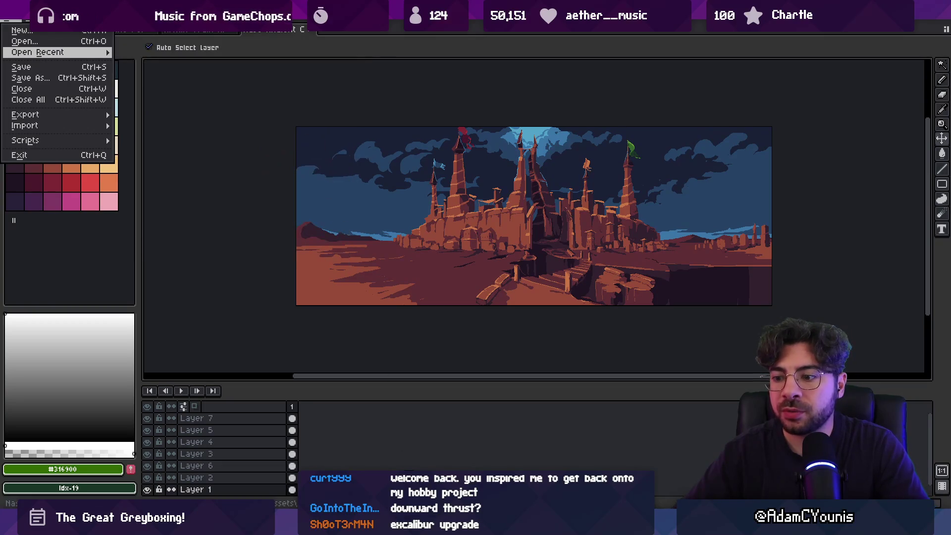
key(alt+Tab)
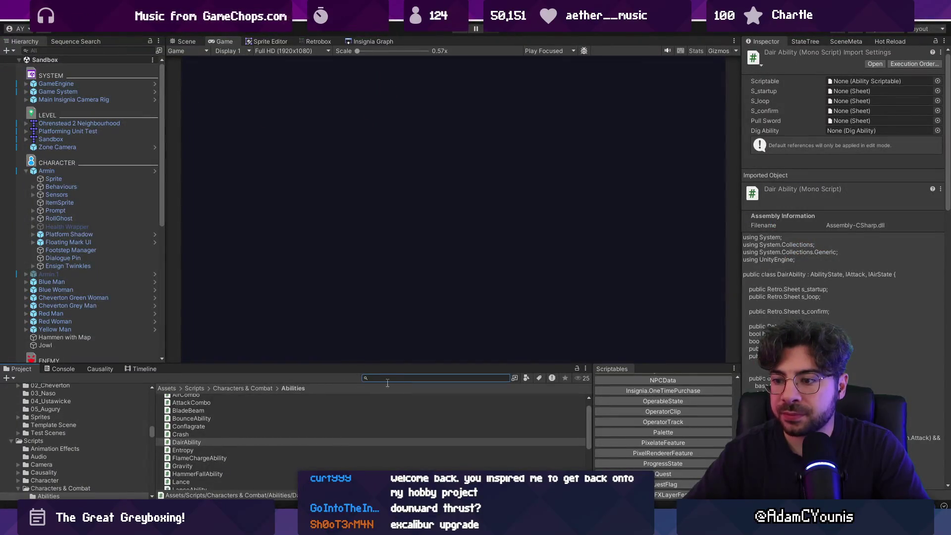
Search the Hierarchy for 'dairability' and select the Meteor Dair object
click(90, 49)
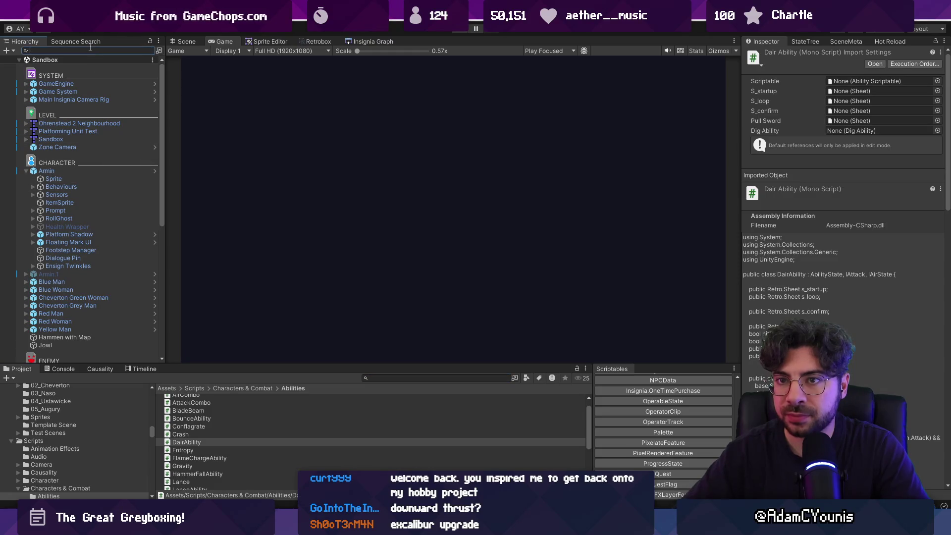
text(dairabloity)
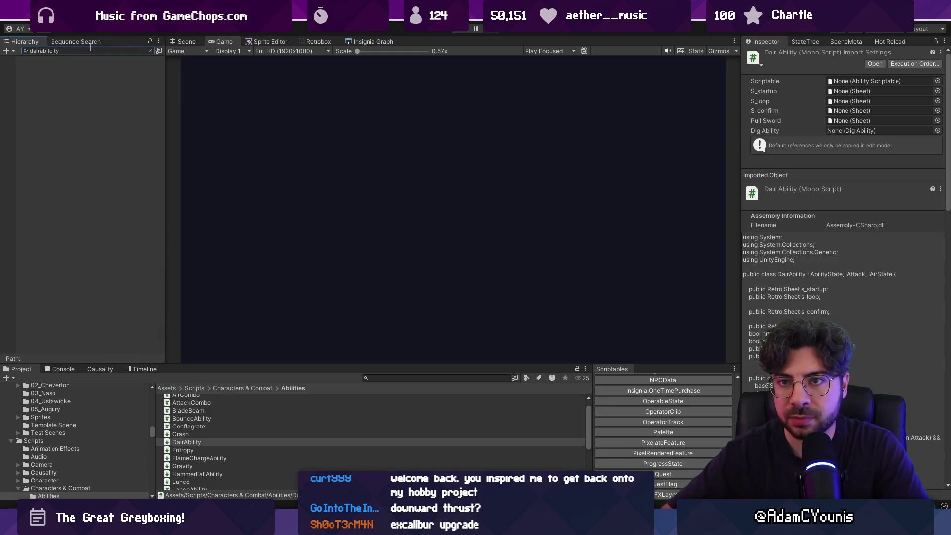
click(97, 77)
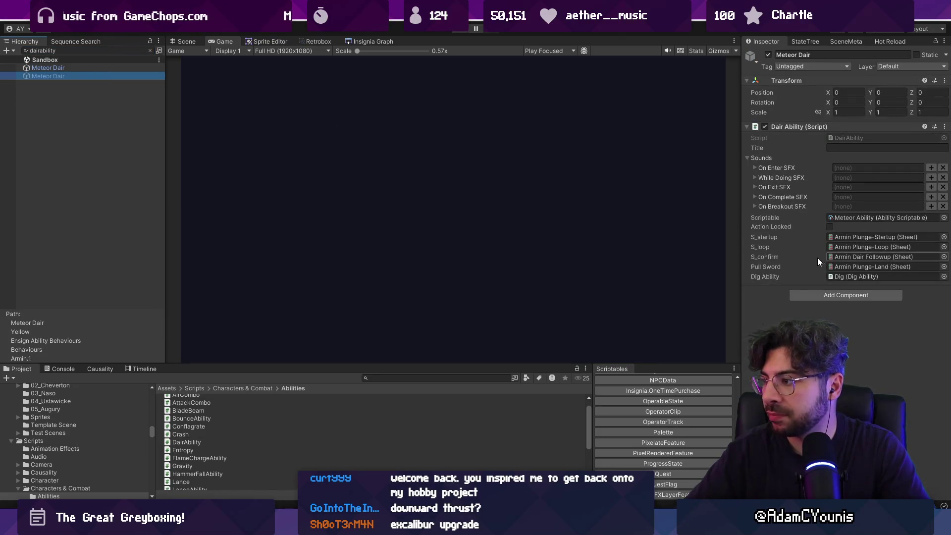
Search Everything for 'plunge' and open Armin Plunge.aseprite in Aseprite
mouse_move(0, 200)
mouse_down()
mouse_move(95, 197)
mouse_move(723, 116)
mouse_up()
text(pl)
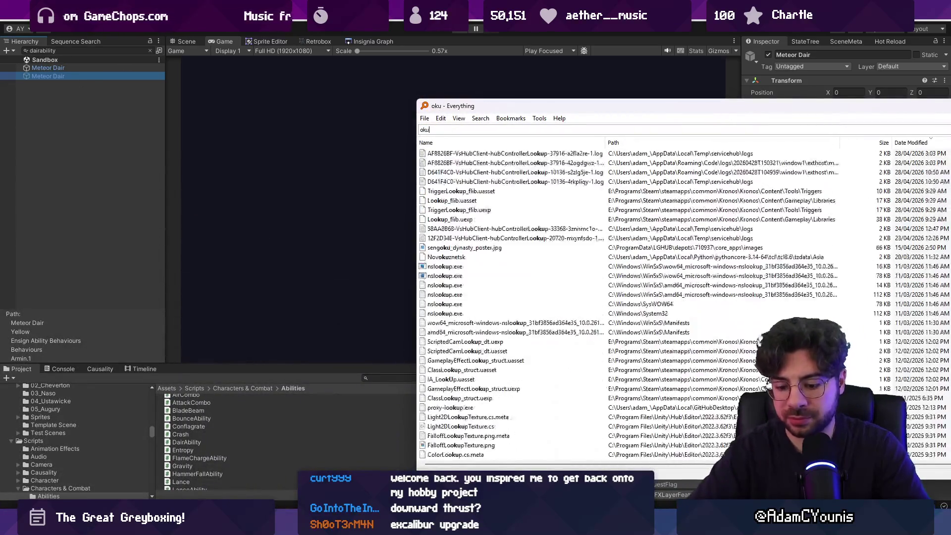
text(unge)
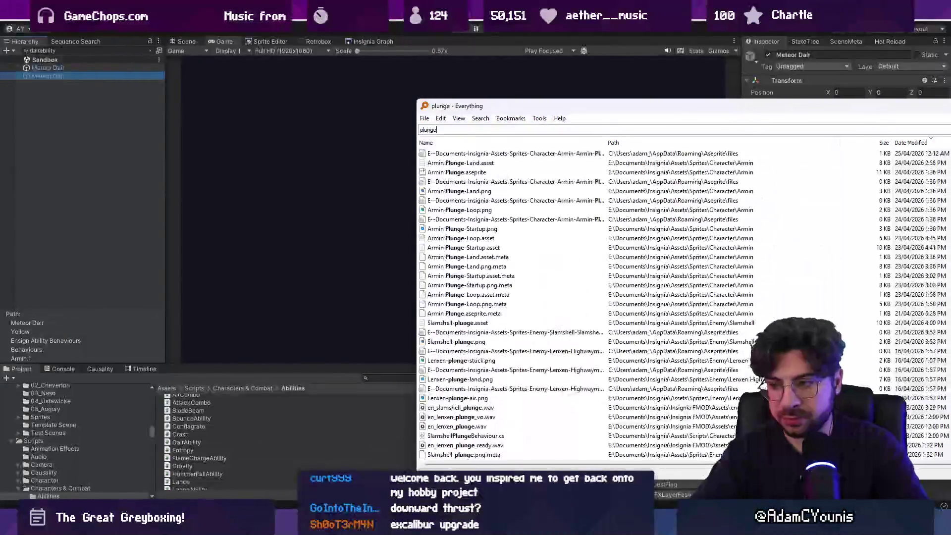
key(Down)
key(Down)
key(Down)
key(Return)
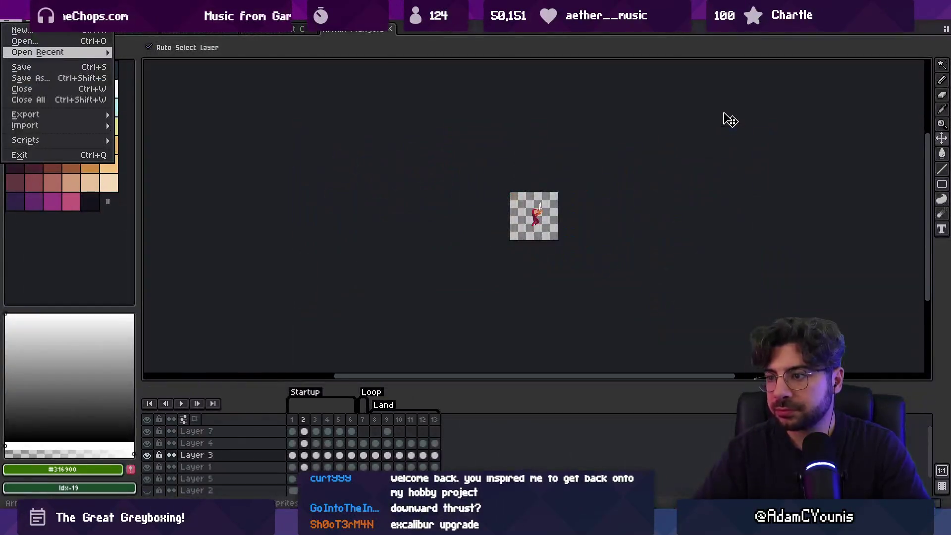
Preview the Armin Plunge startup and landing frames, up to frame 8, then return to Unity
click(296, 428)
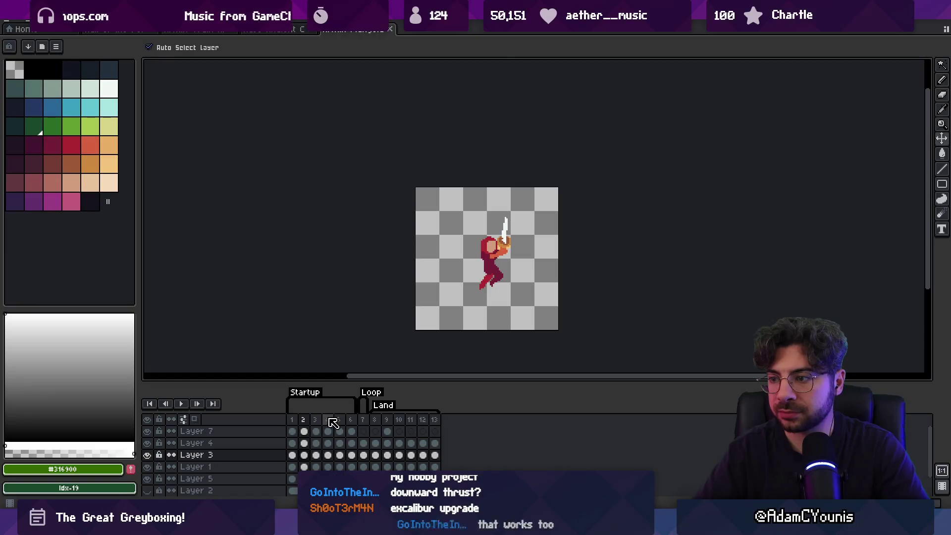
mouse_move(299, 422)
mouse_down()
mouse_move(410, 419)
mouse_move(303, 424)
mouse_move(395, 439)
mouse_up()
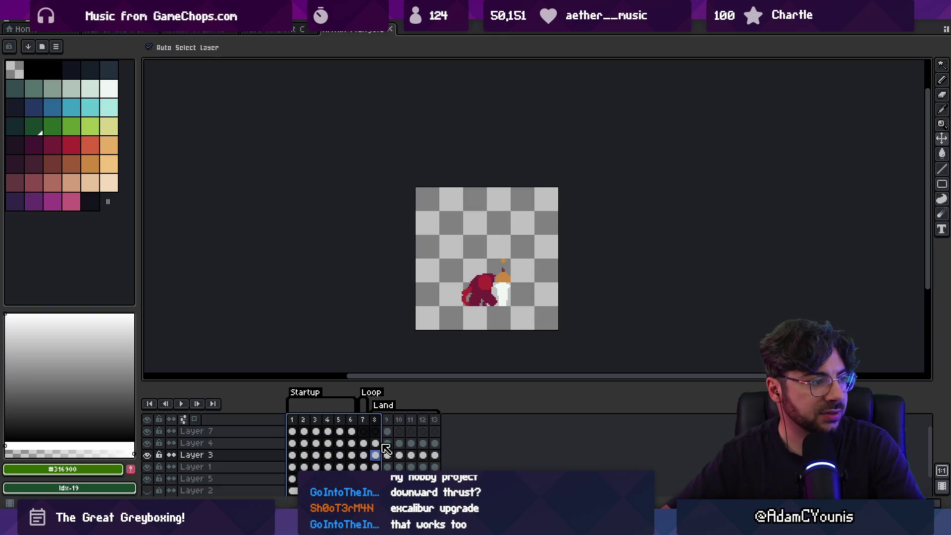
mouse_move(392, 442)
mouse_down()
mouse_move(407, 444)
mouse_move(384, 447)
mouse_up()
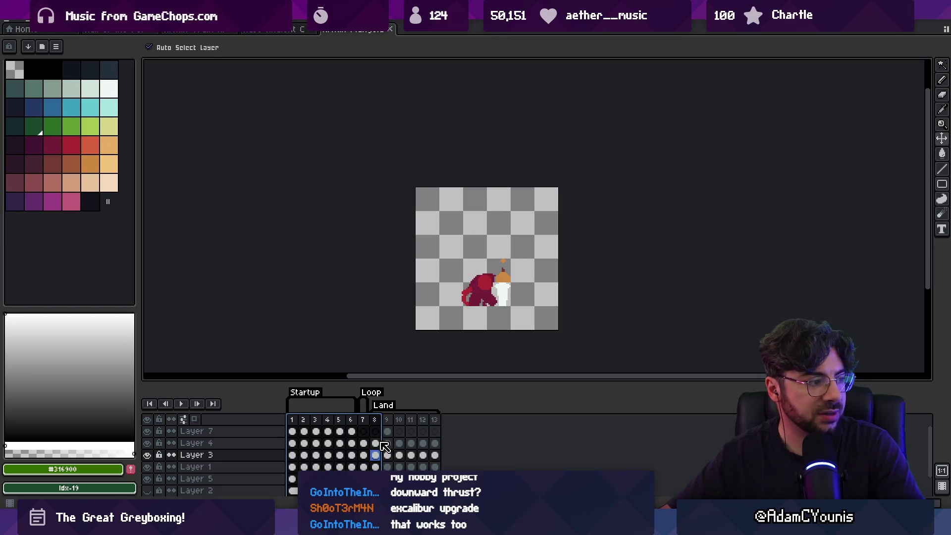
click(475, 322)
scroll(488, 325, up, 2)
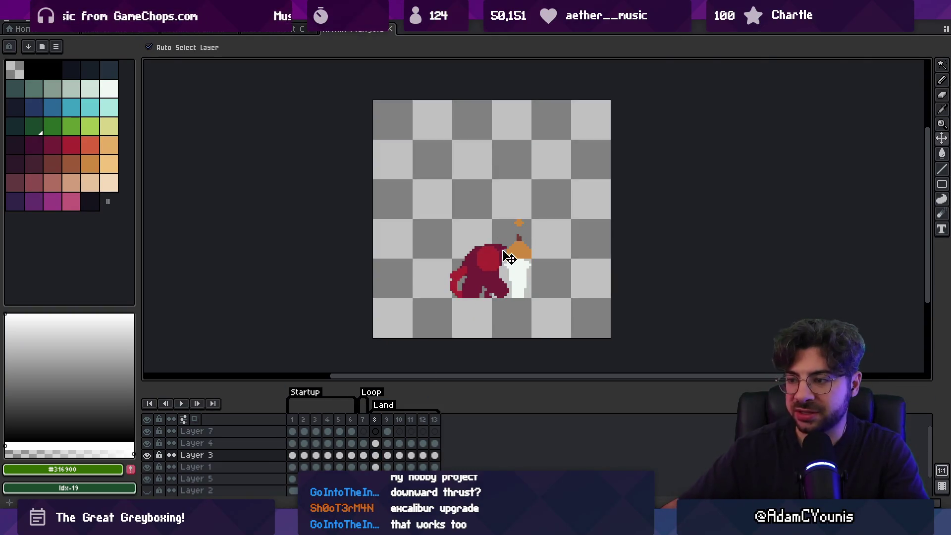
key(alt+Tab)
click(398, 379)
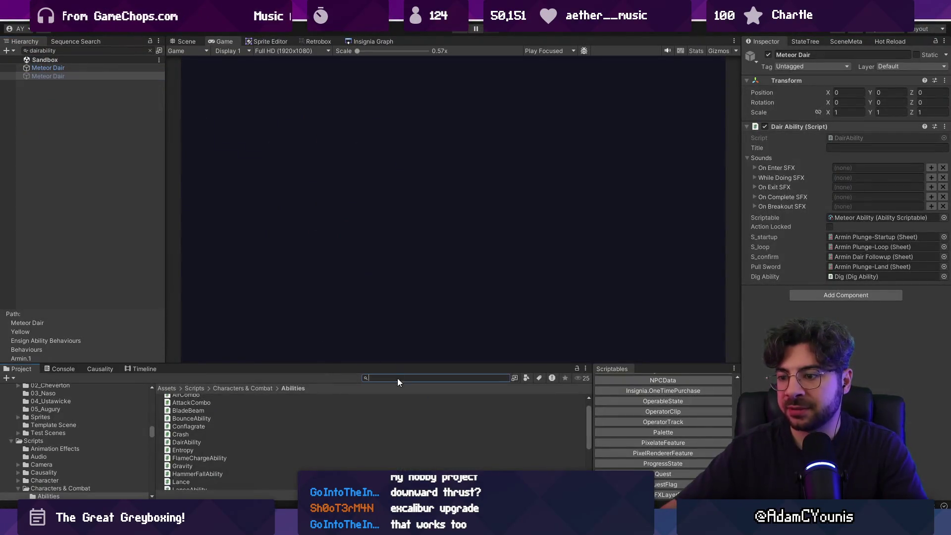
Find the plunge assets and open the Armin Plunge-Land sheet in the Retrobox hitbox editor
text(plunge)
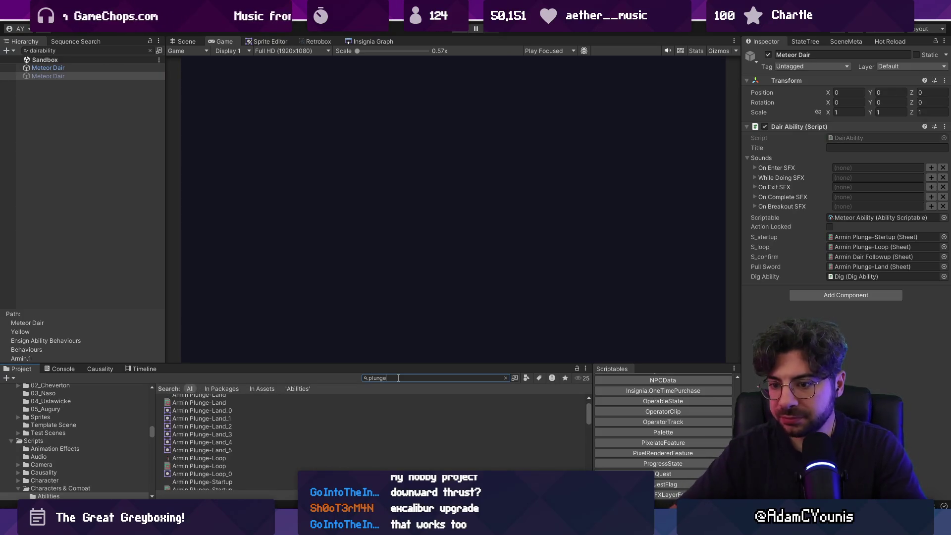
click(239, 58)
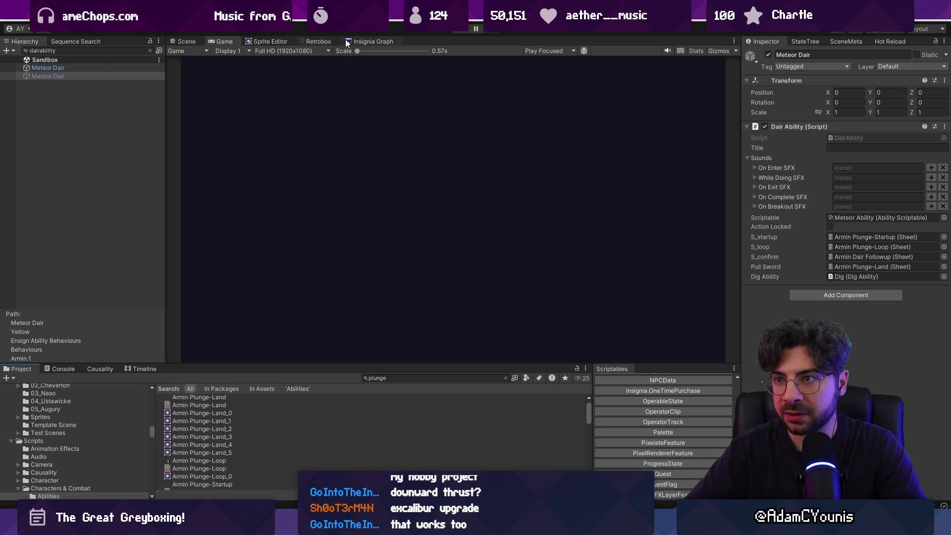
click(334, 40)
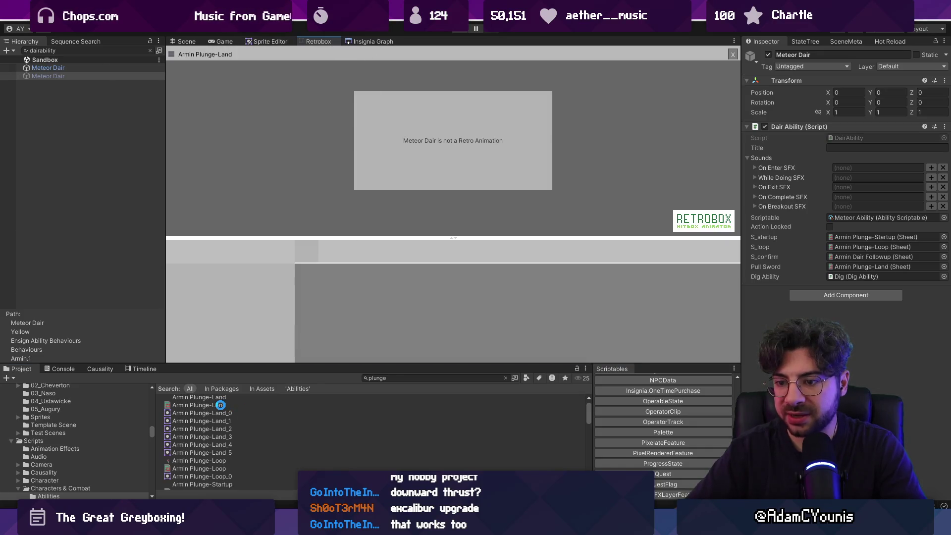
double_click(221, 405)
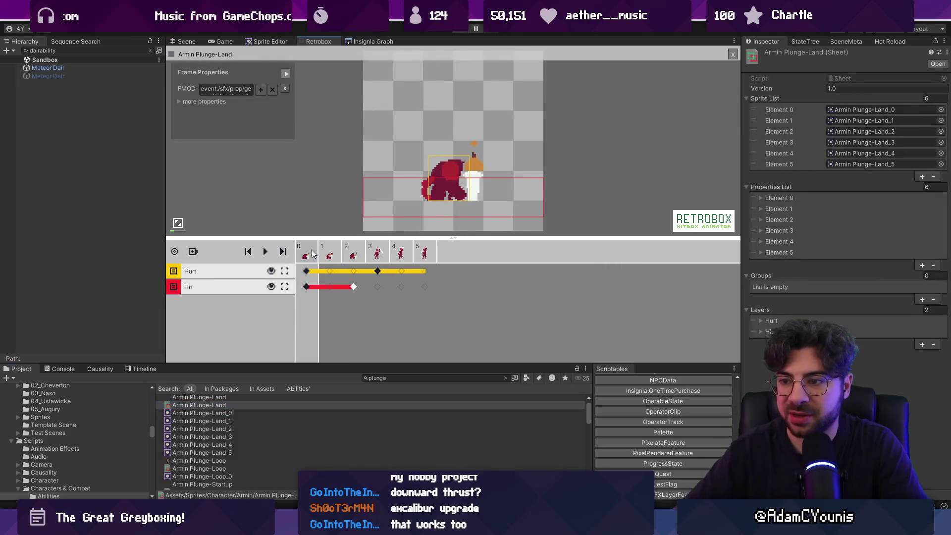
click(353, 252)
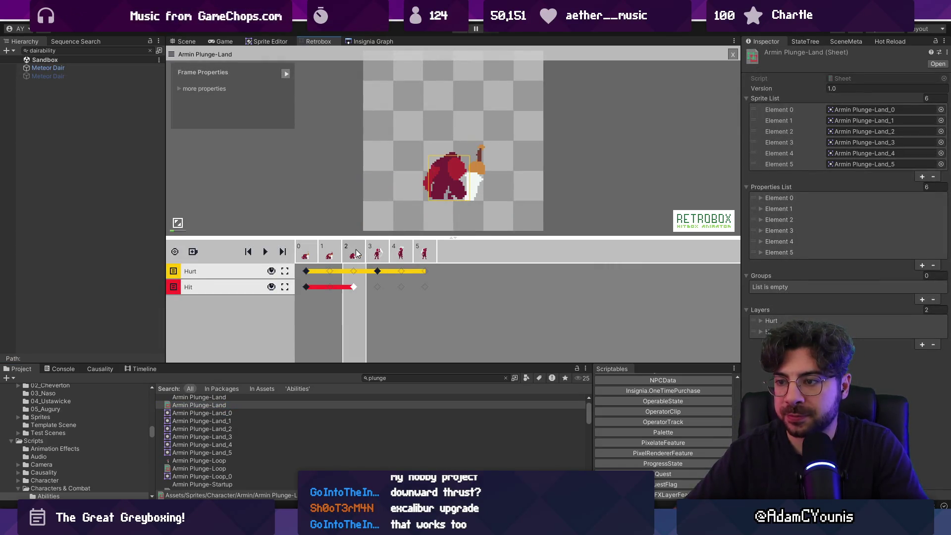
click(315, 254)
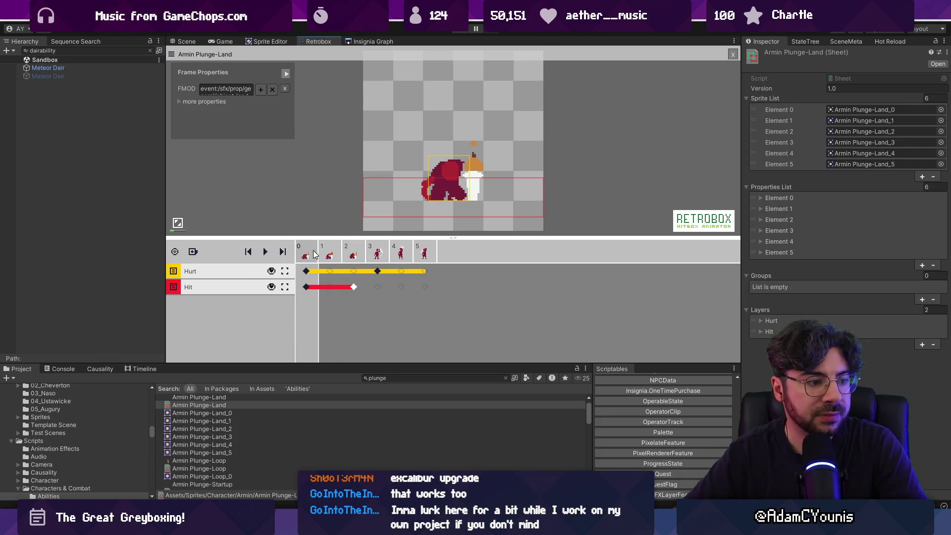
Duplicate frame 0 of the Land sheet repeatedly to pad it to 9 frames
click(345, 254)
right_click(318, 258)
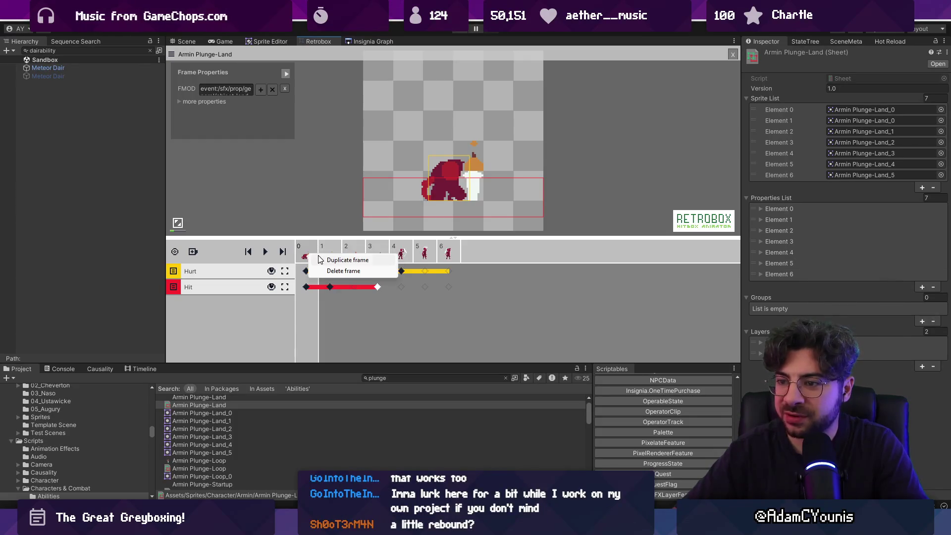
click(324, 261)
right_click(318, 259)
click(324, 261)
Shorten the existing hit window so it ends at frame 2
click(329, 271)
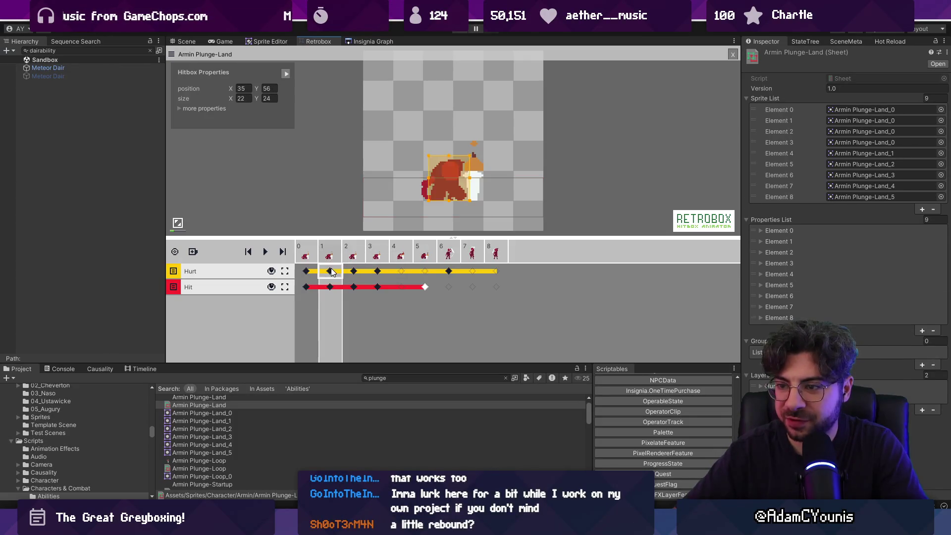
click(357, 272)
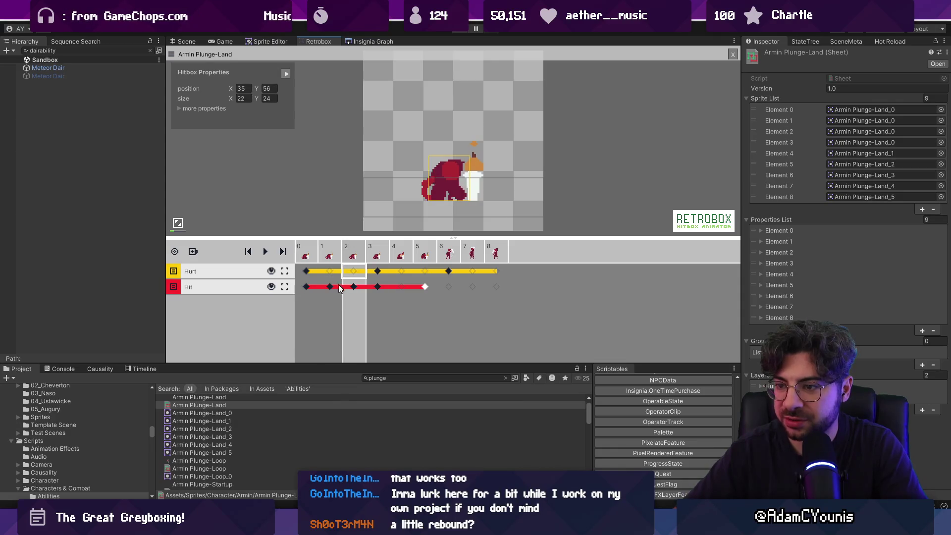
click(351, 286)
click(380, 287)
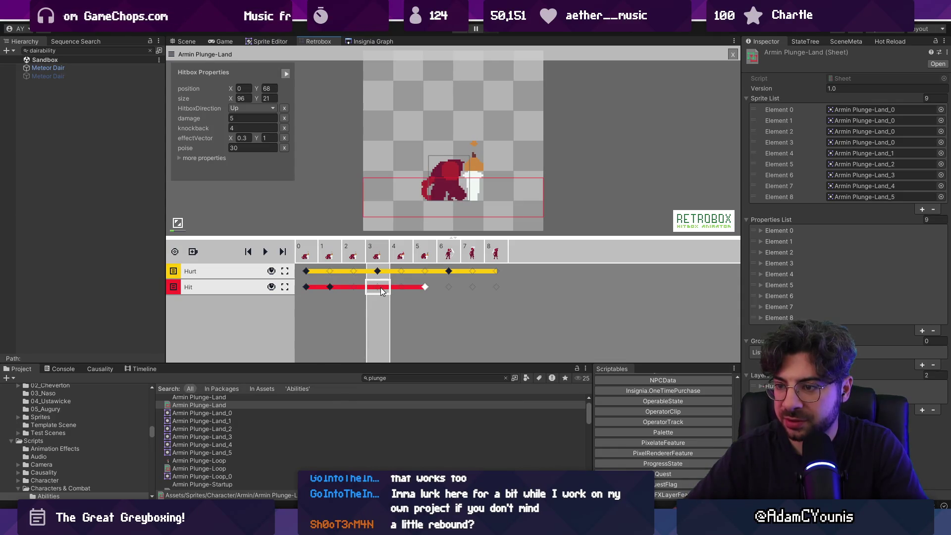
click(332, 286)
drag(332, 286, 352, 287)
click(351, 286)
Add a new 16x16 hit box from frame 5, preview the landing animation, and enter Play mode
click(425, 286)
click(425, 286)
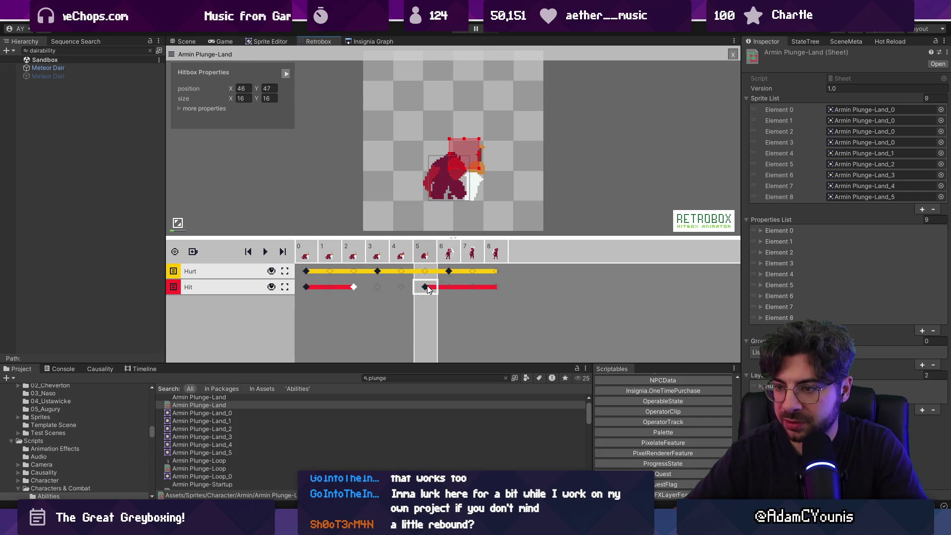
click(265, 251)
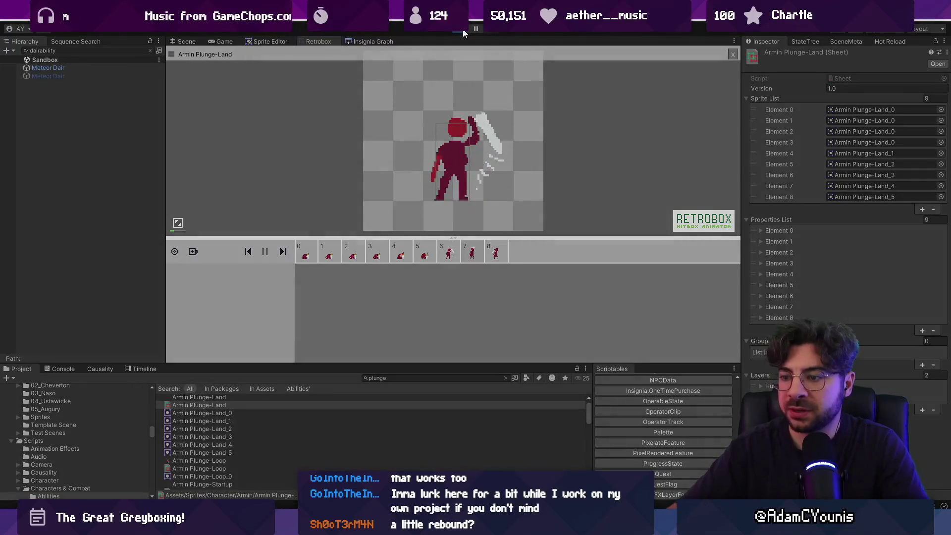
click(464, 31)
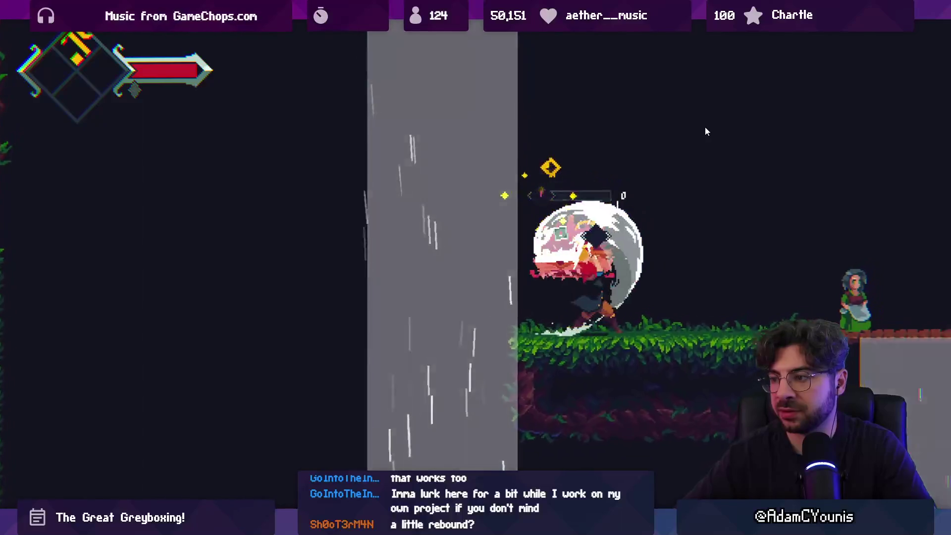
Jump the hero into the room above and run left, then stop the test run
key(space)
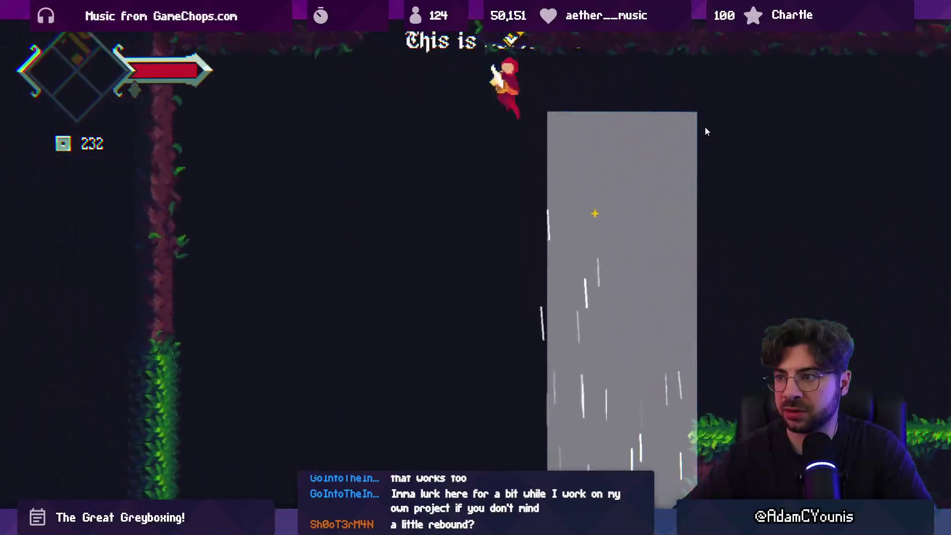
key(Left)
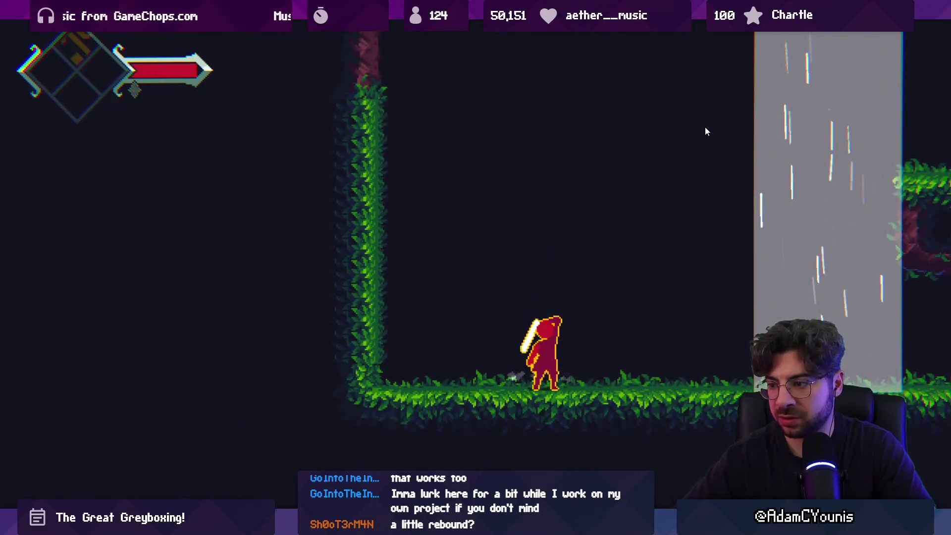
key(ctrl+p)
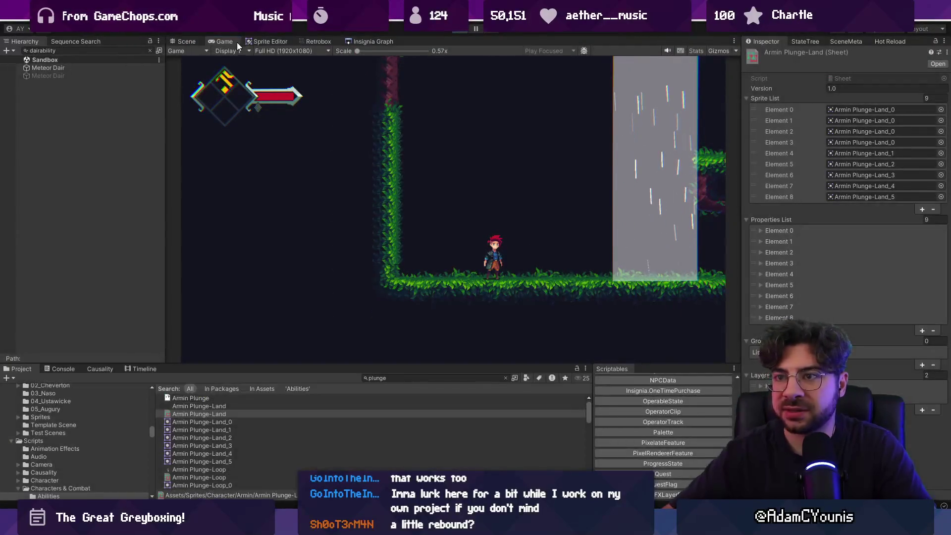
click(325, 41)
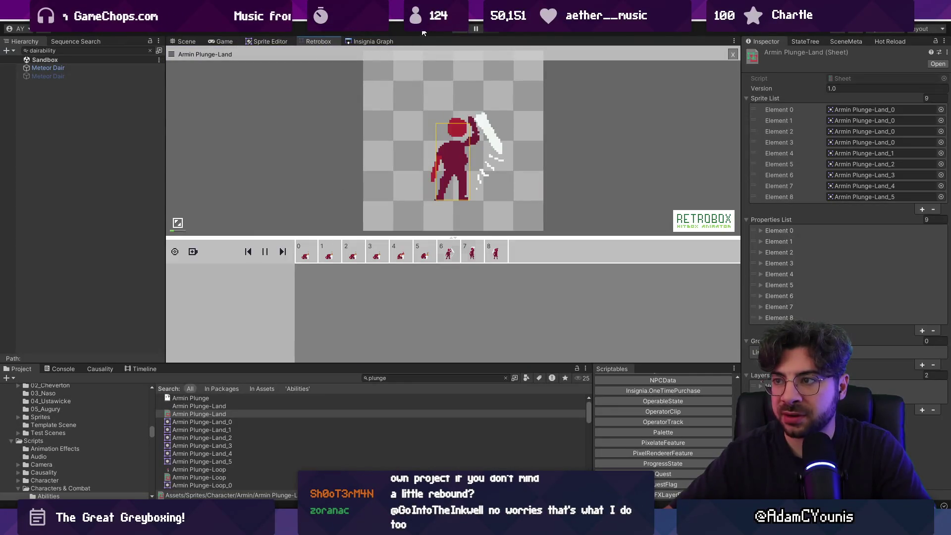
click(331, 251)
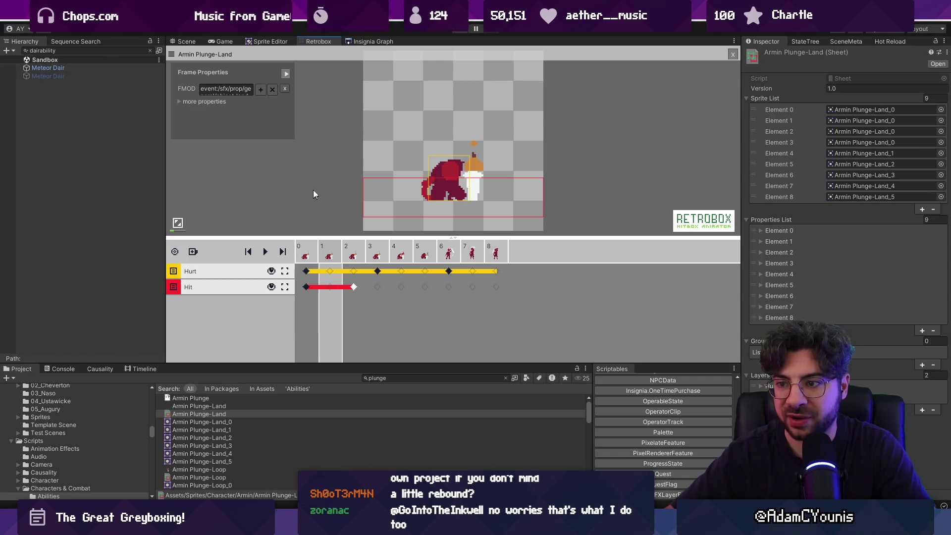
click(285, 89)
click(353, 252)
click(285, 89)
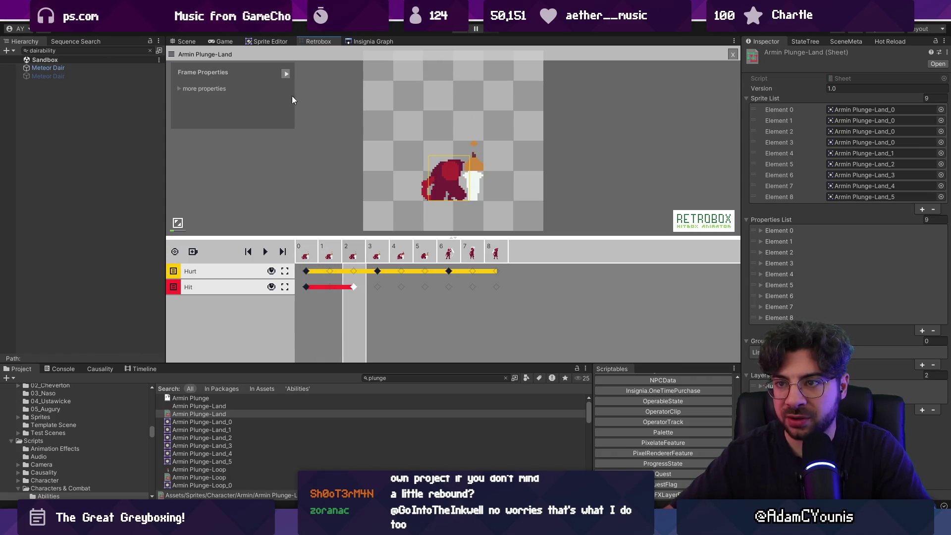
click(380, 258)
click(285, 89)
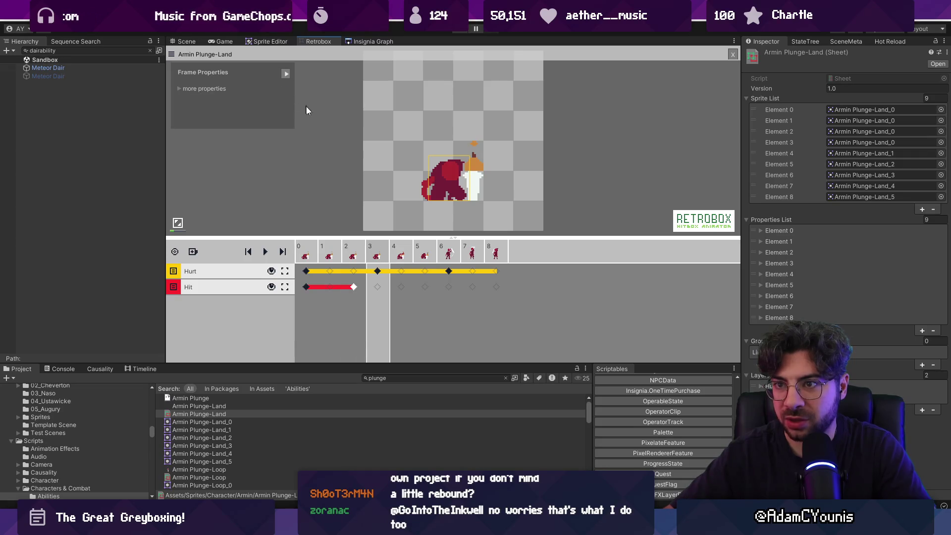
click(398, 255)
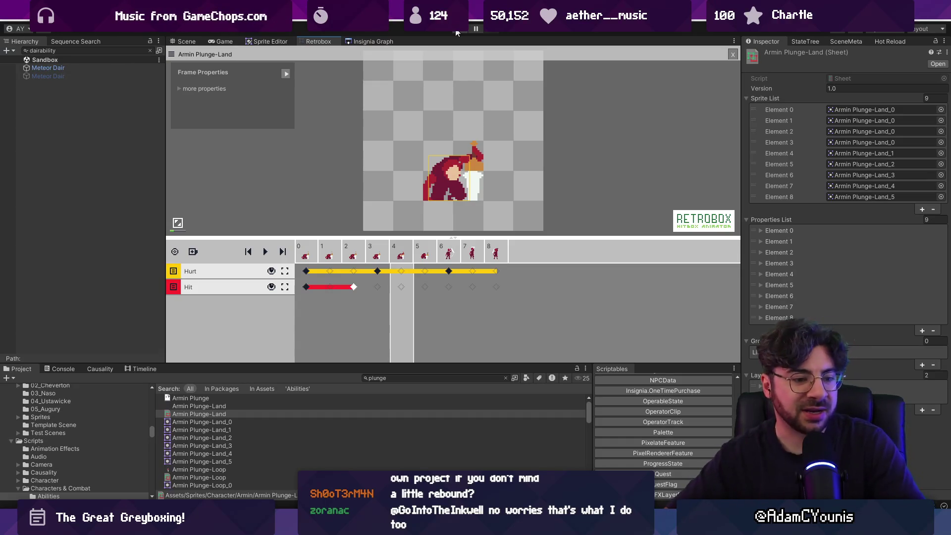
click(456, 30)
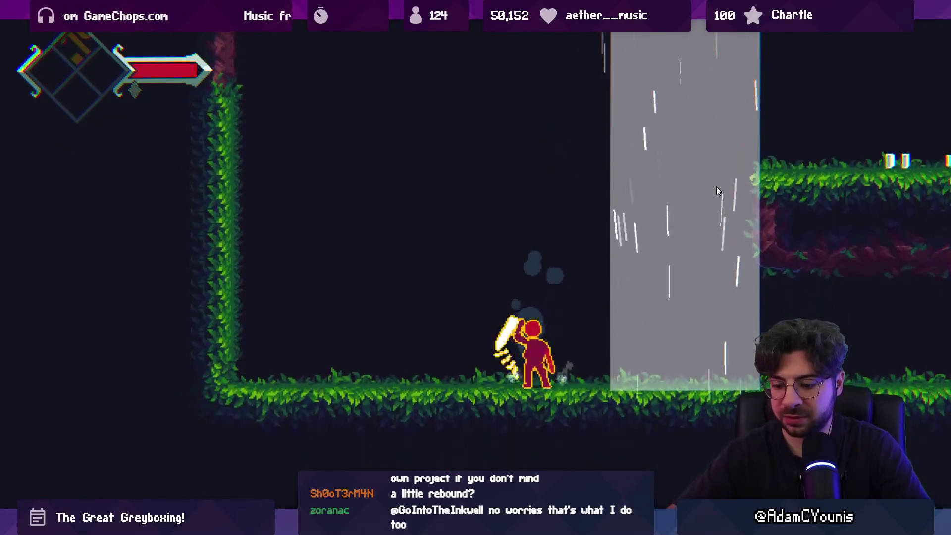
key(shift+space)
key(ctrl+p)
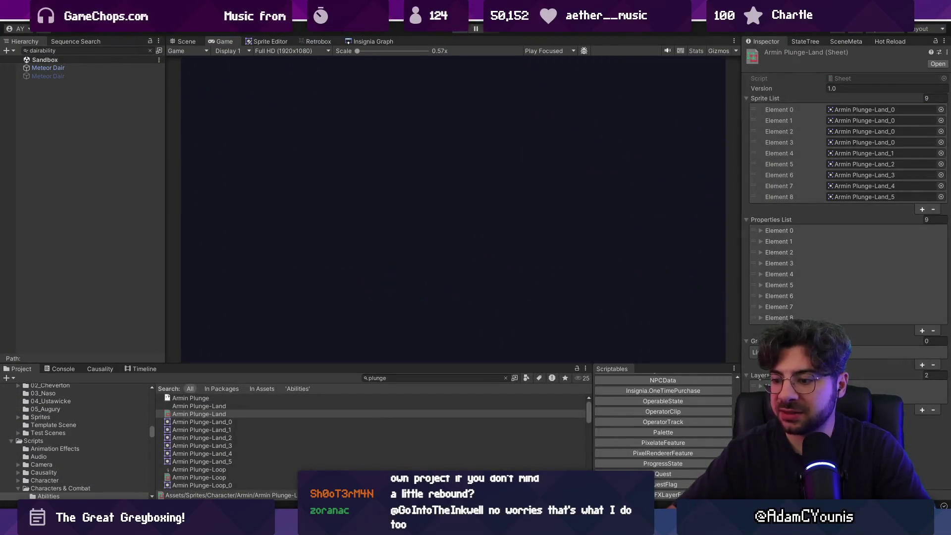
key(alt+Tab)
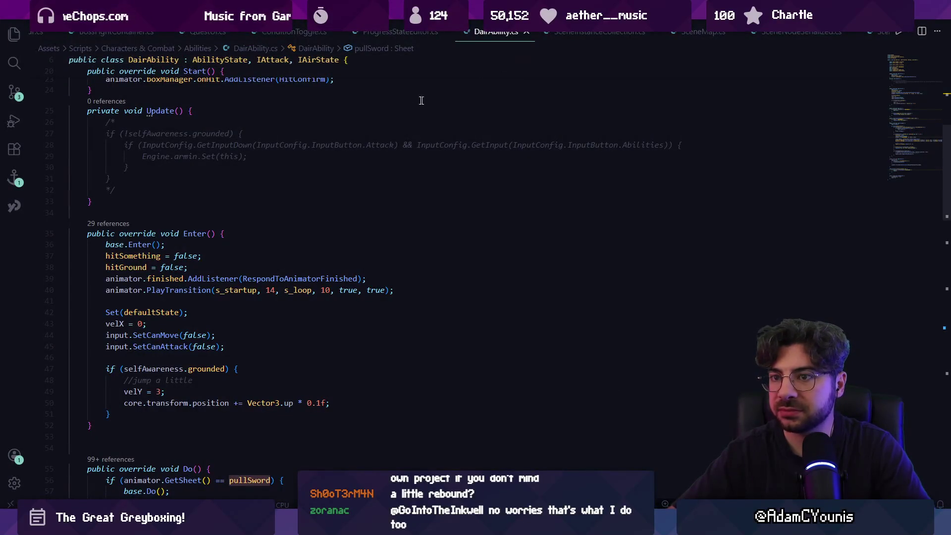
Search DairAbility.cs for 'vely' to find the velY assignment in Enter(), then close Find
key(ctrl+f)
scroll(272, 249, down, 1)
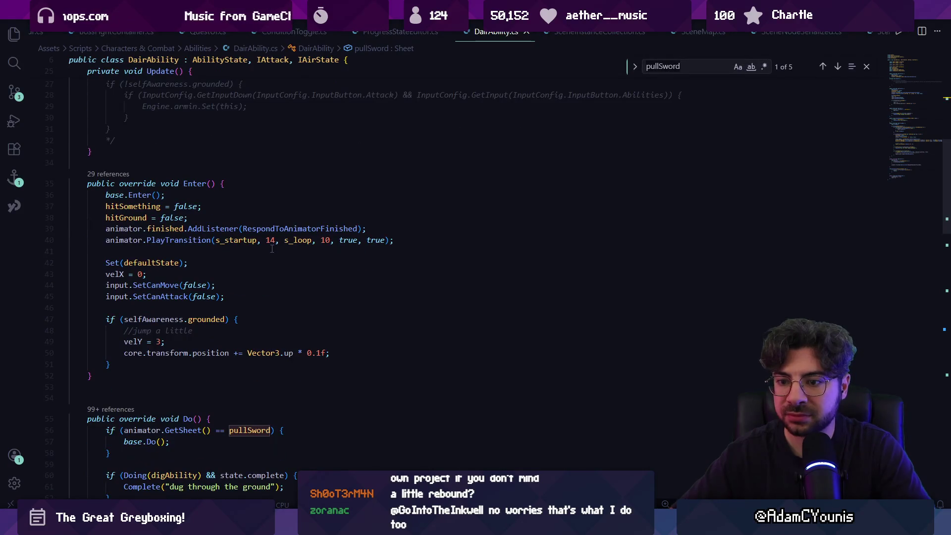
text(vely -=)
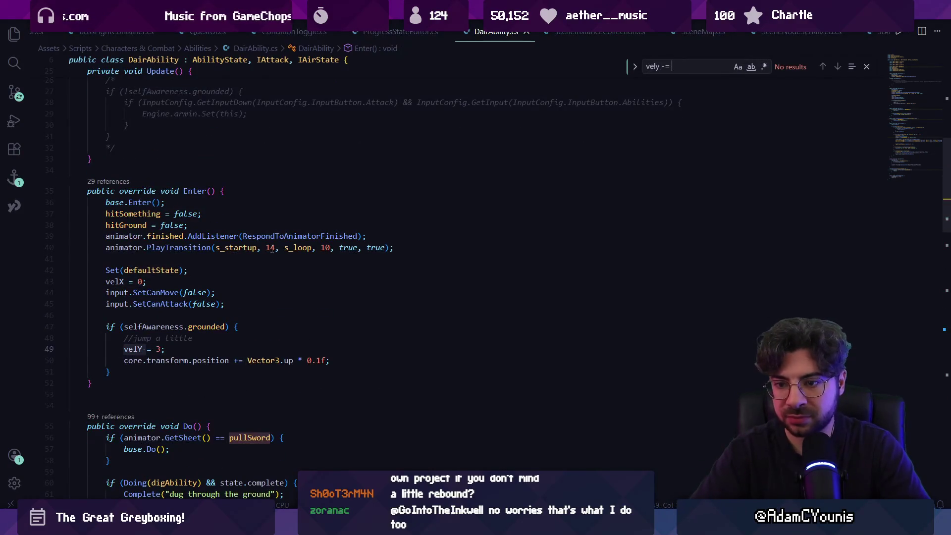
key(BackSpace)
key(BackSpace)
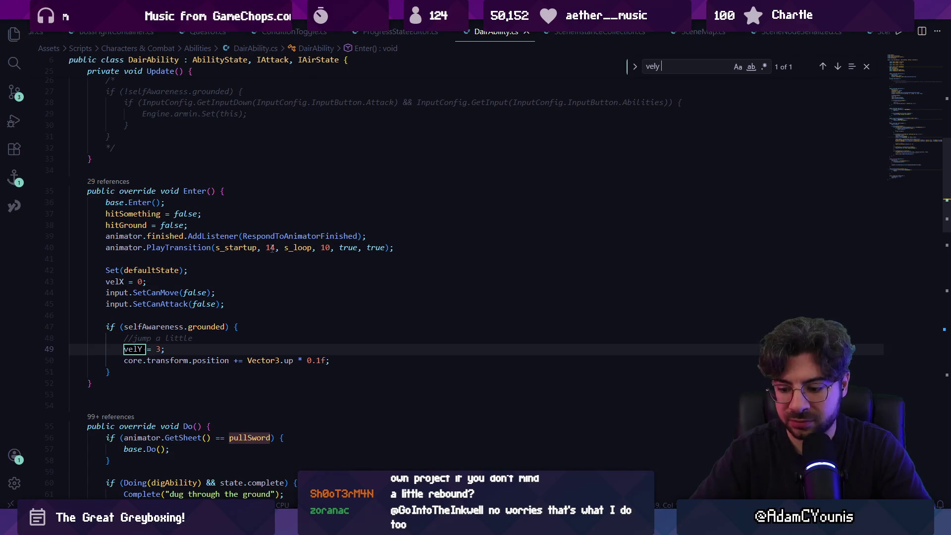
key(Escape)
key(Right)
key(Right)
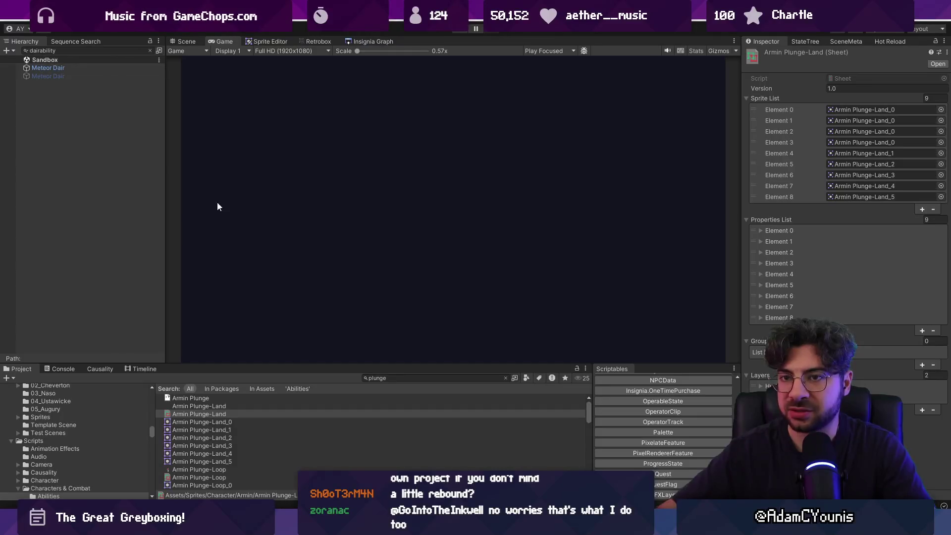
Clear the Hierarchy search to show the full Sandbox scene and enter Play mode
click(150, 50)
click(416, 45)
click(458, 31)
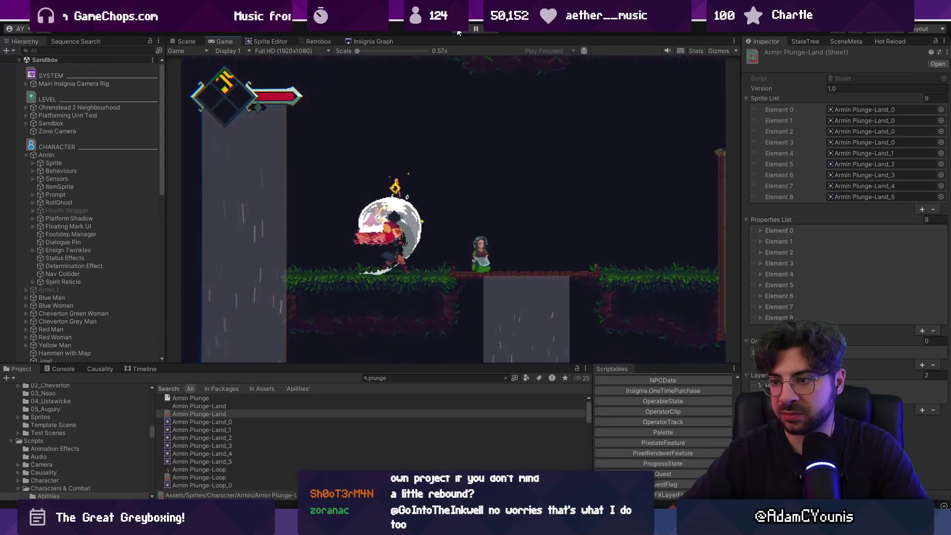
Play-test the plunge attack in a maximized Game view, then stop Play mode
key(F11)
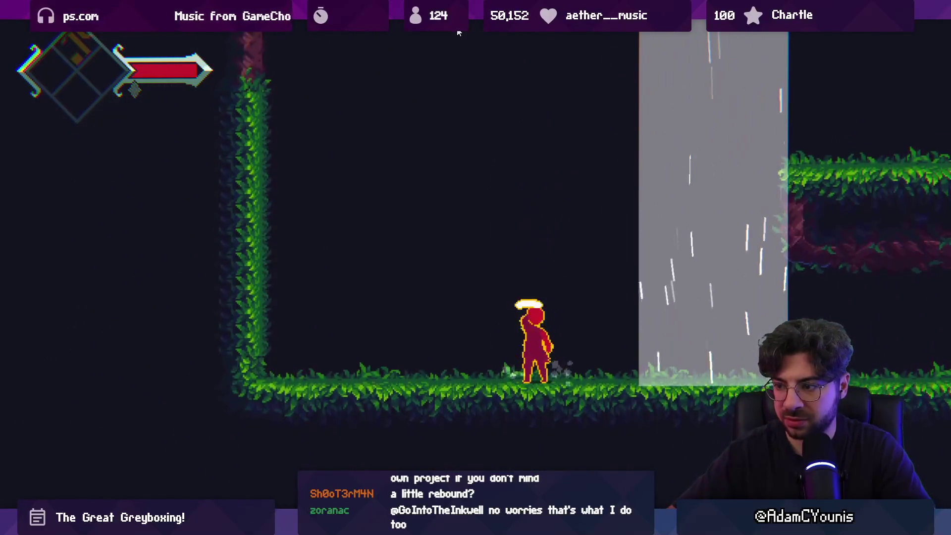
key(F11)
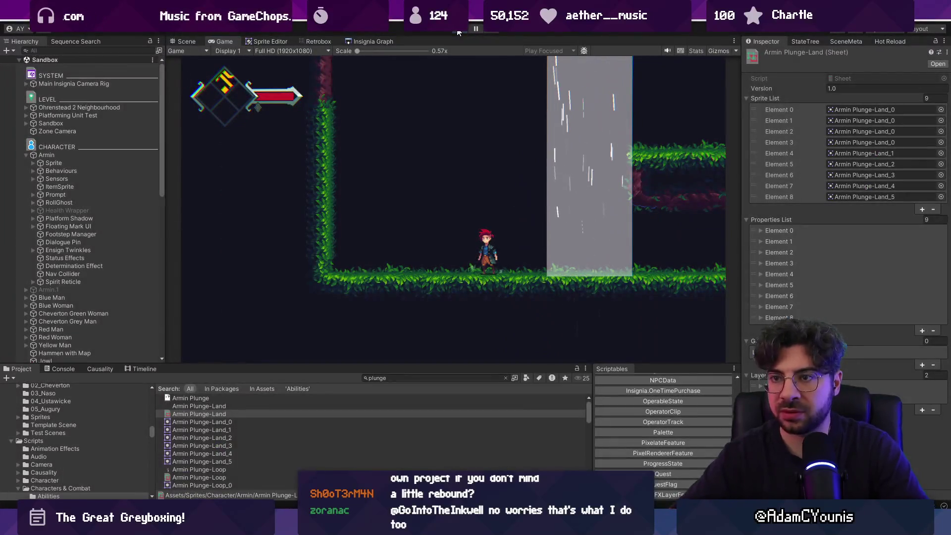
click(458, 31)
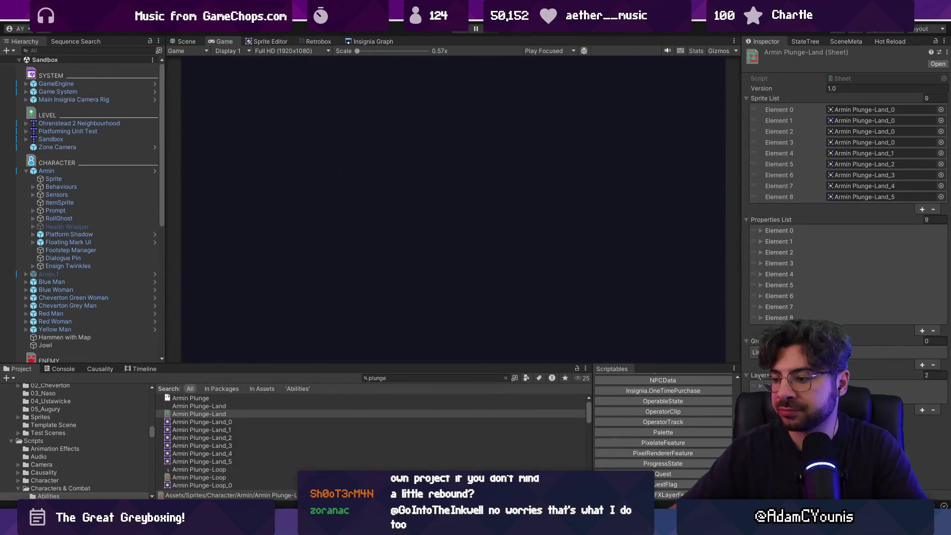
key(alt+Tab)
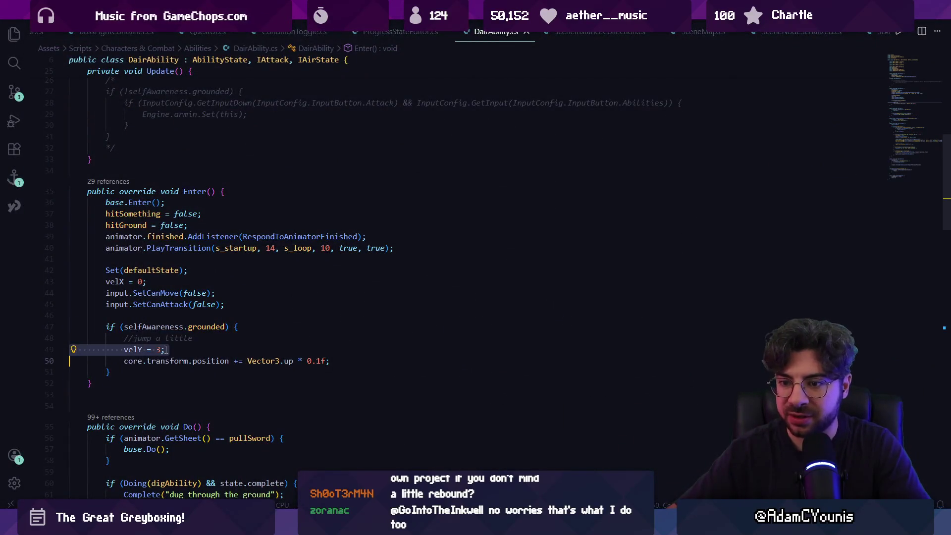
Add 'velY = -3;' after input.CanMove() in FixedDo's s_loop plunge branch
key(Down)
scroll(263, 350, down, 4)
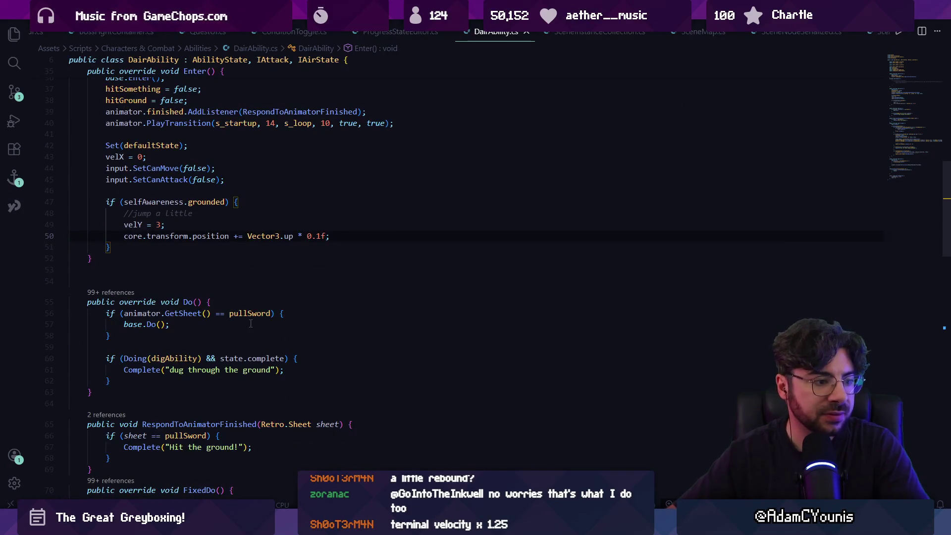
scroll(270, 317, down, 2)
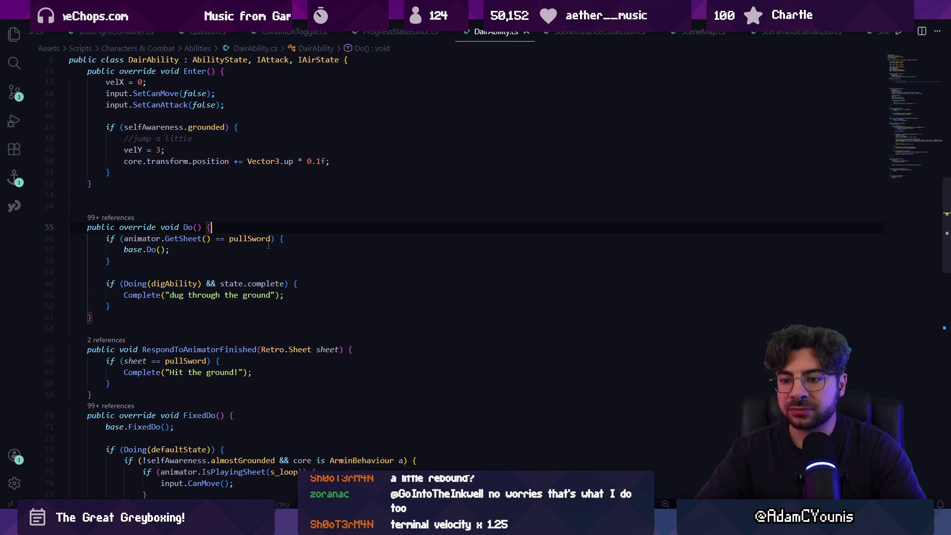
scroll(272, 240, down, 5)
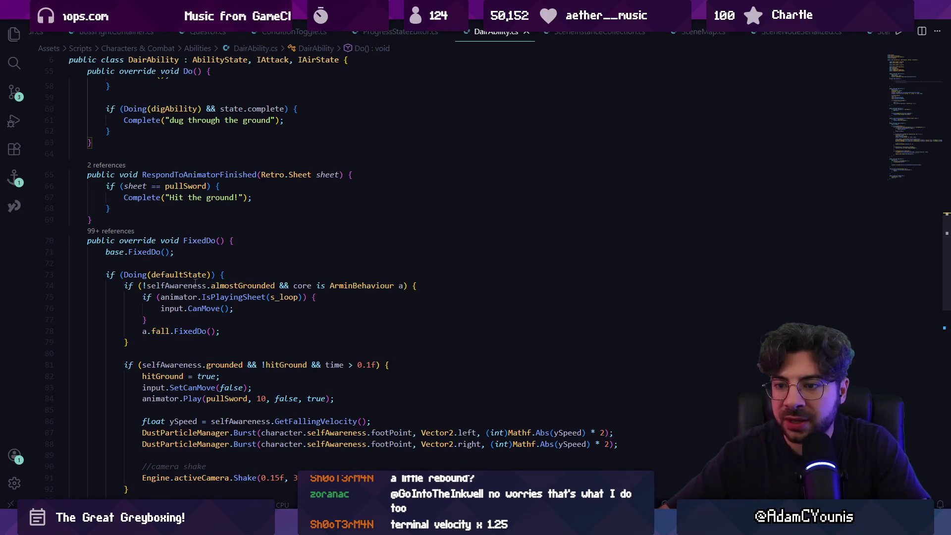
click(234, 285)
click(229, 297)
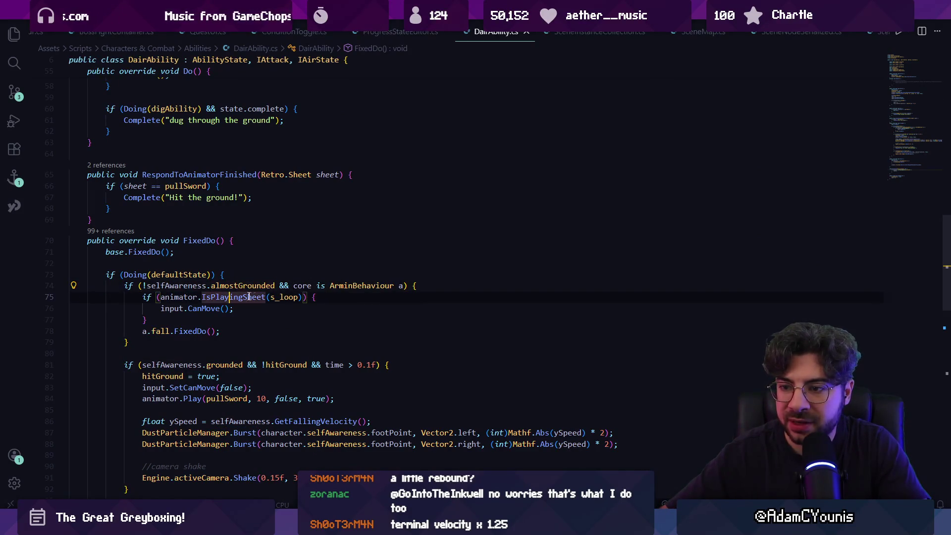
key(Return)
text(velY = 3;)
key(Return)
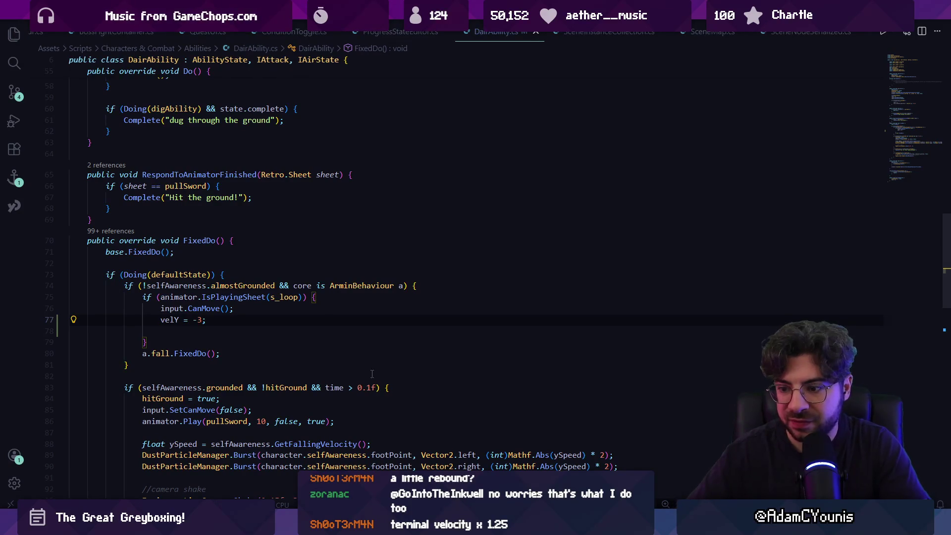
key(alt+Tab)
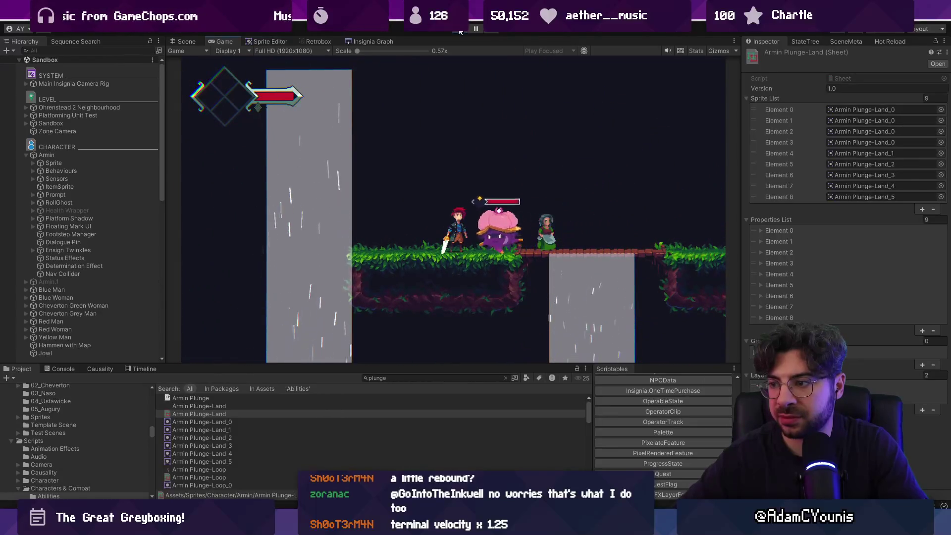
Play-test Armin's jump and downward plunge beside the tall pillar in the running game
key(space)
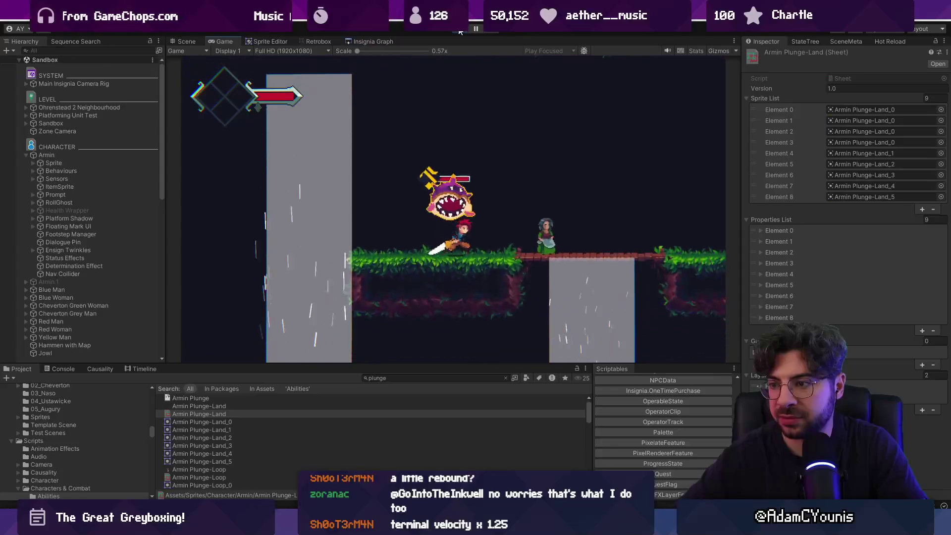
key(space)
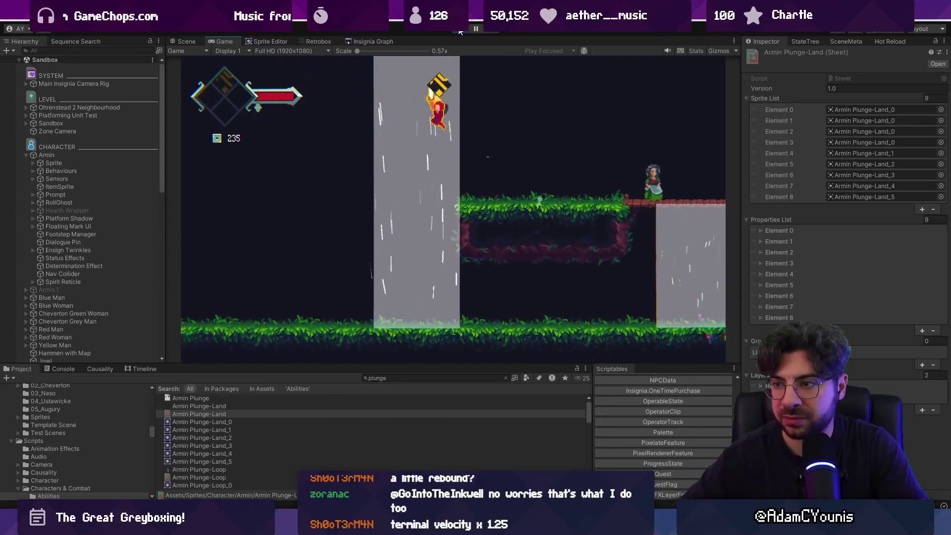
key(alt+Tab)
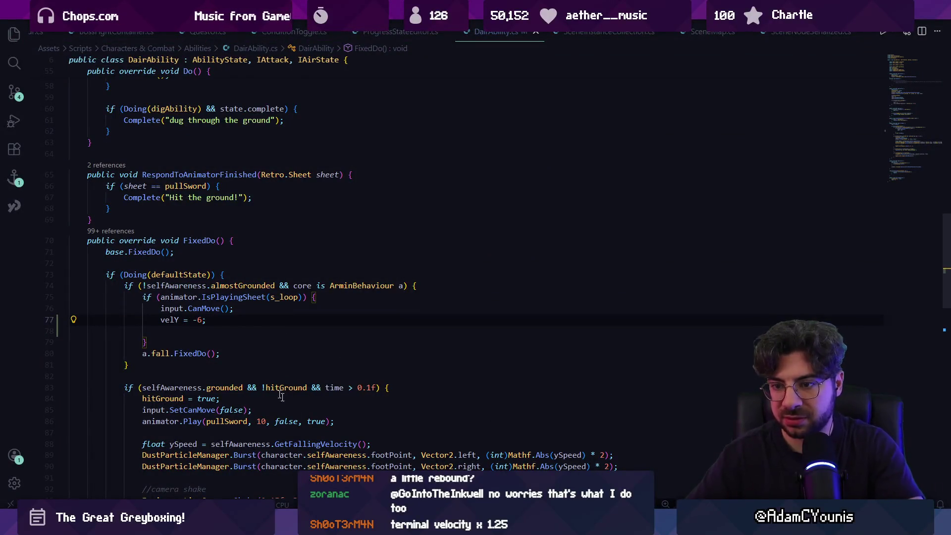
key(alt+Tab)
key(space)
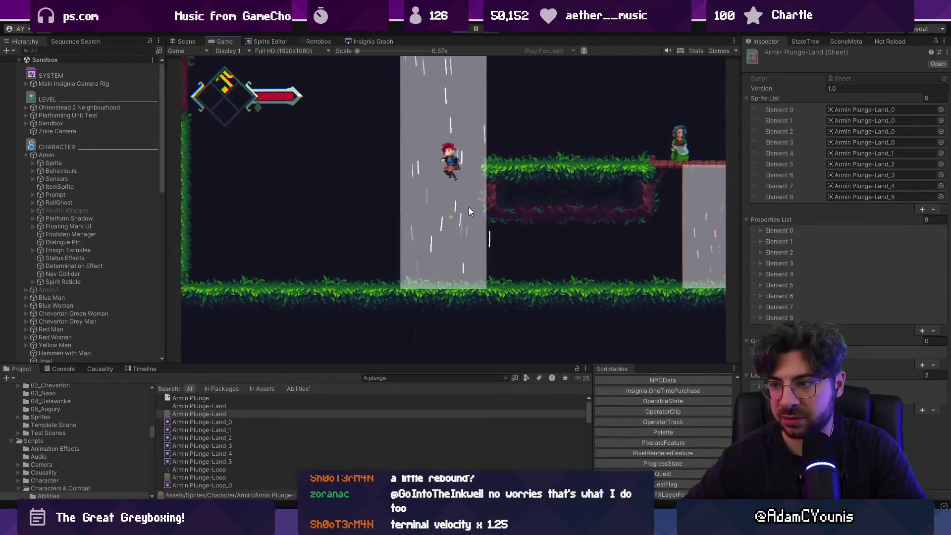
key(Left)
key(Down)
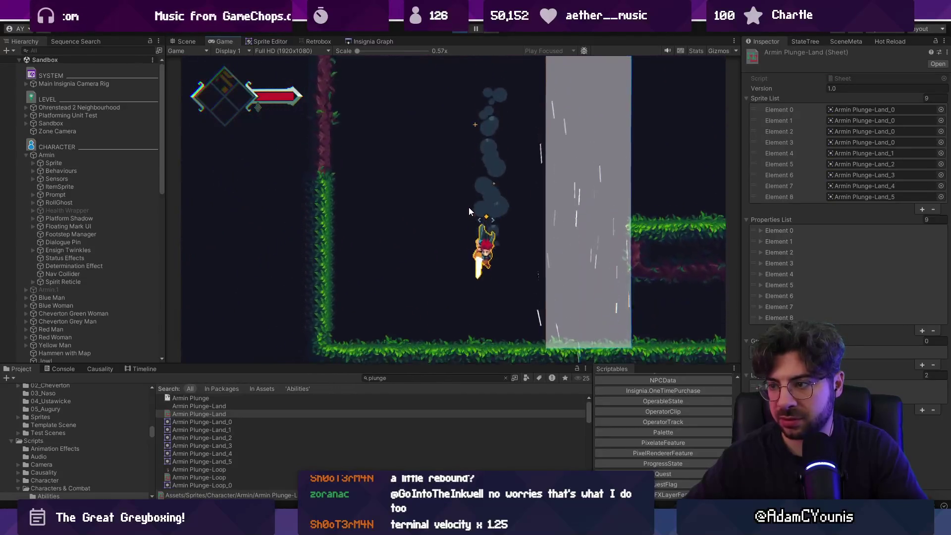
right_click(416, 438)
Review the s_loop, almostGrounded and ArminBehaviour checks in DairAbility's FixedDo
key(alt+Tab)
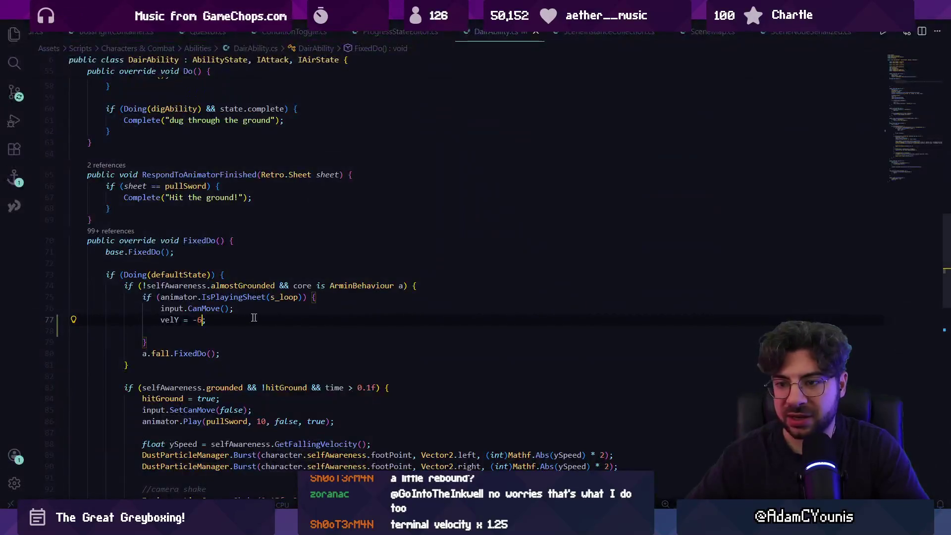
text(;)
click(284, 297)
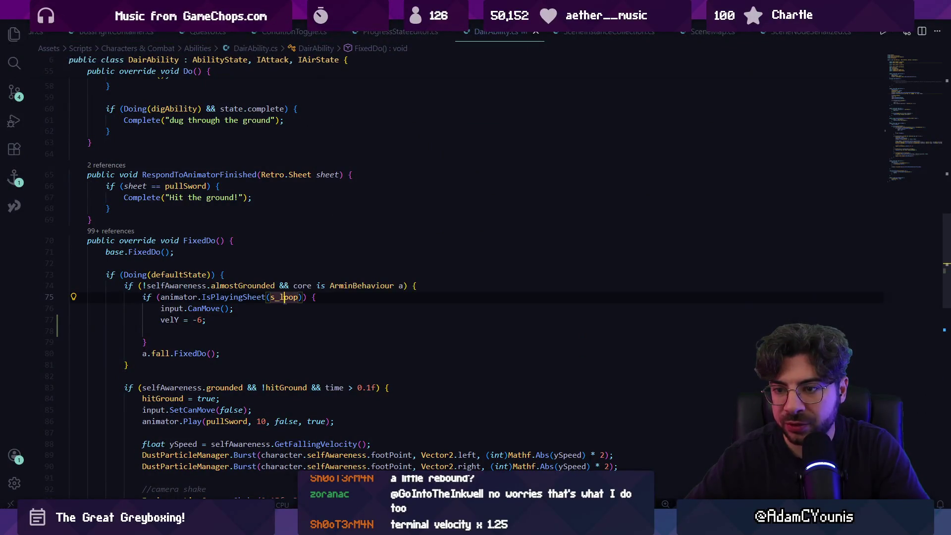
click(226, 286)
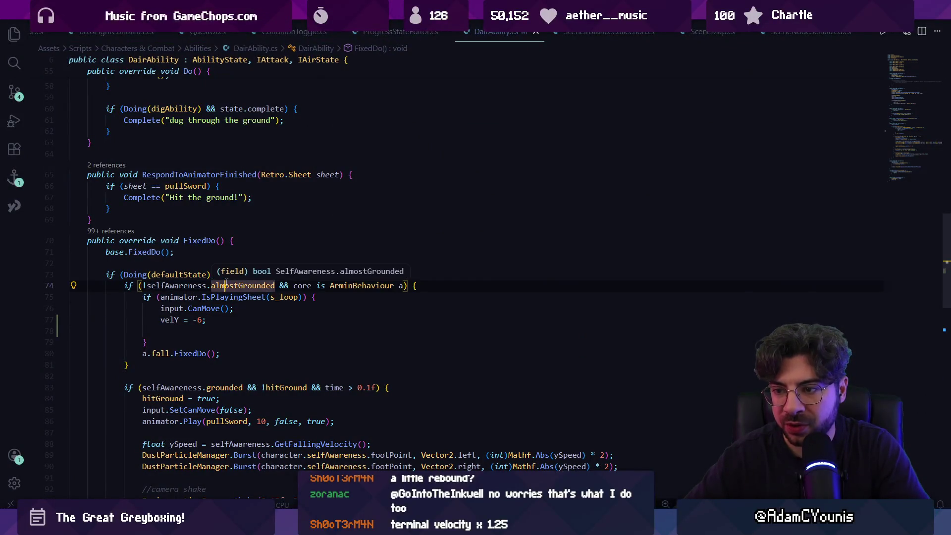
click(353, 285)
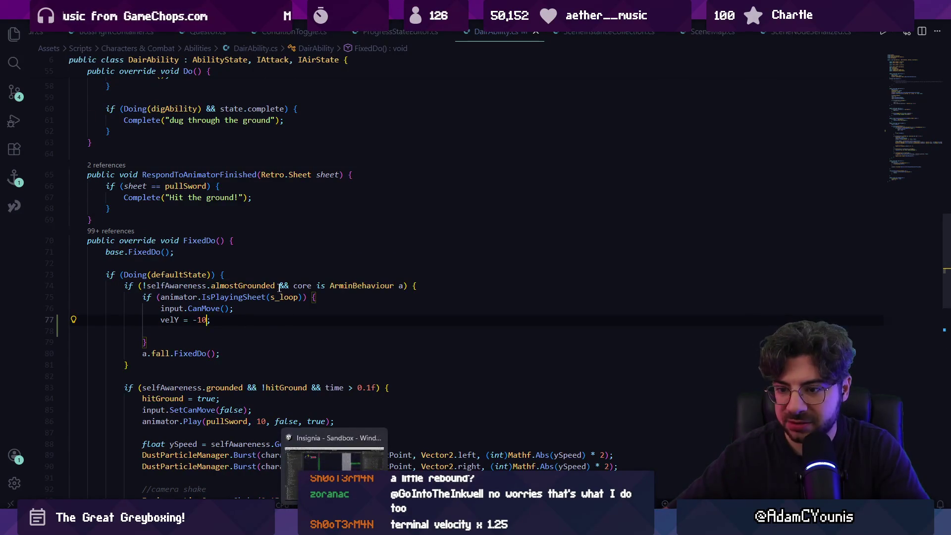
scroll(285, 301, down, 4)
Test the jump again in Unity, then begin a new line below the velY assignment
key(alt+Tab)
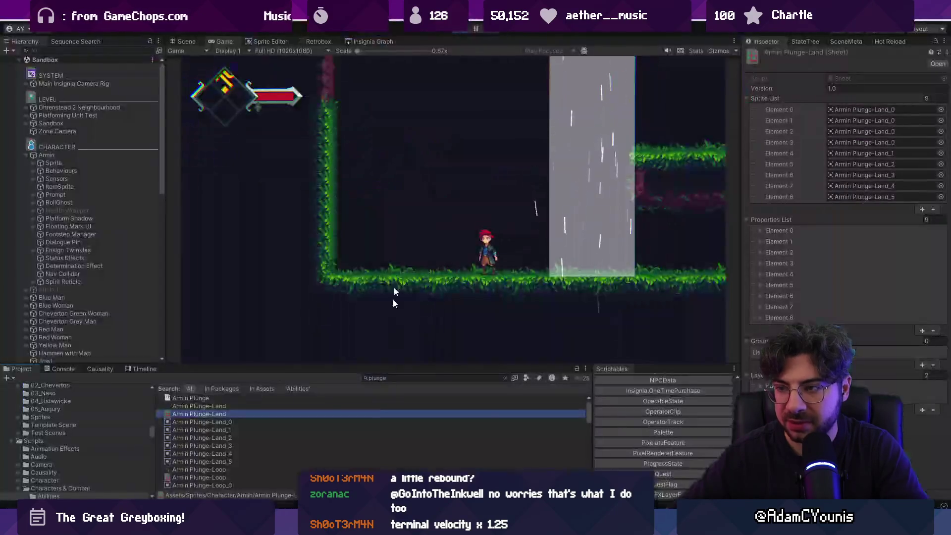
key(space)
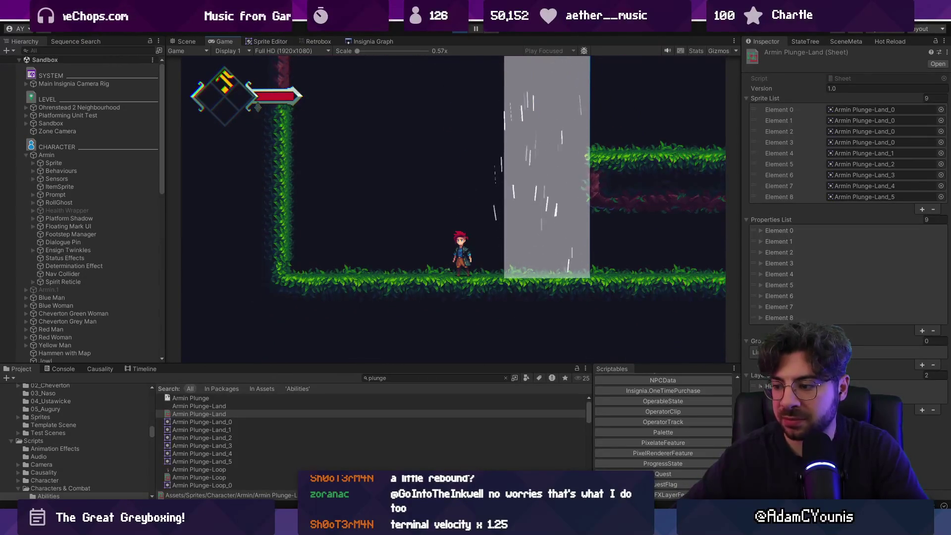
key(alt+Tab)
key(Return)
Start a Debug.Log line in the plunge loop and check Unity's Console output
text(Debug.Log("Falling with Dair");)
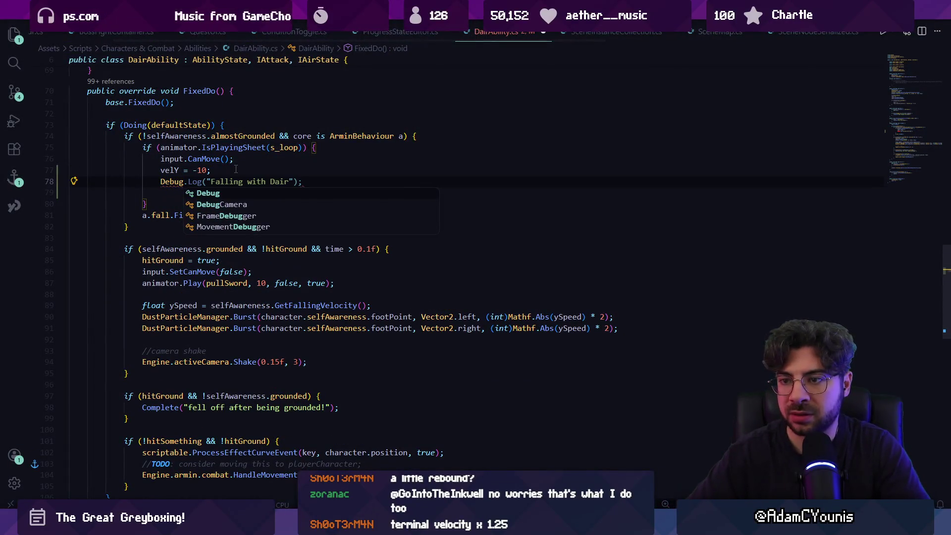
key(Escape)
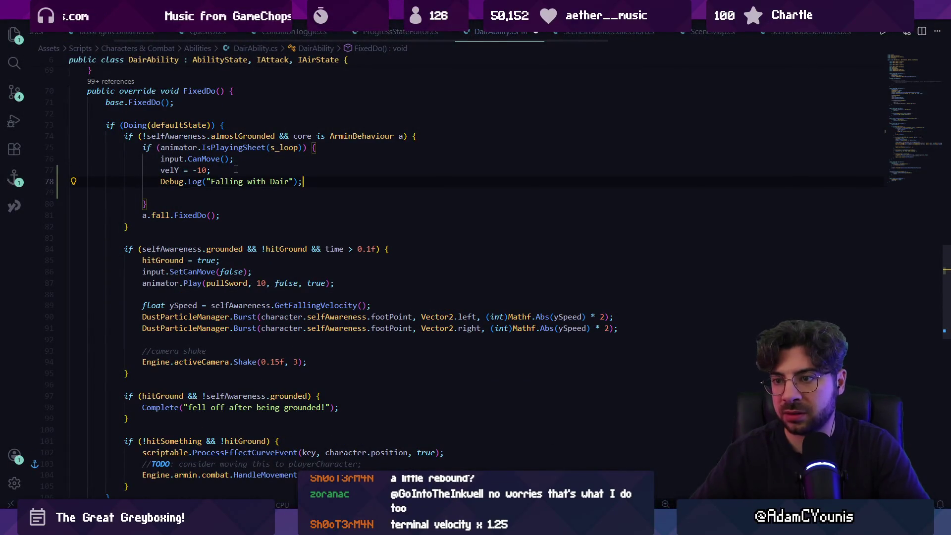
key(alt+Tab)
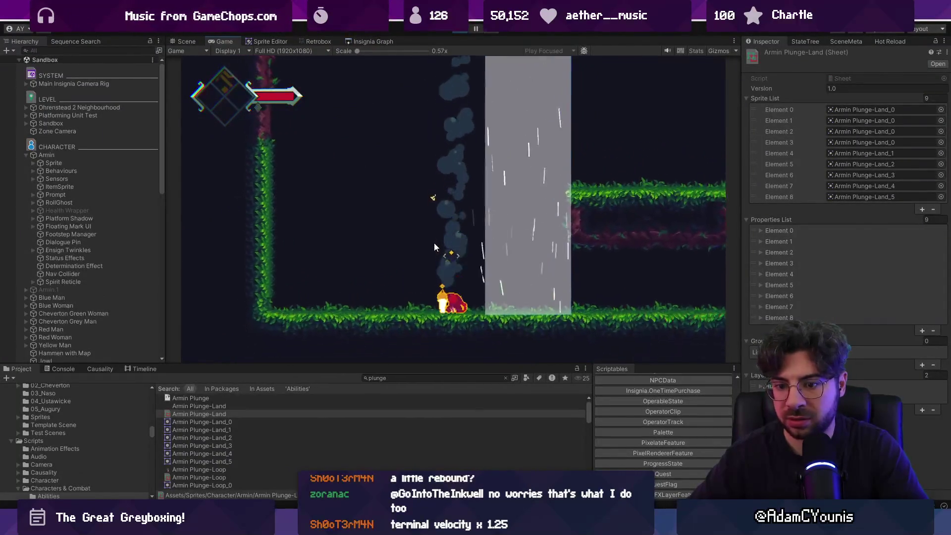
click(60, 367)
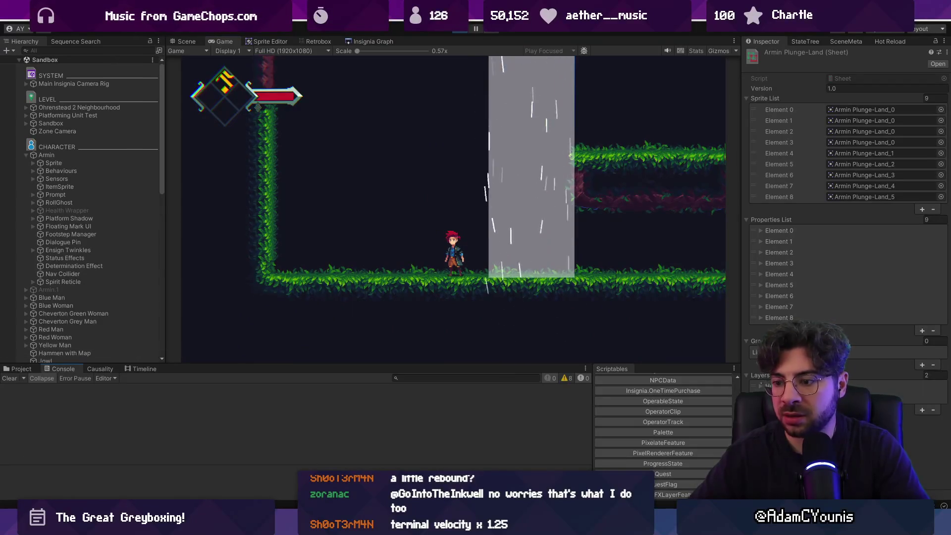
key(F11)
key(alt+Tab)
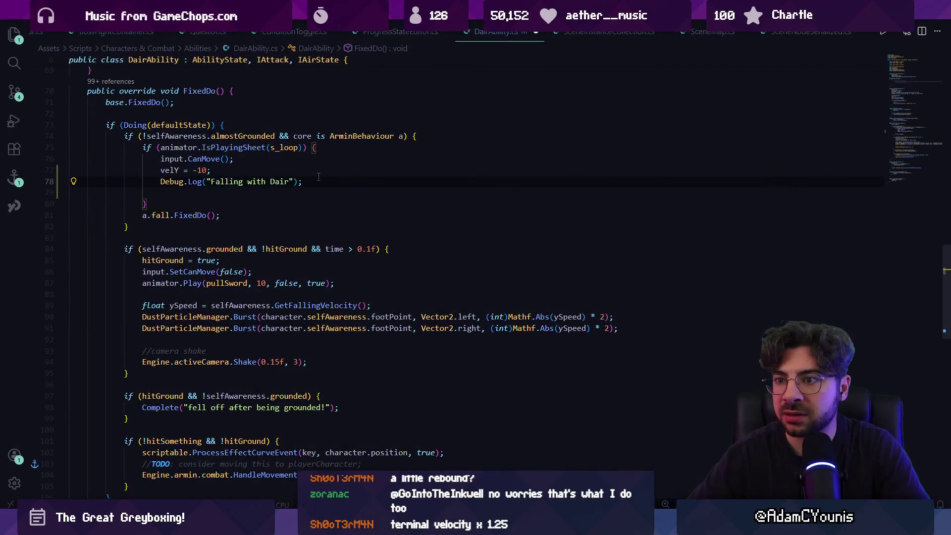
Delete the velY = -10 and debug log lines from the plunge loop
key(shift+Up)
key(shift+Home)
key(ctrl+c)
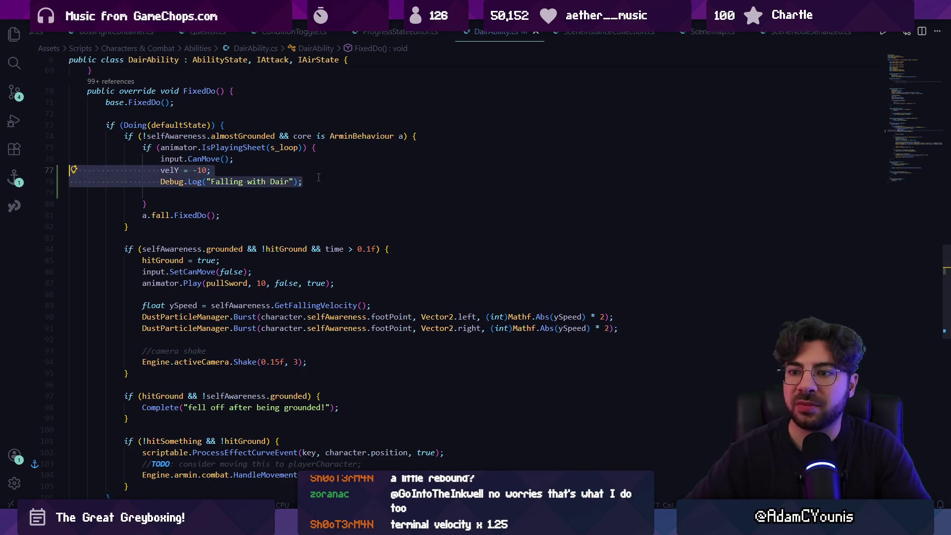
key(BackSpace)
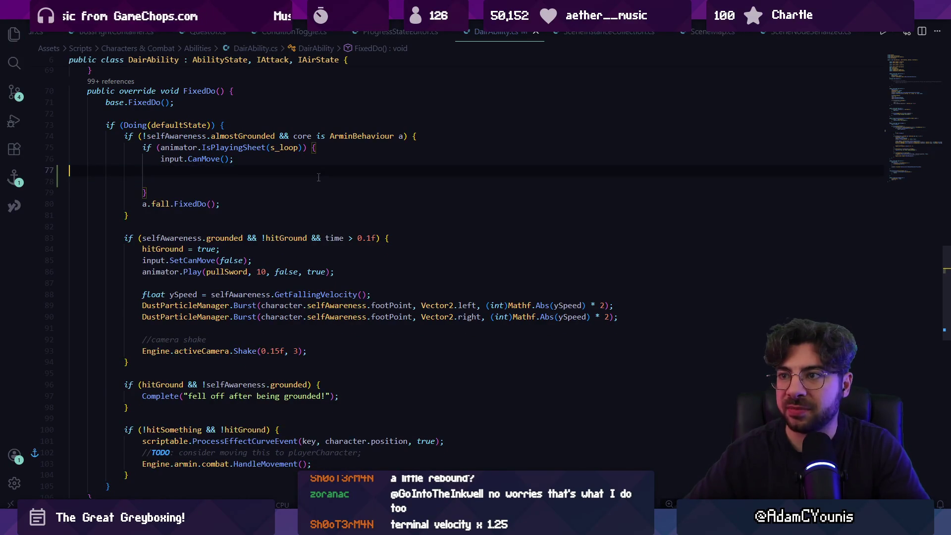
key(ctrl+Tab)
key(ctrl+p)
Open Meteor.cs and search it for 'vely' to see how it sets vertical velocity
text(meteor)
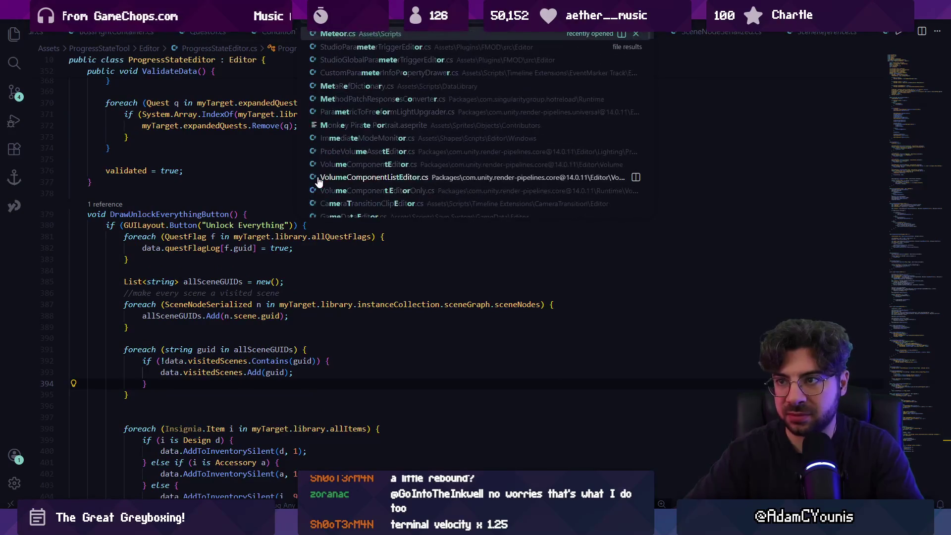
key(Return)
key(ctrl+f)
scroll(277, 223, down, 5)
scroll(276, 223, up, 5)
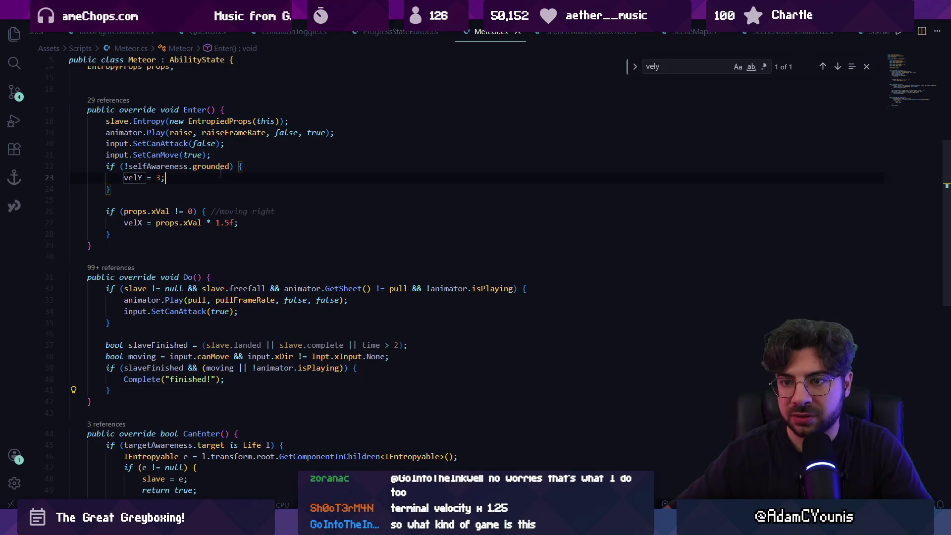
scroll(188, 275, down, 5)
scroll(178, 262, up, 10)
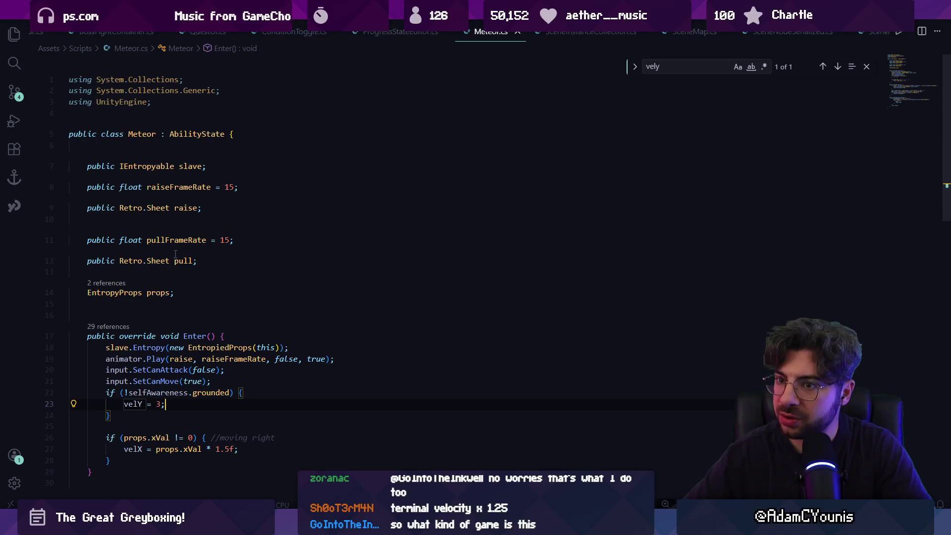
Reopen DairAbility.cs via quick open and bring the running Unity game forward
key(ctrl+p)
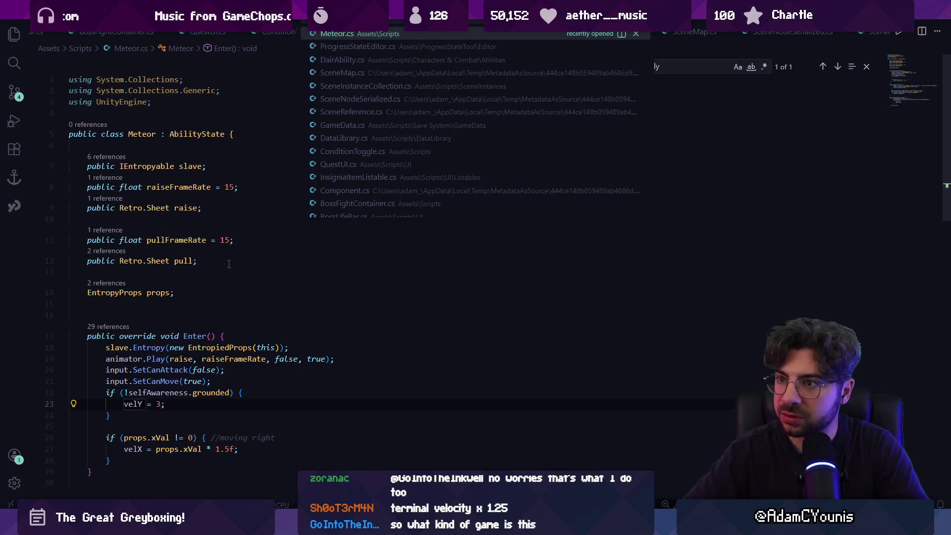
text(dair)
key(Return)
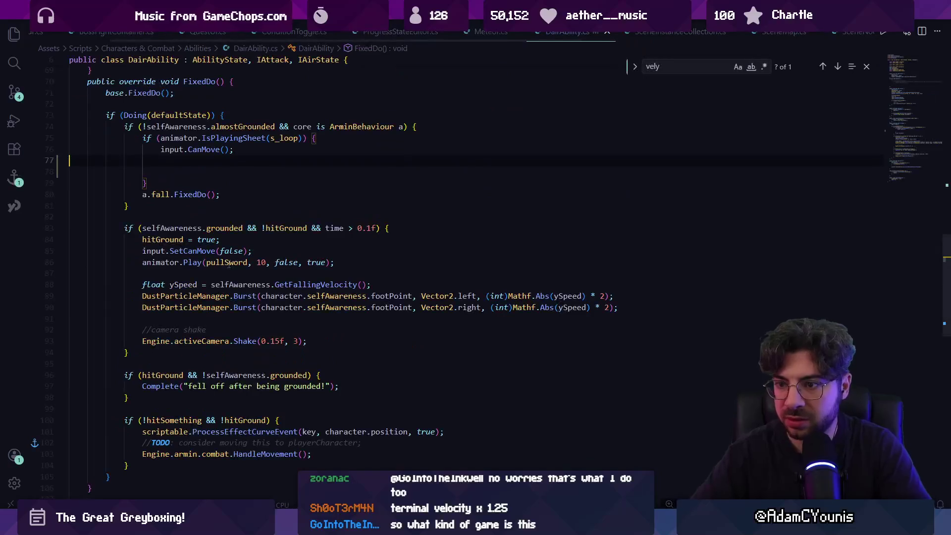
key(alt+Tab)
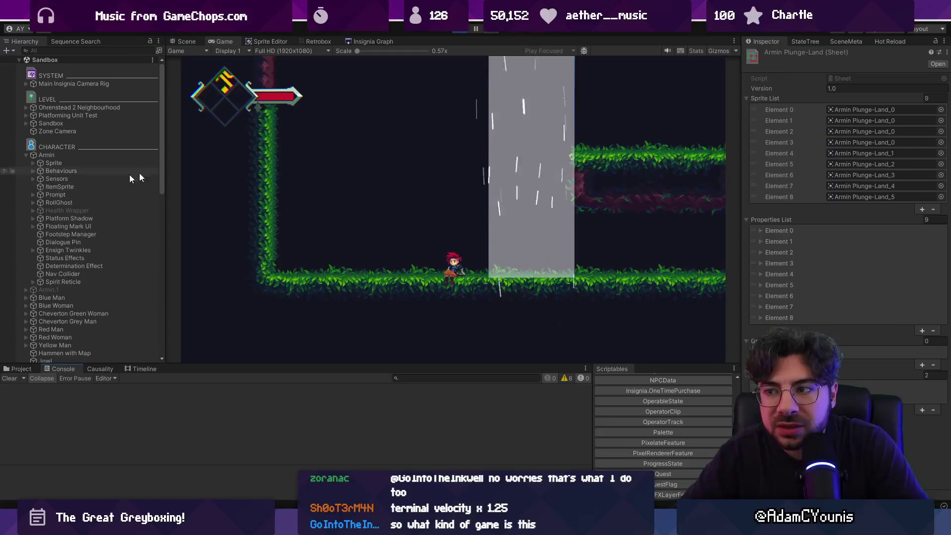
Search the Hierarchy for objects named 'dairability'
click(115, 51)
text(dairability)
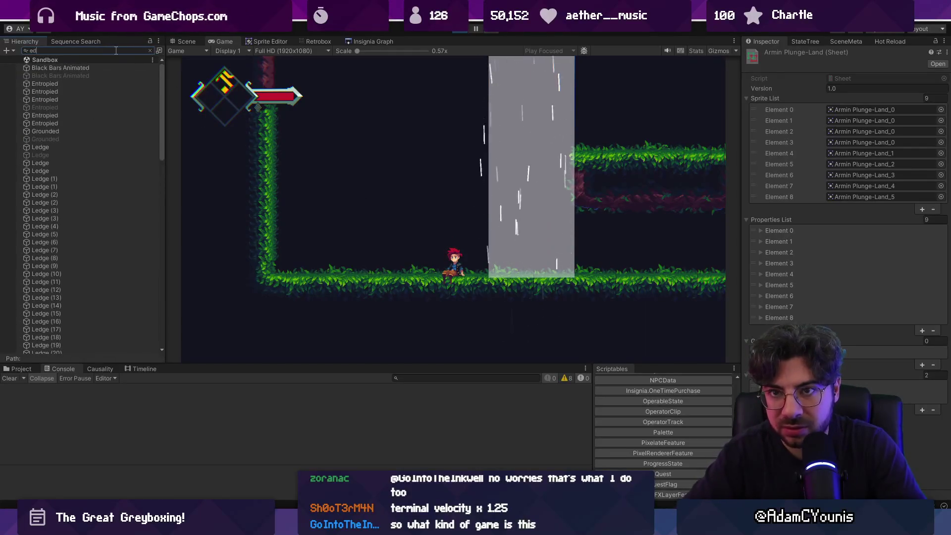
key(BackSpace)
key(BackSpace)
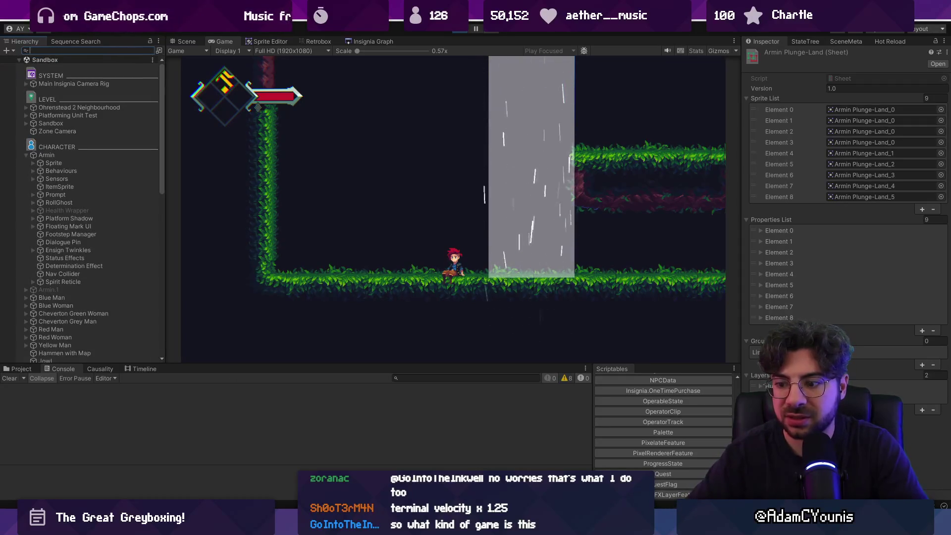
Restore the velY and 'Falling with Dair' lines, add a hitGround/hitSomething Debug.Log, and save
key(alt+Tab)
scroll(288, 249, down, 3)
scroll(219, 208, up, 3)
key(ctrl+v)
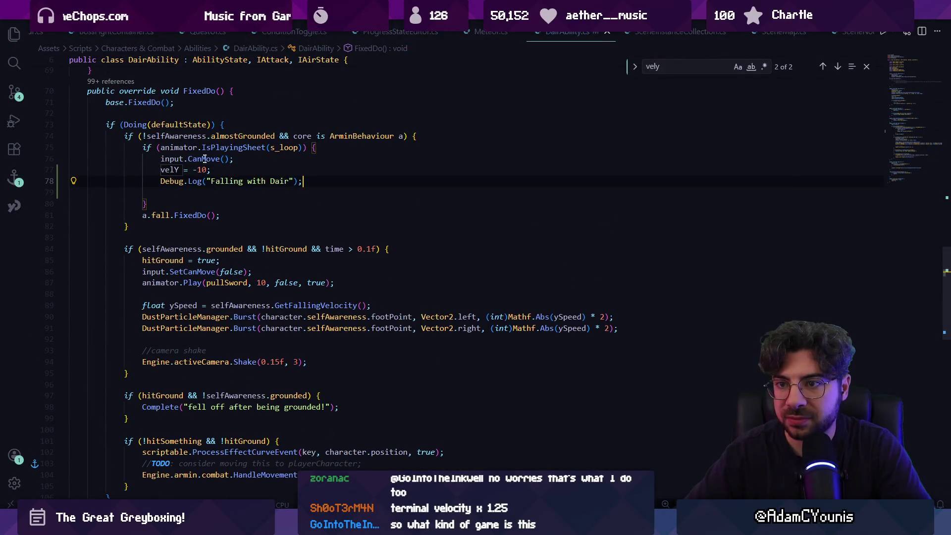
scroll(246, 138, up, 2)
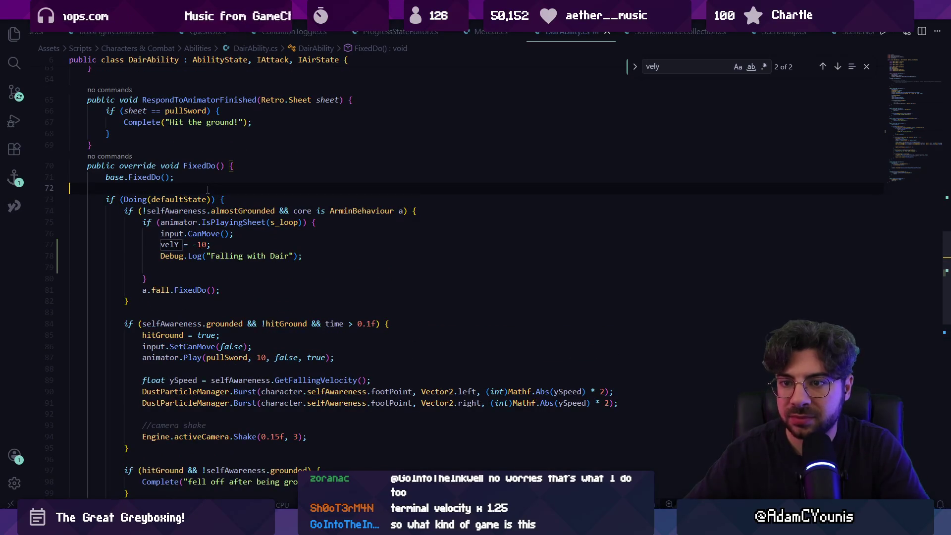
text(Debug.)
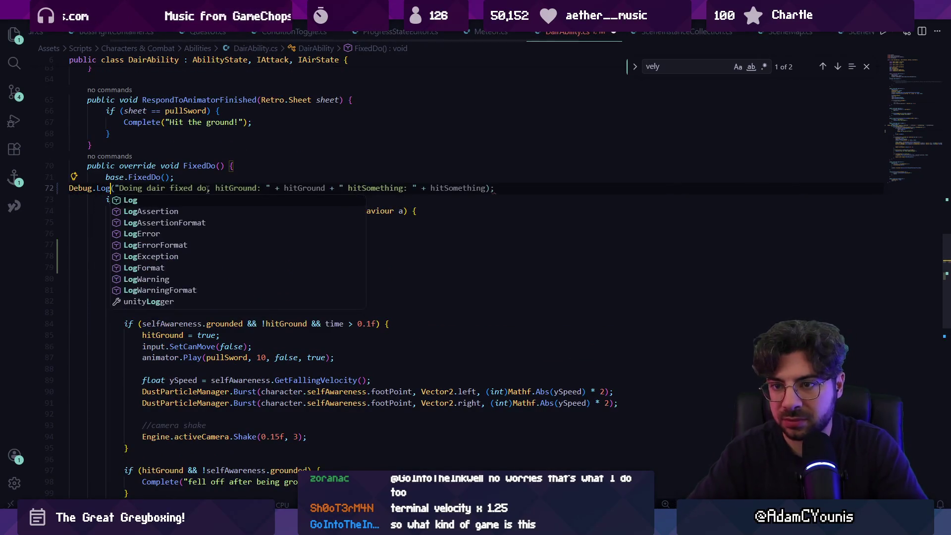
key(Tab)
key(ctrl+s)
Play-test a jump and down-air plunge, then select the 'Falling with Dair' log line
key(alt+Tab)
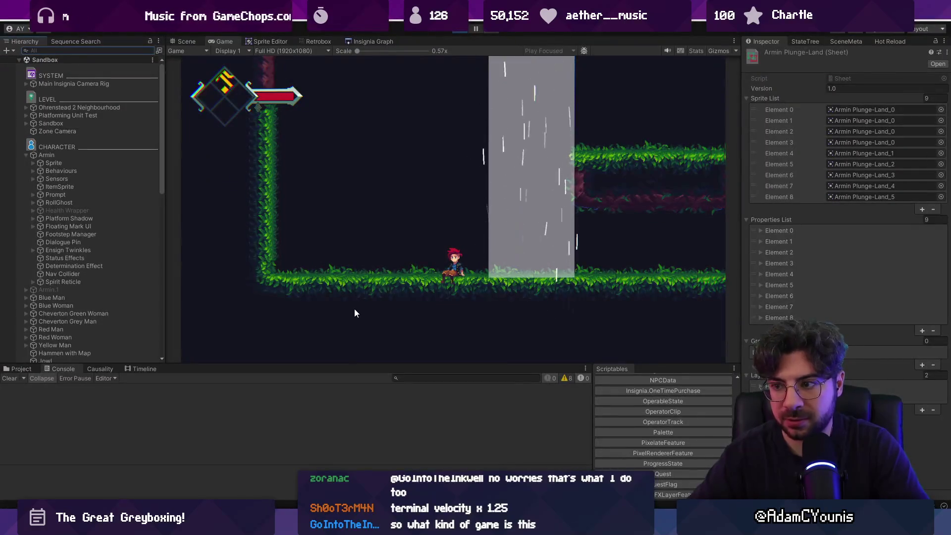
key(space)
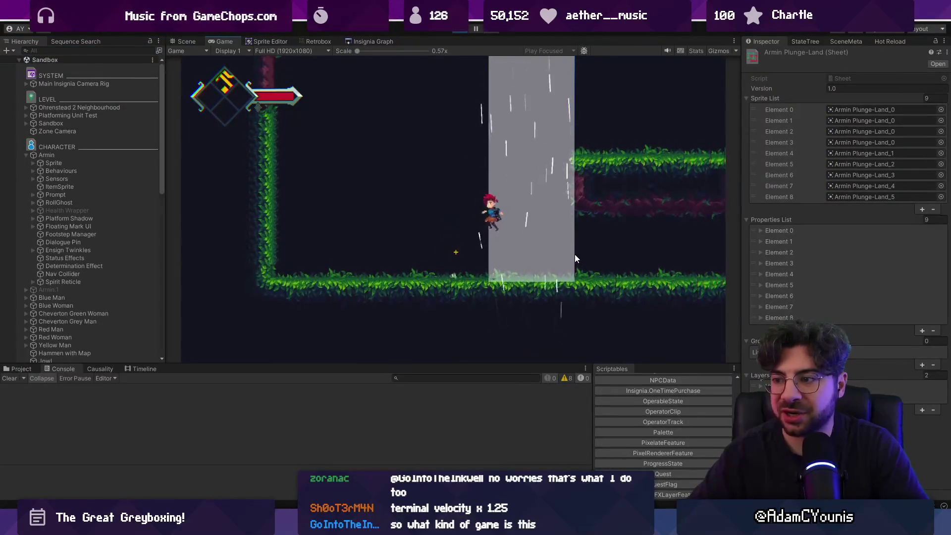
key(Down)
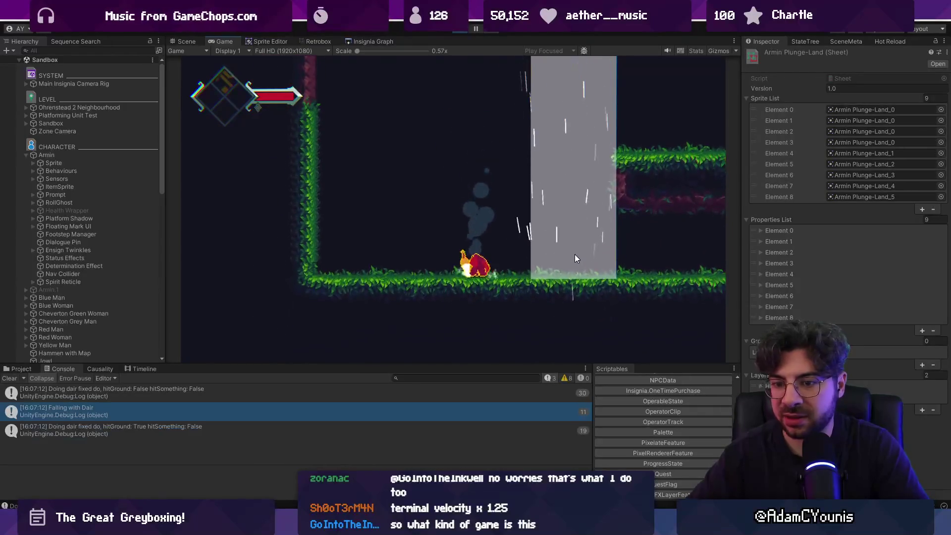
key(alt+Tab)
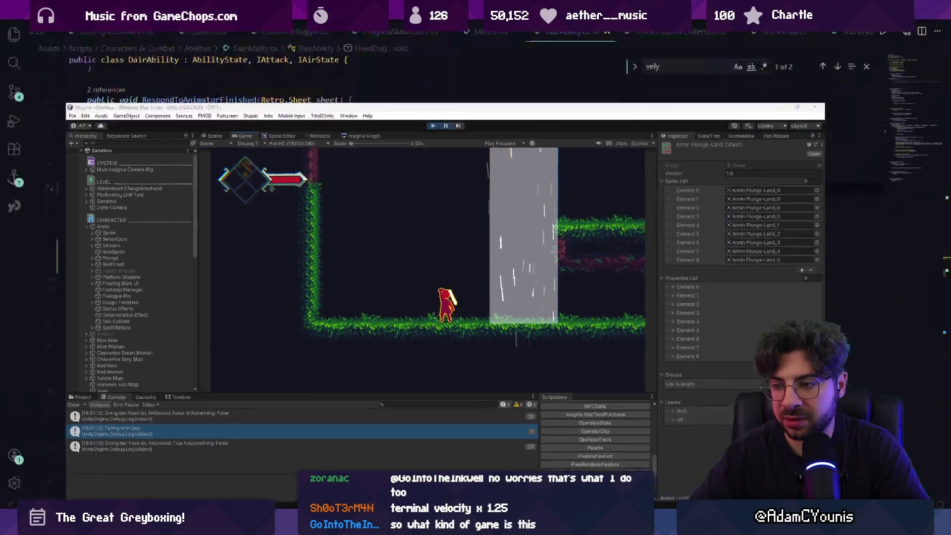
triple_click(232, 255)
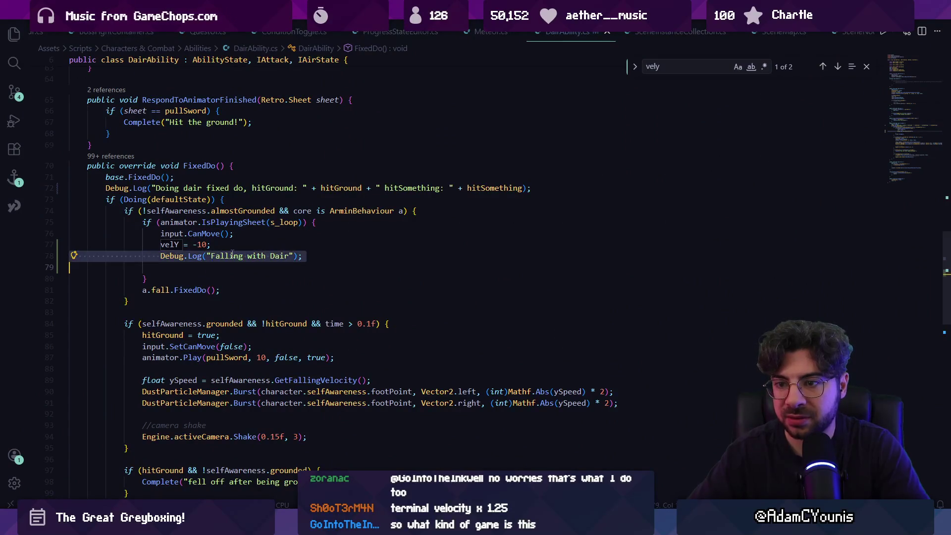
Delete the 'Falling with Dair' and hitGround debug log lines from DairAbility.cs
key(BackSpace)
triple_click(233, 187)
key(BackSpace)
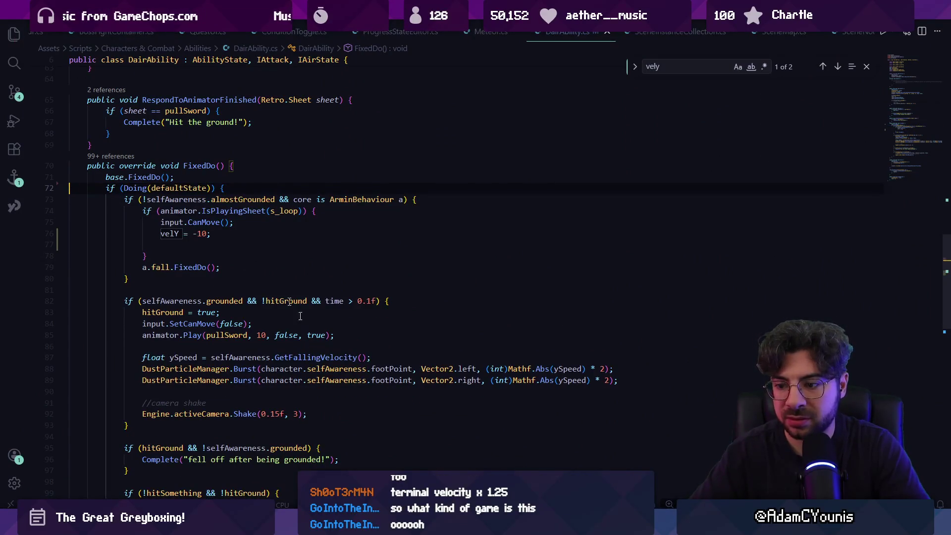
key(alt+Tab)
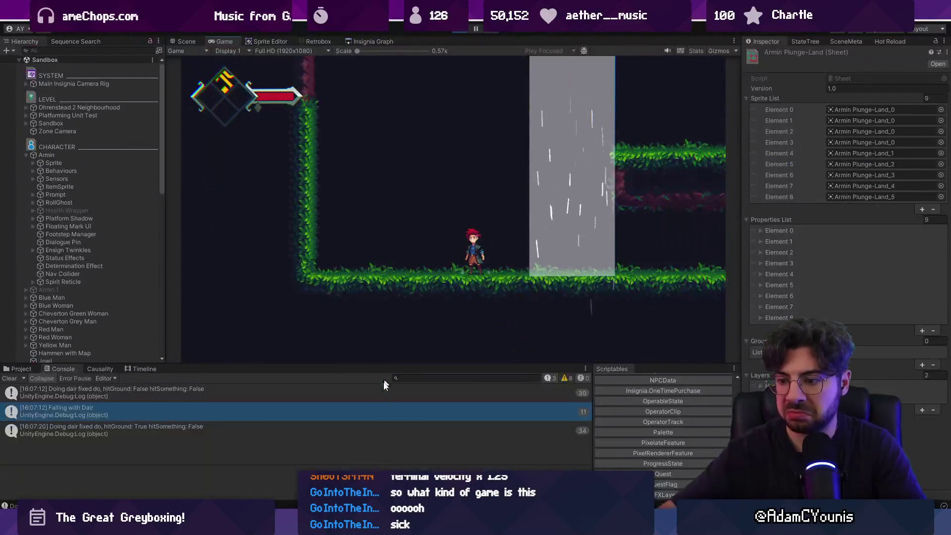
Check where velY is defined, then delete the velY = -10 line from the plunge loop
key(alt+Tab)
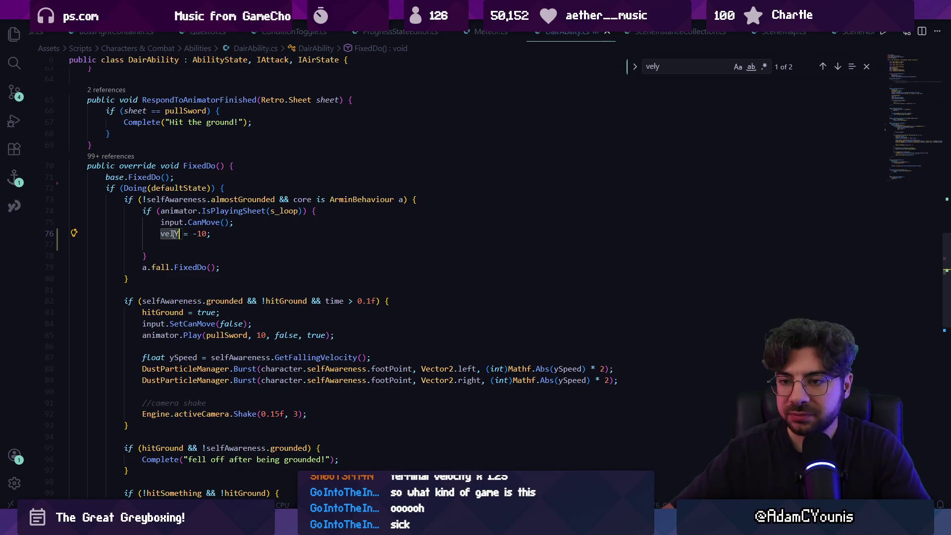
ctrl+click(173, 234)
key(alt+Left)
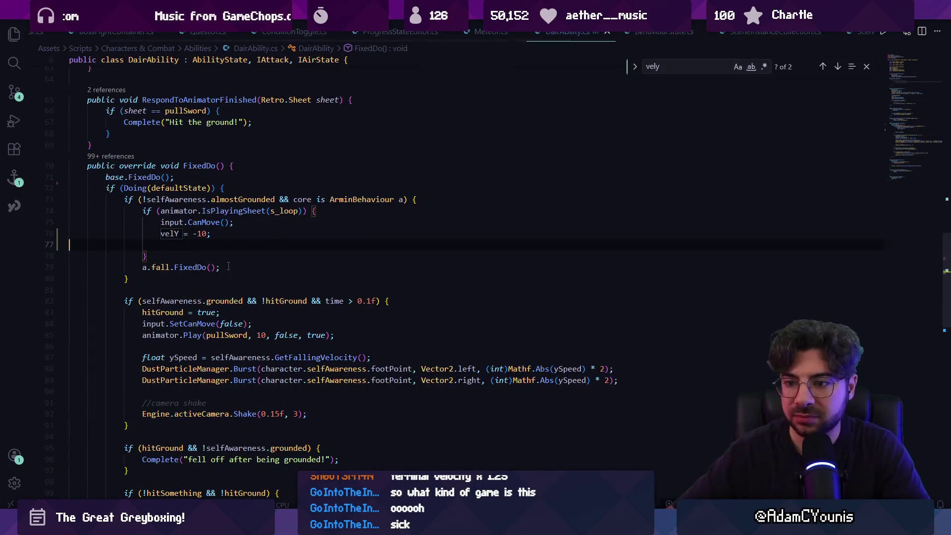
scroll(212, 273, down, 2)
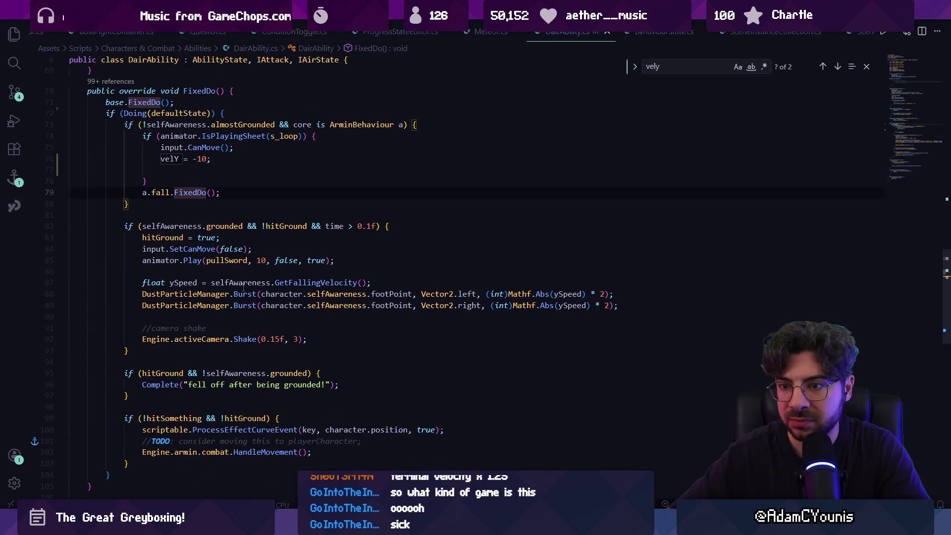
click(206, 158)
key(shift+Up)
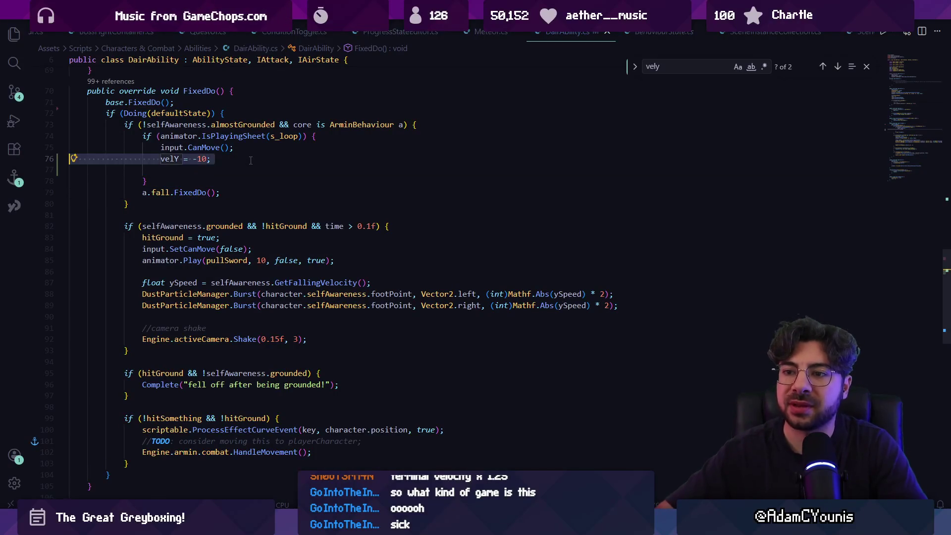
key(BackSpace)
key(BackSpace)
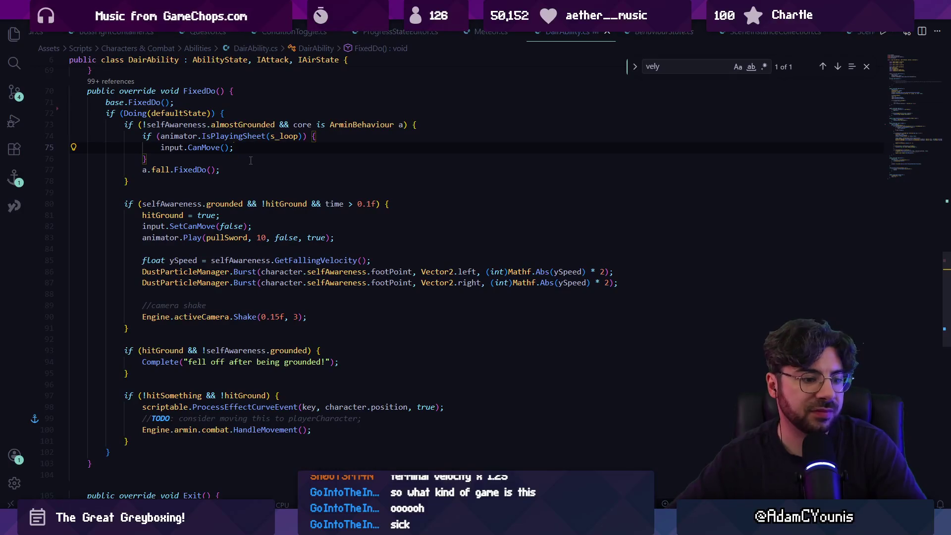
key(alt+Tab)
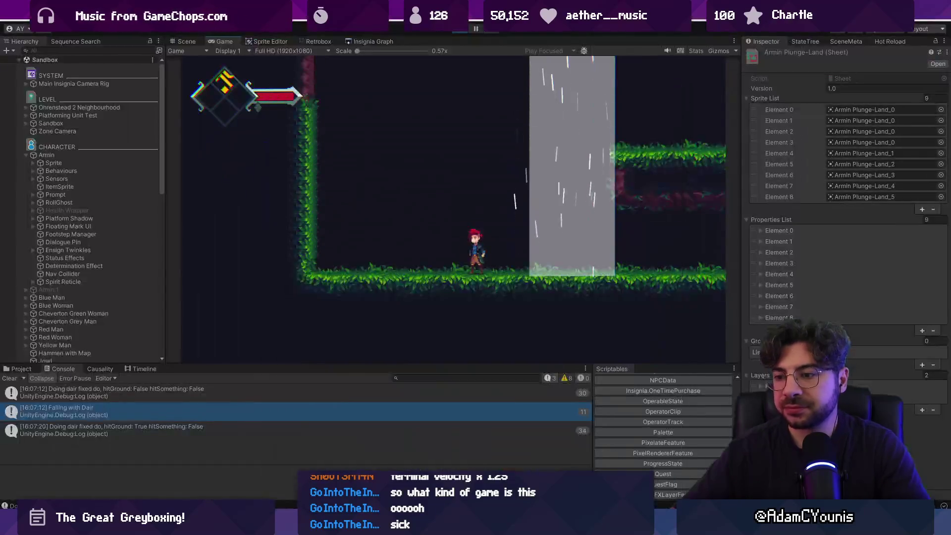
Select Armin in the Hierarchy to check his Rigidbody 2D settings, then open SelfAwareness.cs
click(82, 155)
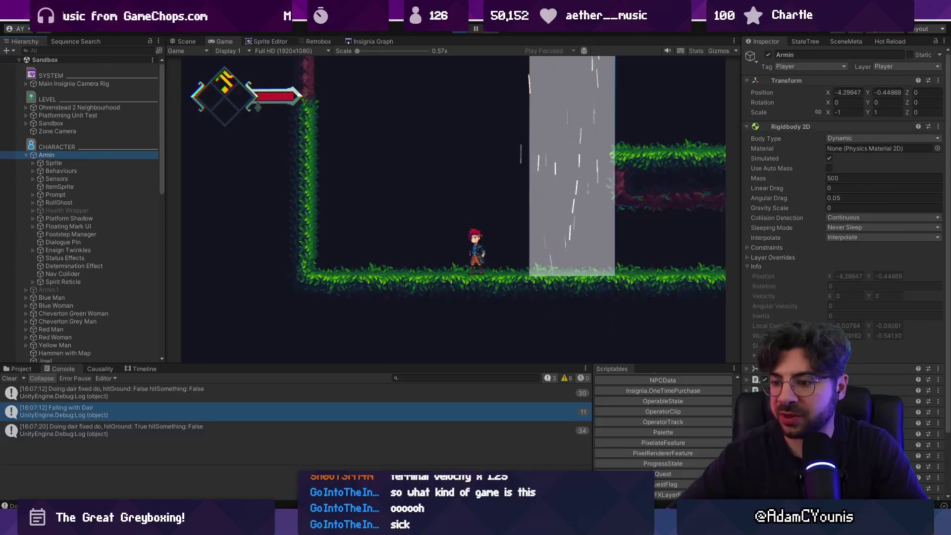
key(alt+Tab)
key(ctrl+Tab)
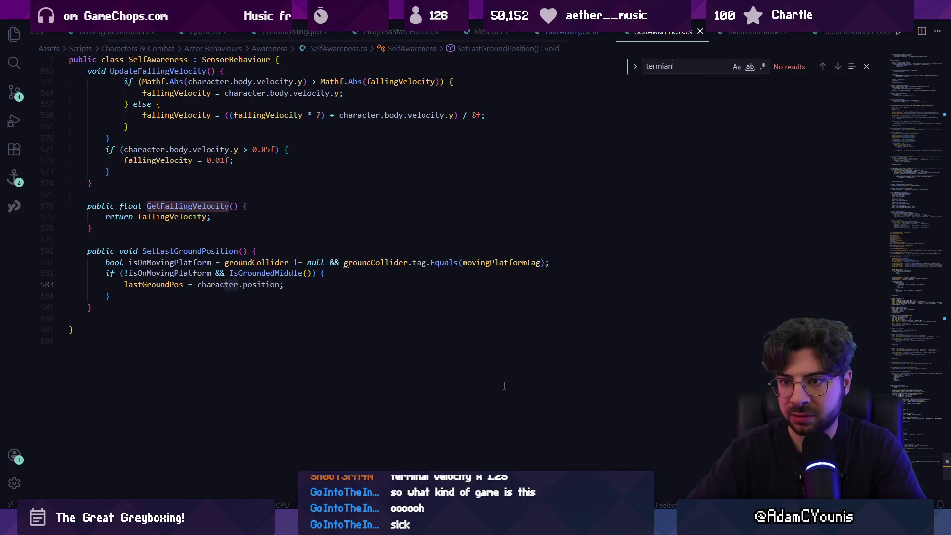
Search SelfAwareness.cs for 'velocity' to find where falling velocity is updated
key(BackSpace)
key(BackSpace)
key(BackSpace)
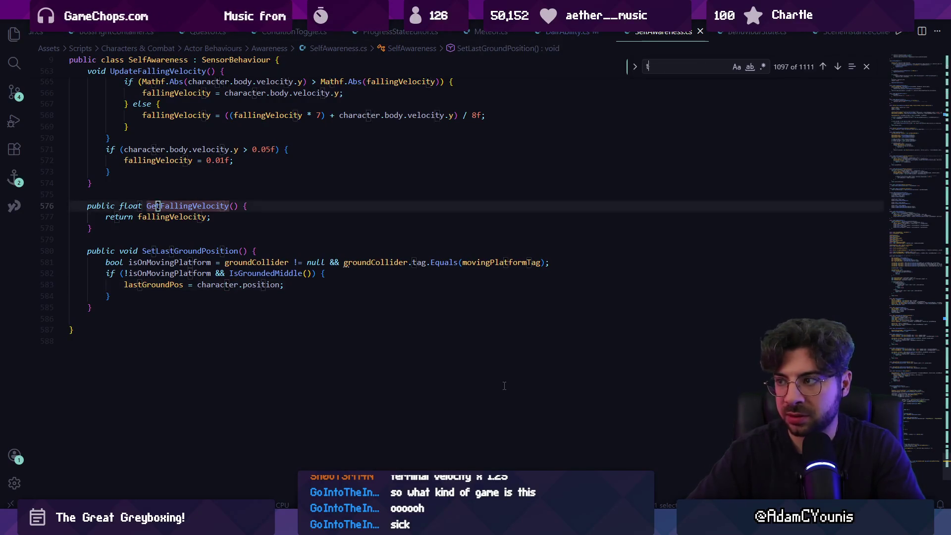
key(ctrl+z)
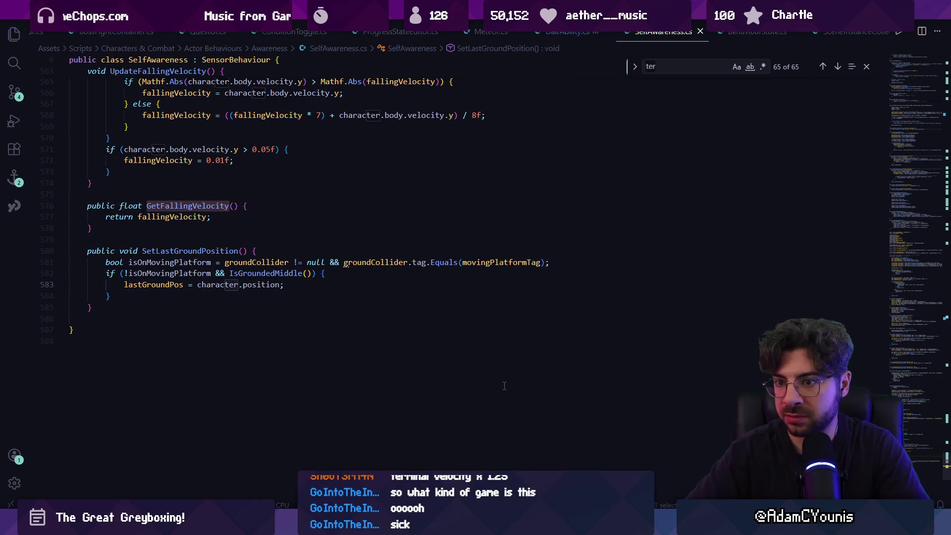
key(BackSpace)
key(BackSpace)
key(BackSpace)
text(velocity)
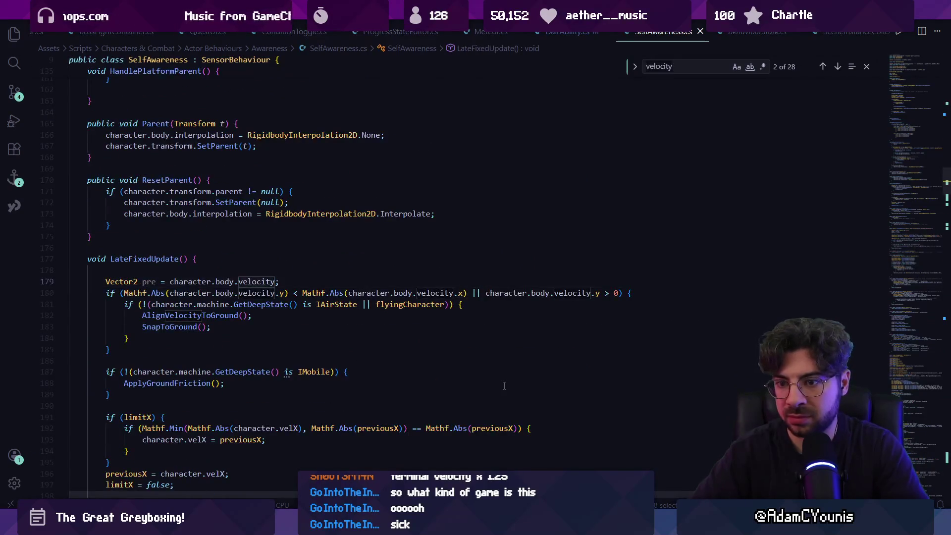
key(Escape)
key(ctrl+z)
key(ctrl+y)
Test the down-air plunge in Unity, then return to DairAbility.cs's FixedDo code
key(alt+Tab)
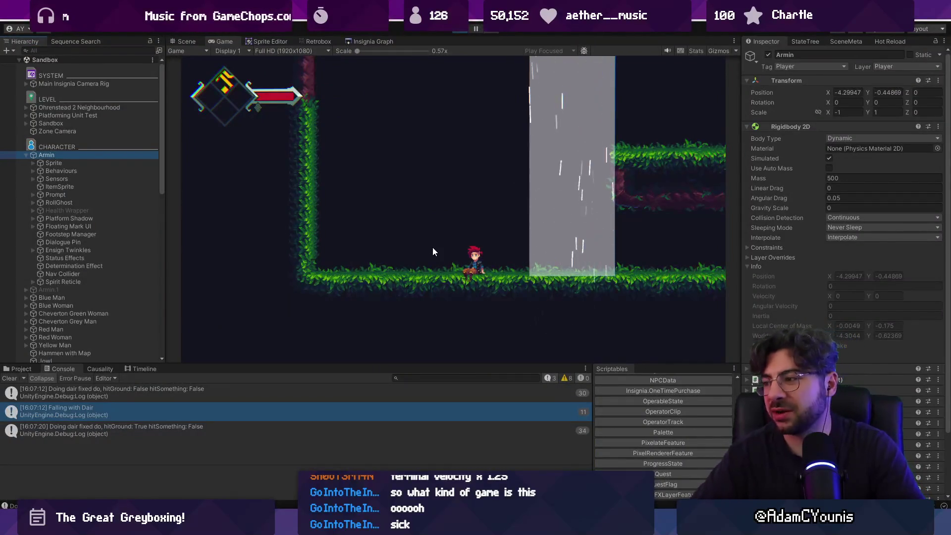
key(space)
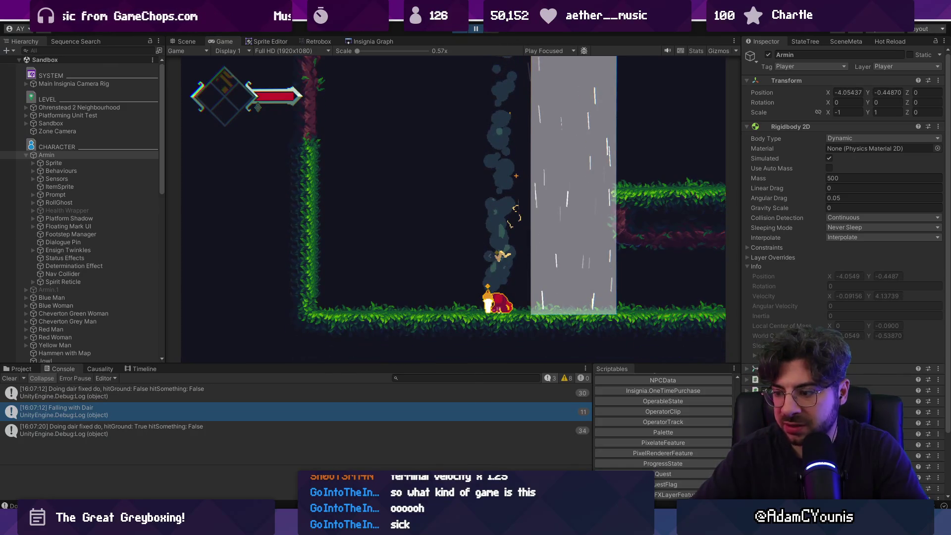
key(alt+Tab)
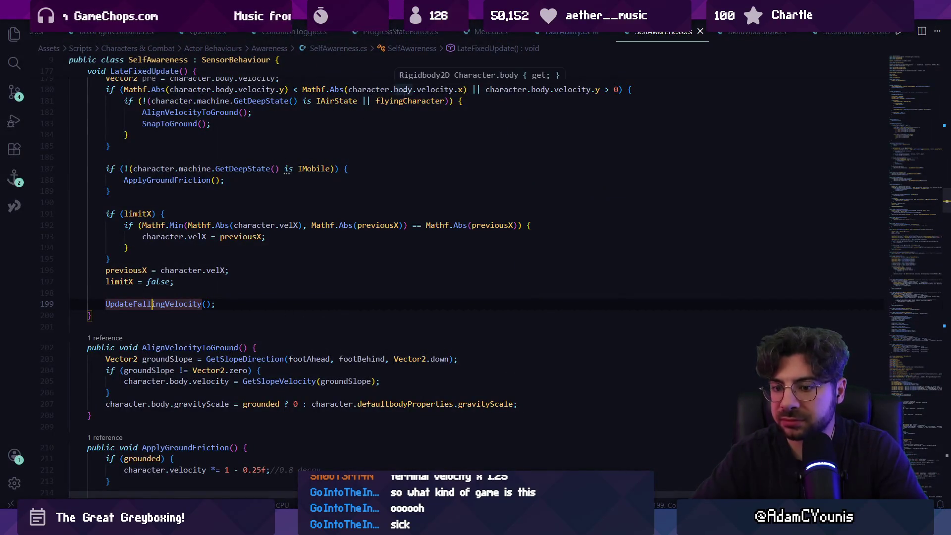
key(alt+Left)
key(alt+Left)
key(alt+Left)
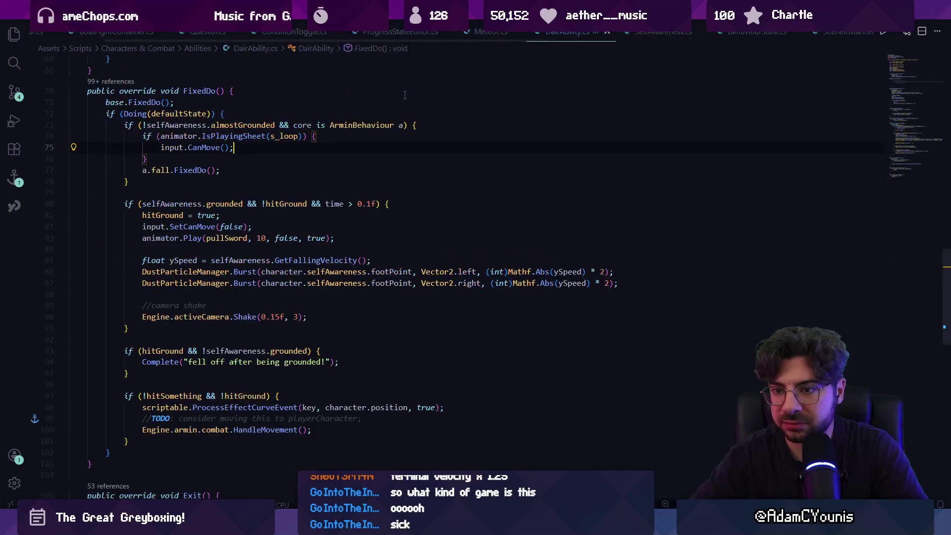
Restore the velY = -10 and debug log lines and test them in Unity
key(ctrl+z)
key(ctrl+z)
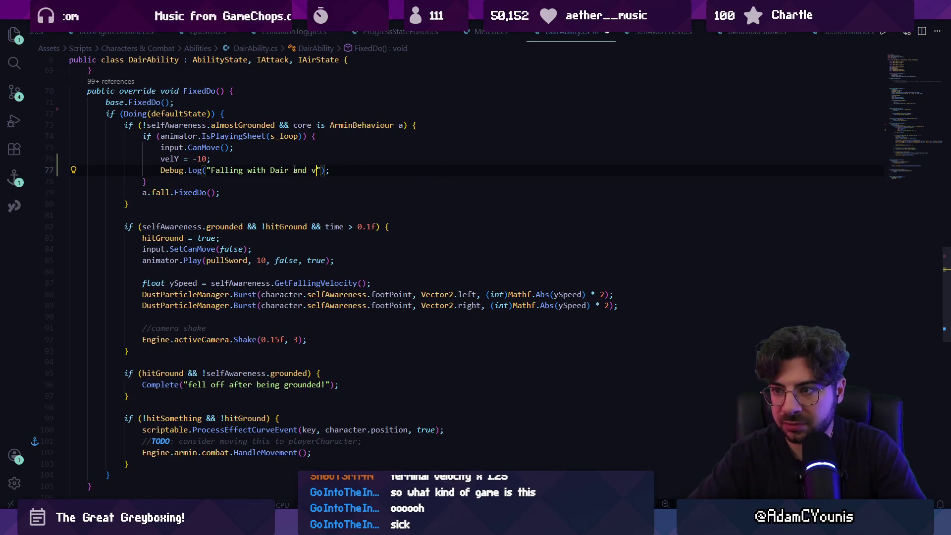
key(alt+Tab)
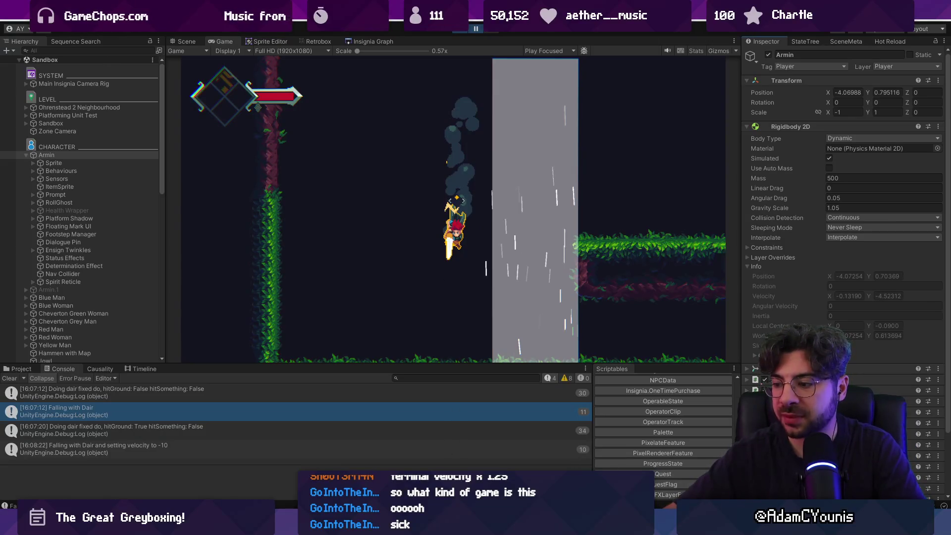
key(alt+Tab)
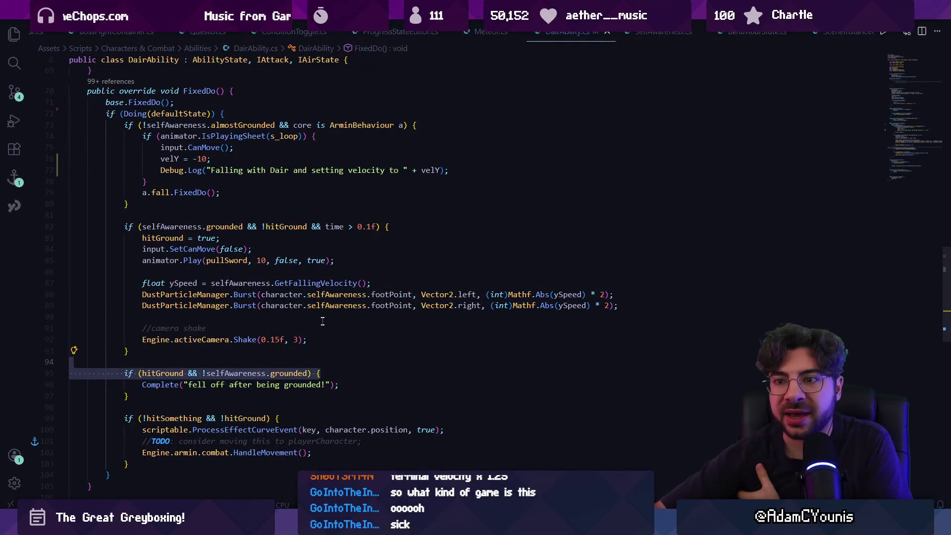
Search DairAbility.cs for the FixedDo calls to locate a.fall.FixedDo()
click(267, 271)
key(ctrl+f)
text(fallci)
key(ctrl+a)
text(airco)
key(BackSpace)
key(BackSpace)
key(BackSpace)
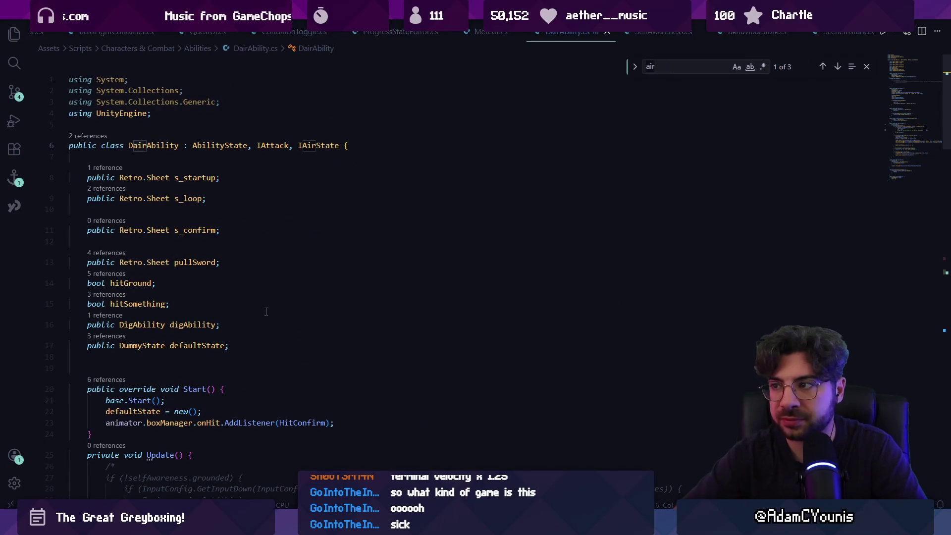
key(BackSpace)
key(BackSpace)
key(BackSpace)
text(fall)
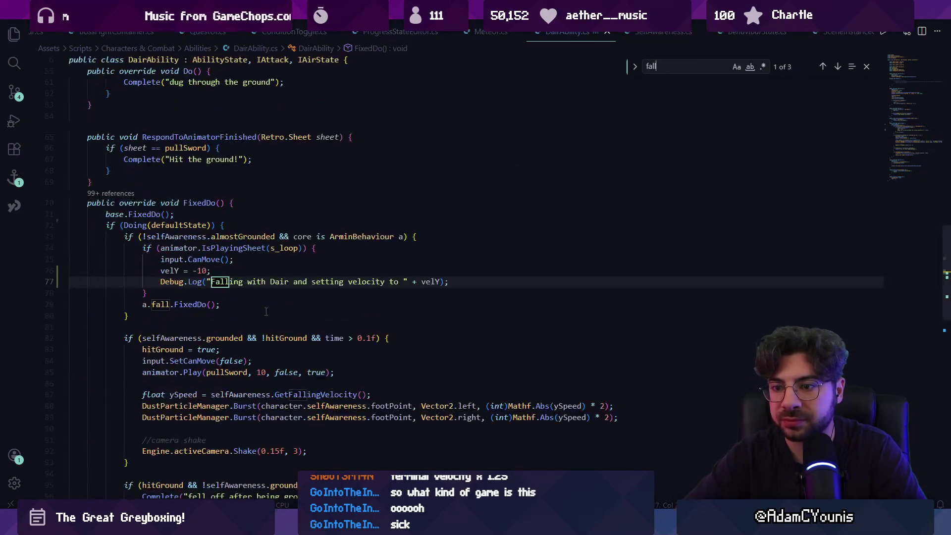
key(BackSpace)
key(BackSpace)
text(ixedo)
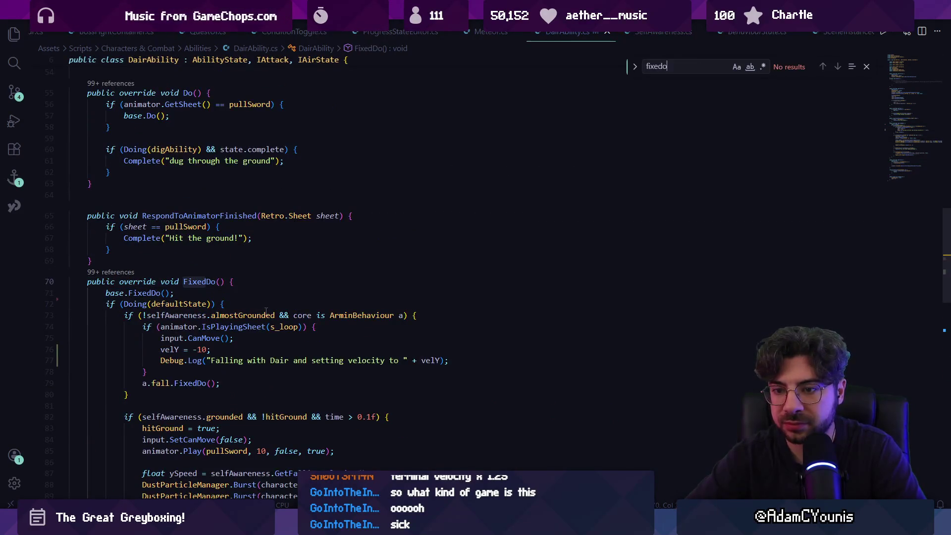
key(shift+Return)
key(Return)
key(Return)
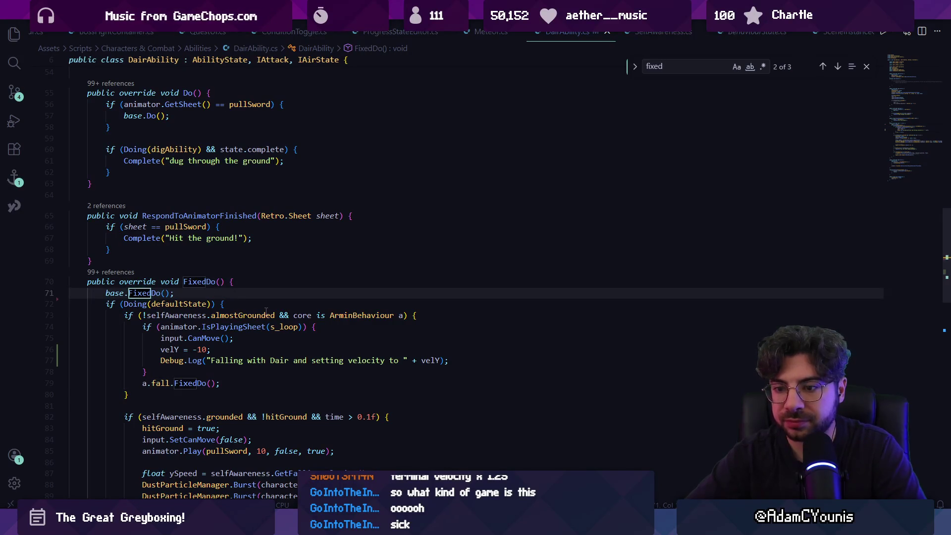
key(Return)
key(Escape)
Move the a.fall.FixedDo() call above the IsPlayingSheet(s_loop) check
scroll(266, 311, down, 5)
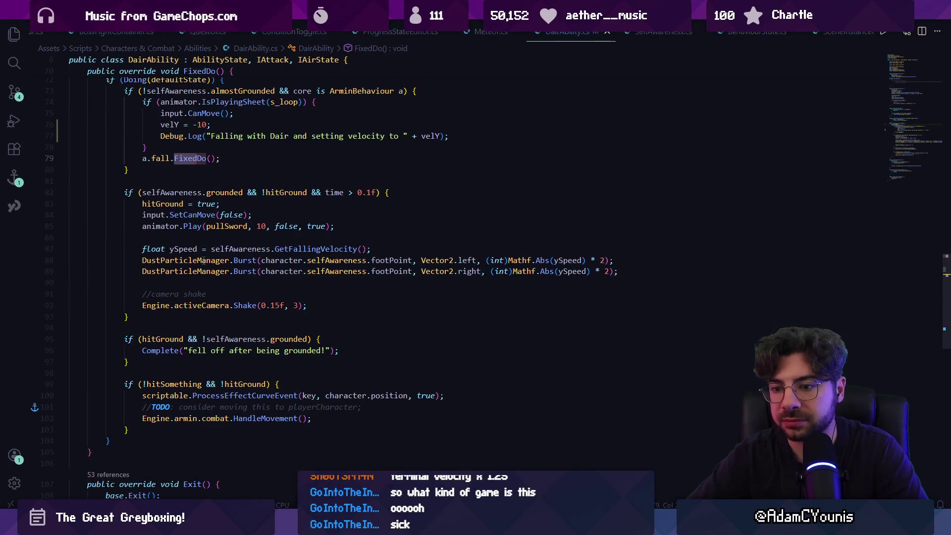
click(203, 286)
scroll(266, 290, up, 1)
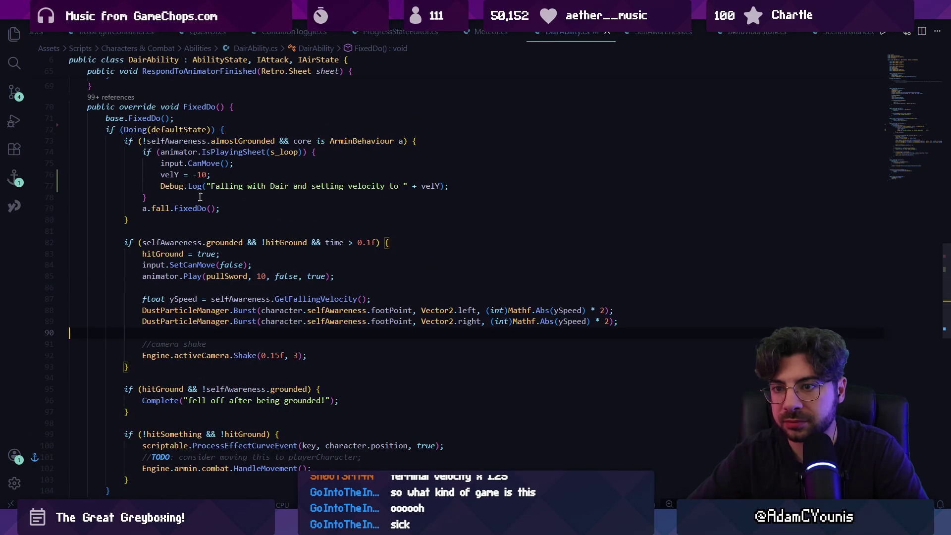
click(161, 208)
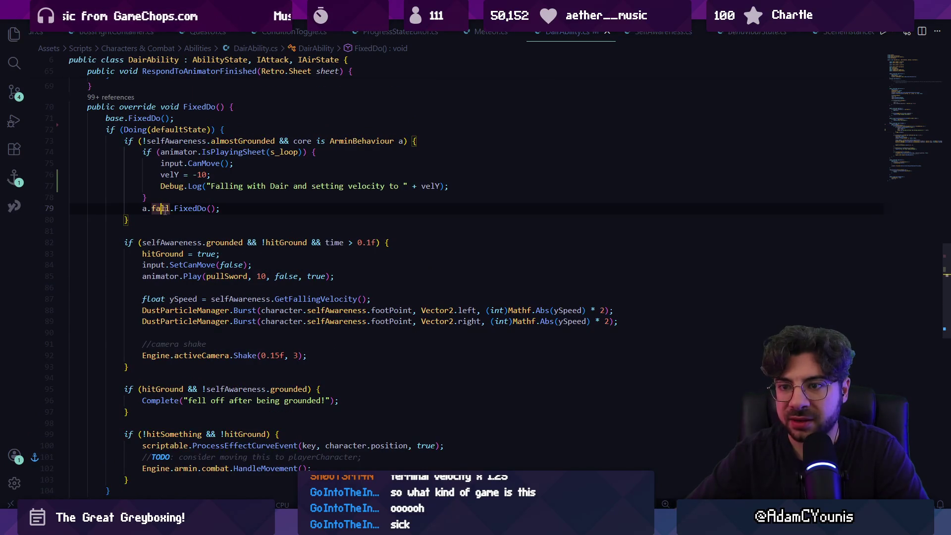
triple_click(210, 208)
key(ctrl+c)
key(BackSpace)
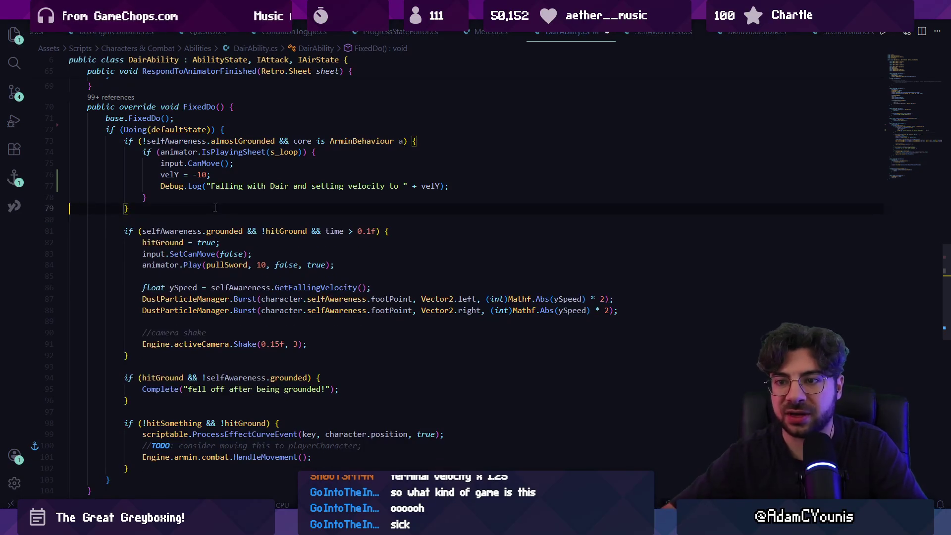
key(Return)
key(Return)
key(Return)
key(ctrl+v)
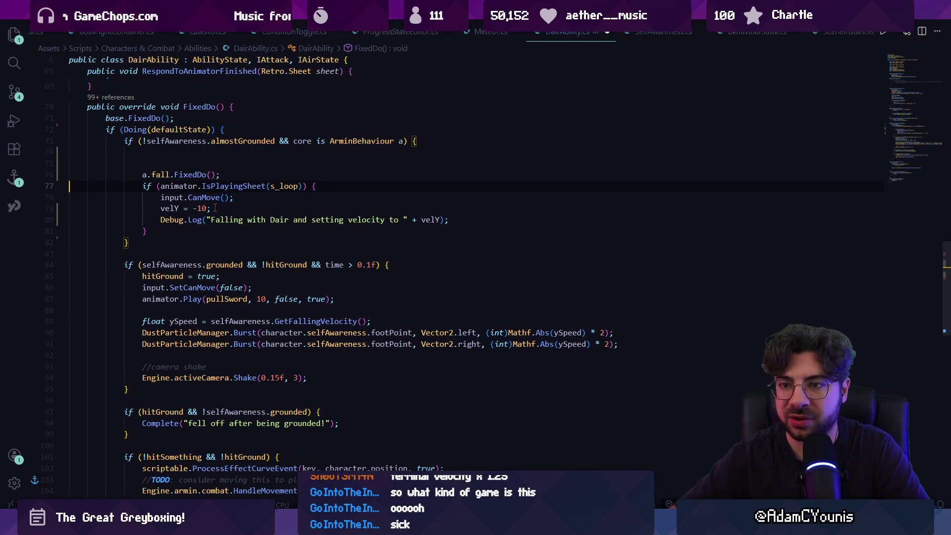
key(alt+Tab)
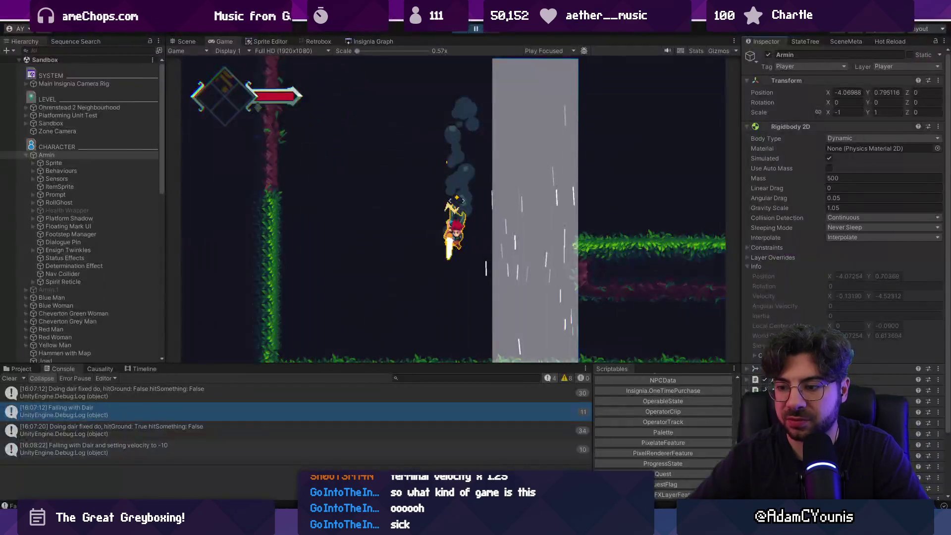
Playtest Armin's down-air plunge, jumping and diving through the grey column several times
key(space)
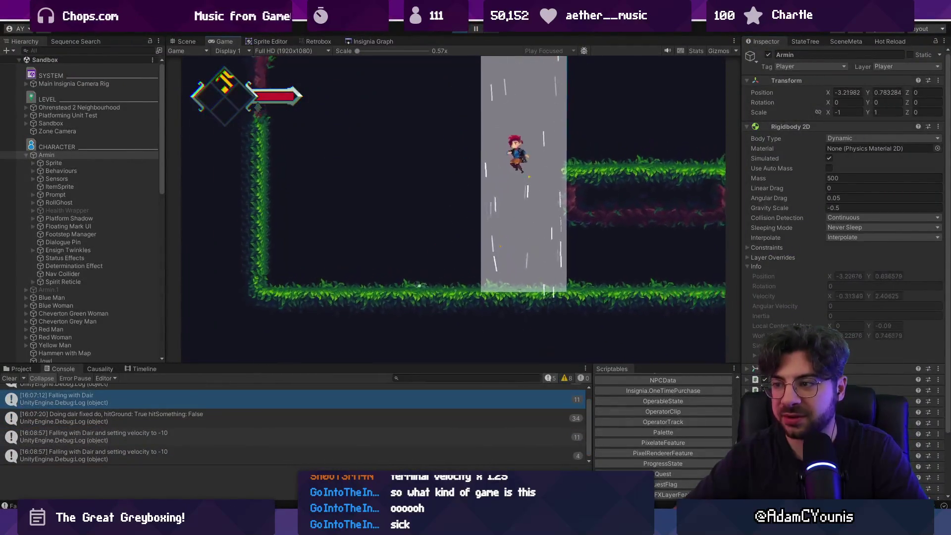
key(Left)
key(Down)
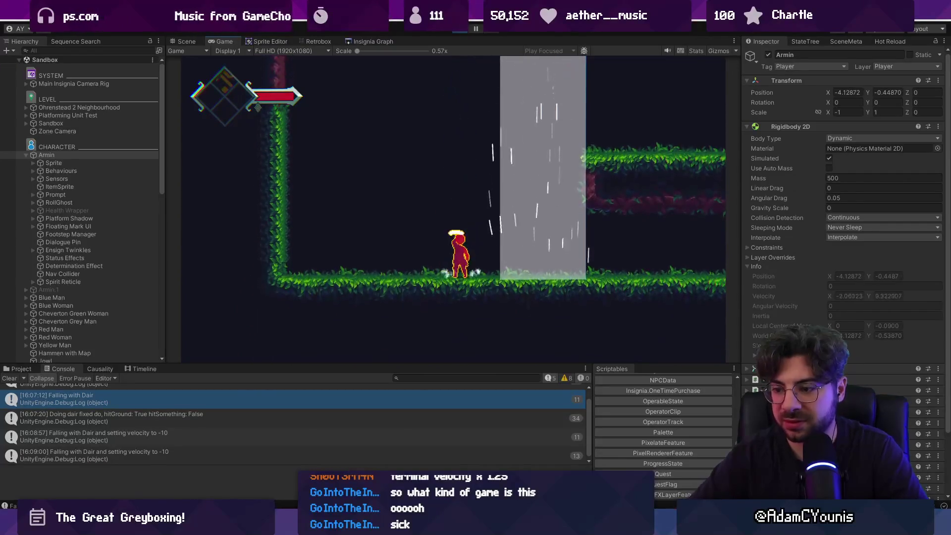
key(alt+Tab)
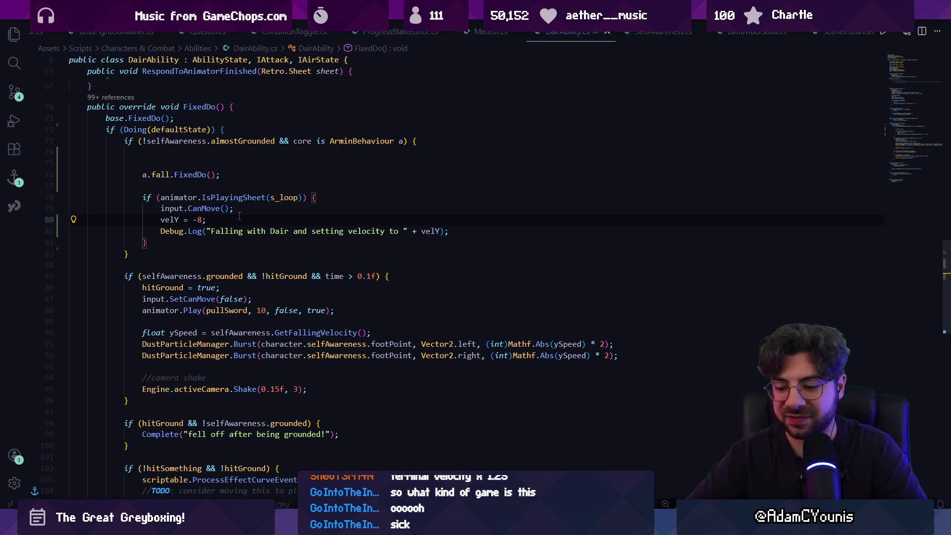
key(alt+Tab)
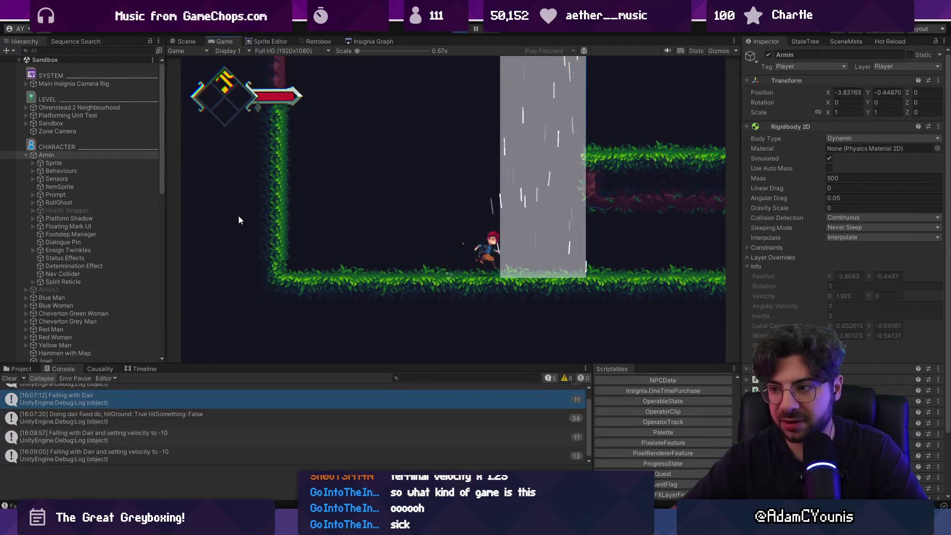
key(Left)
key(Down)
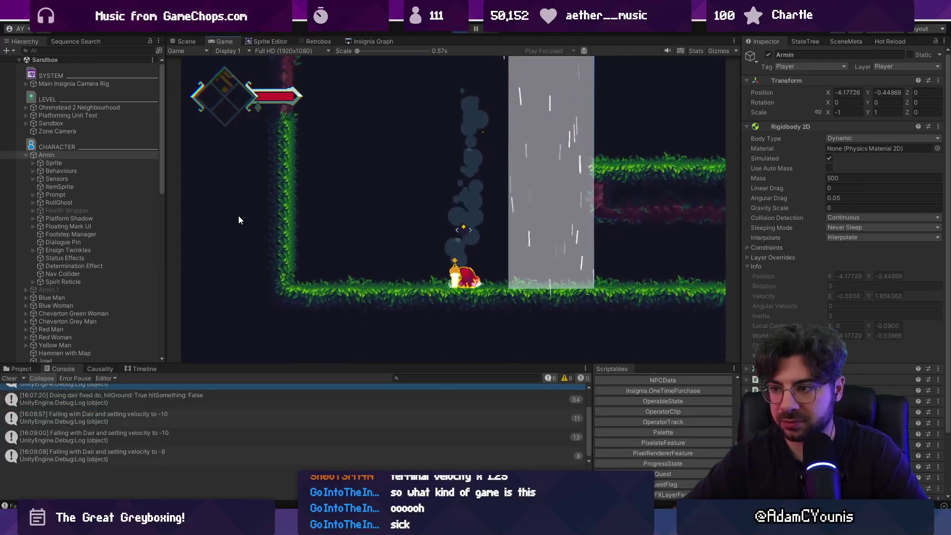
key(Right)
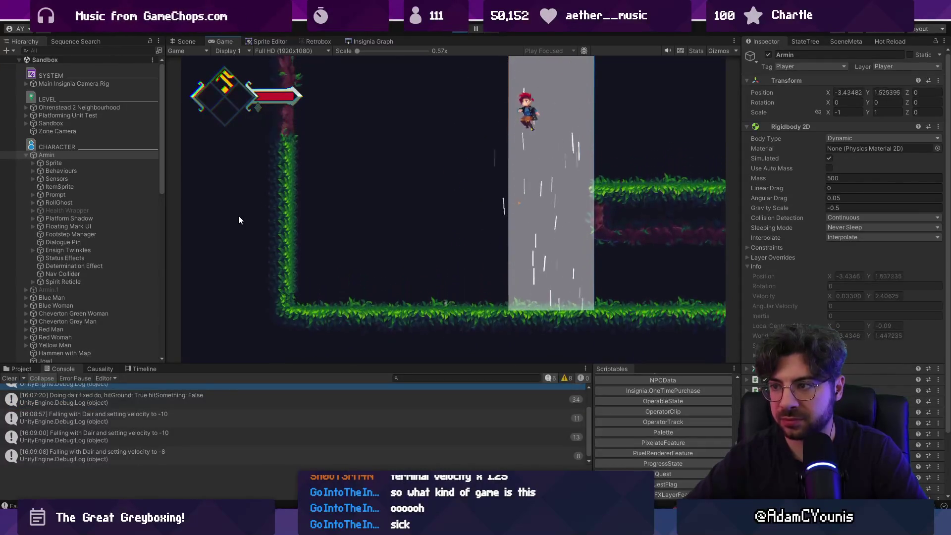
key(Left)
key(Down)
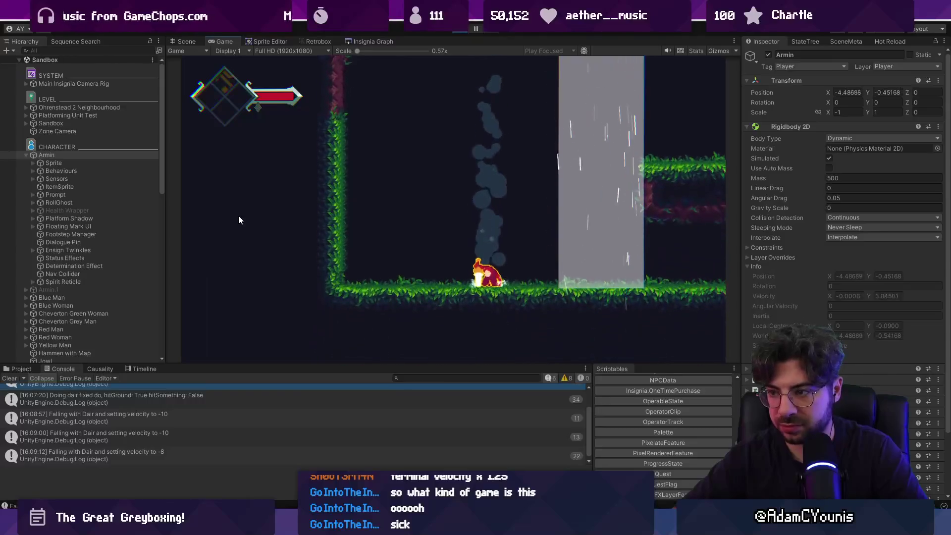
key(space)
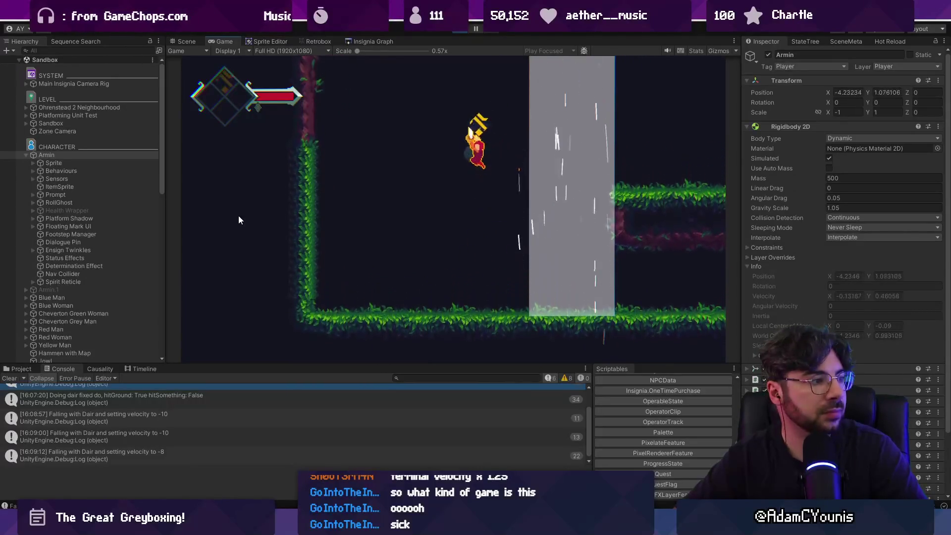
key(Down)
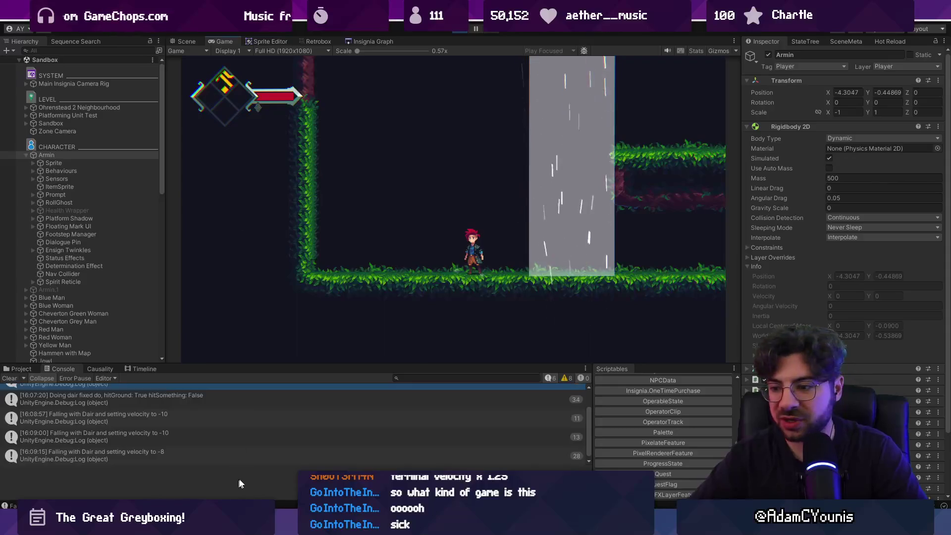
Change the plunge fall velocity velY to -6.5f and retest the dive through the light column
key(alt+Tab)
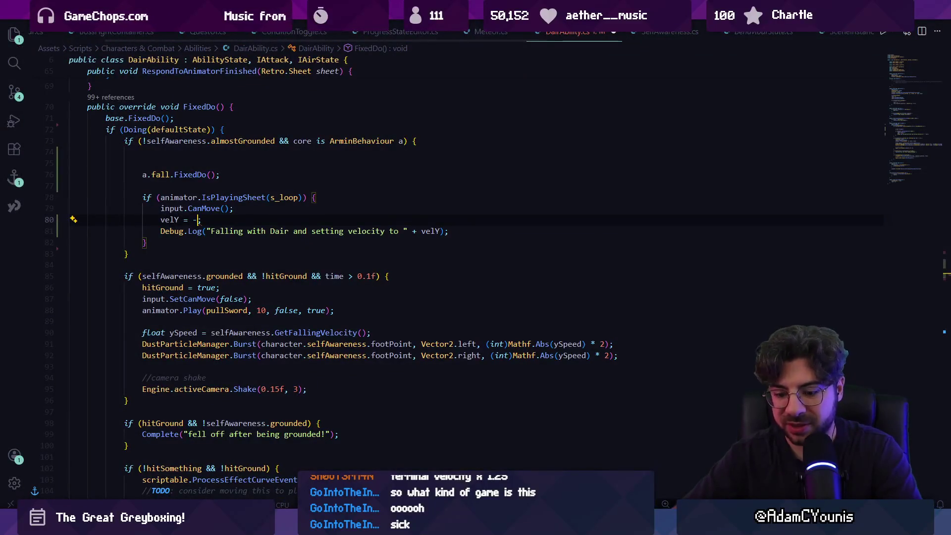
text(6.5f)
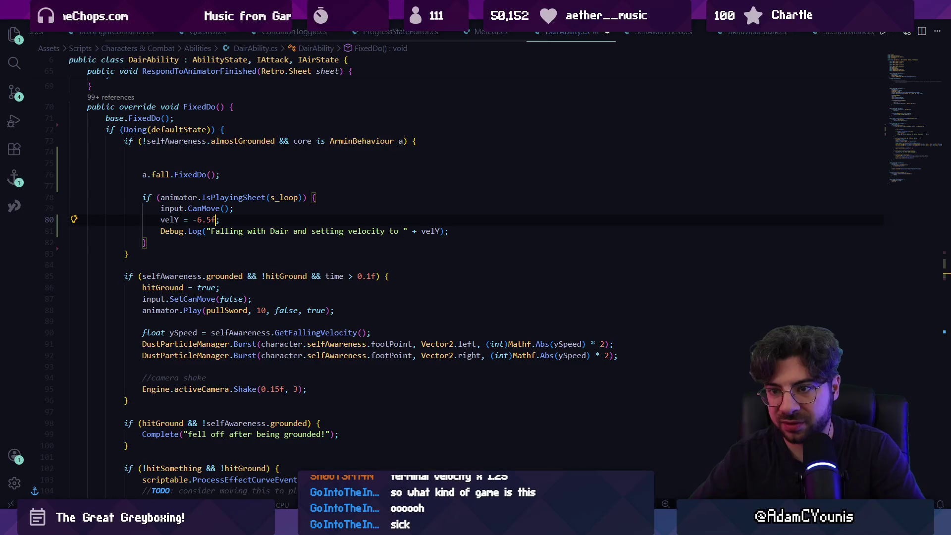
key(alt+Tab)
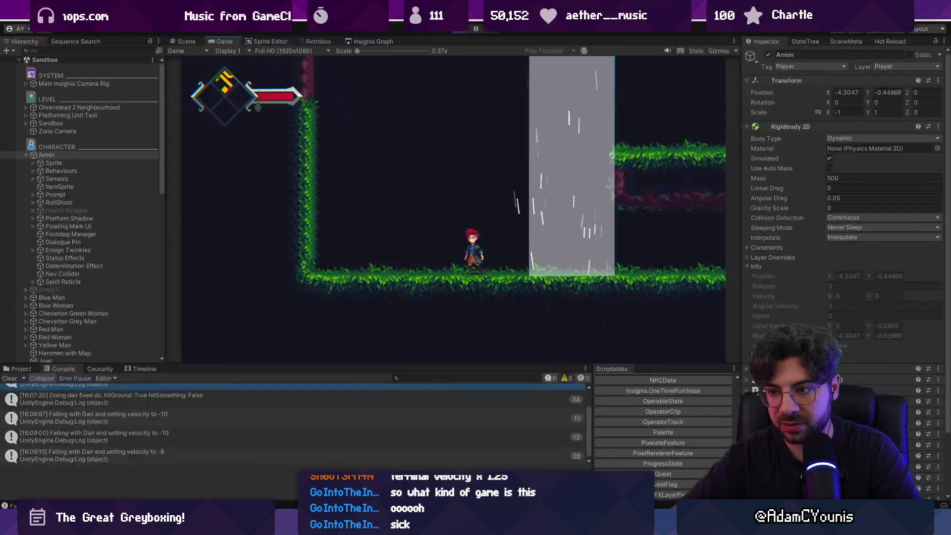
key(space)
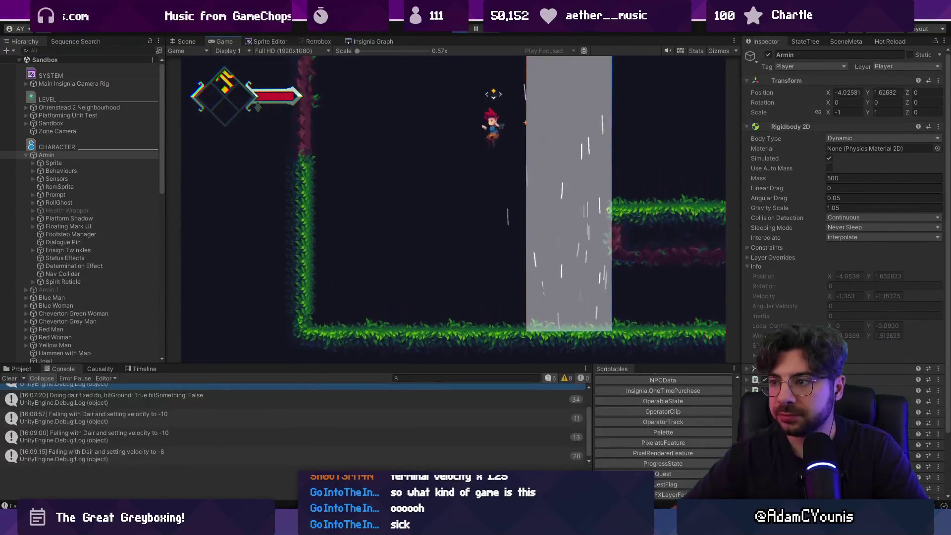
key(Right)
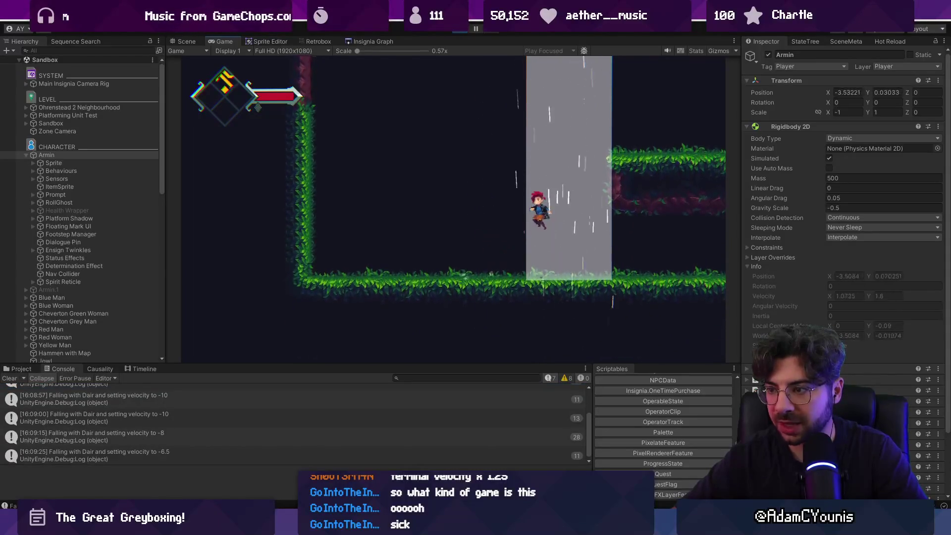
key(Left)
key(Down)
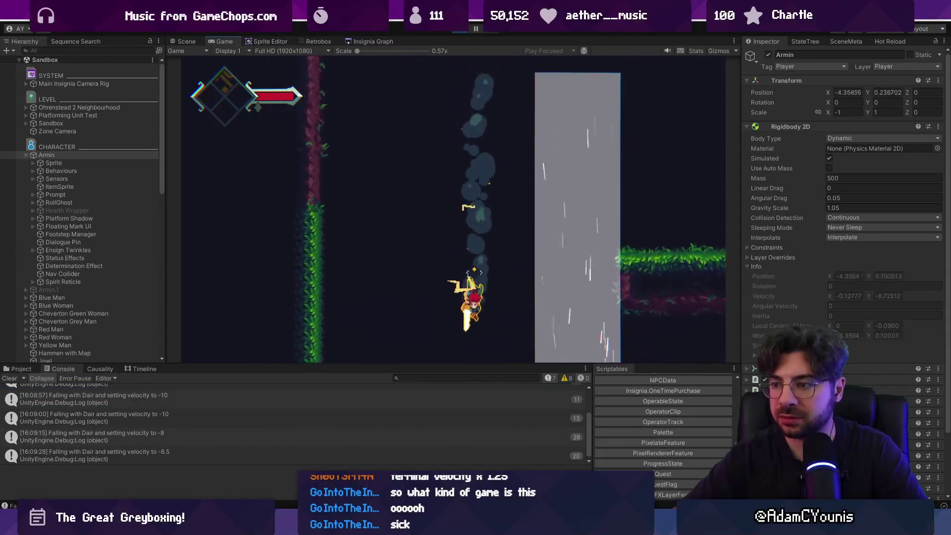
key(space)
key(Right)
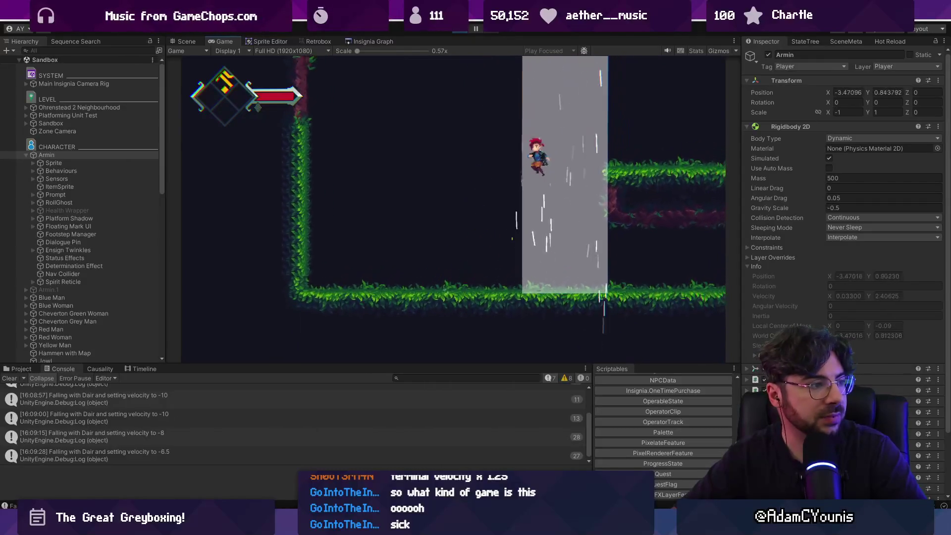
key(Left)
key(Down)
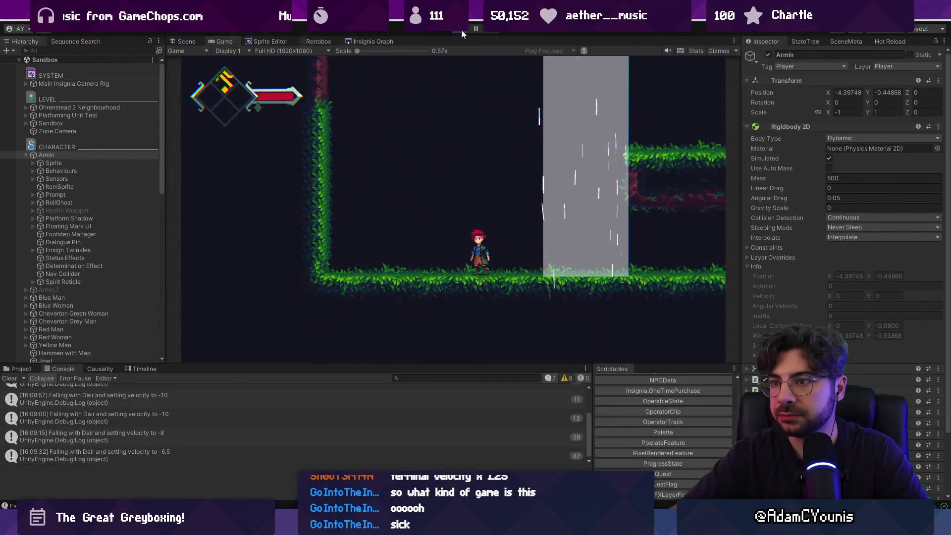
Stop the game and jump from the fall-velocity console log to its code line
click(461, 30)
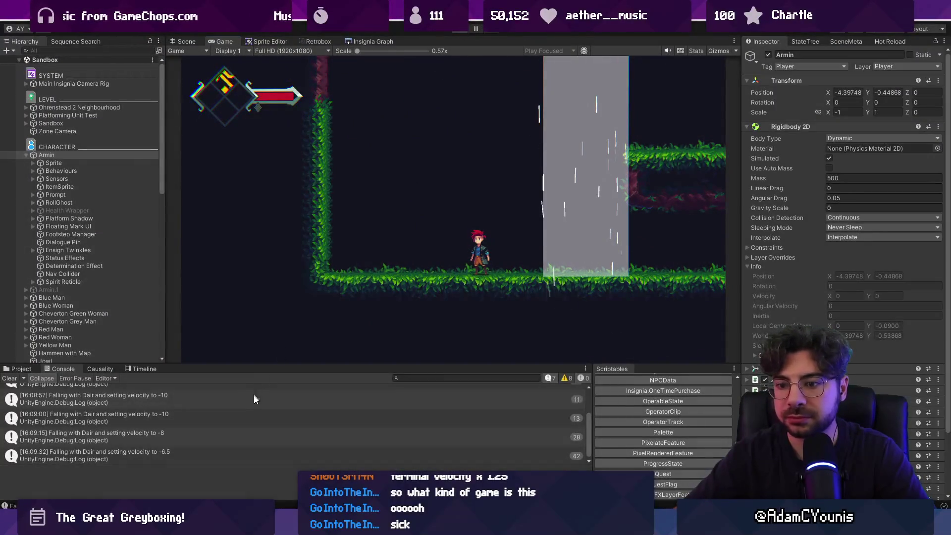
click(251, 400)
double_click(250, 400)
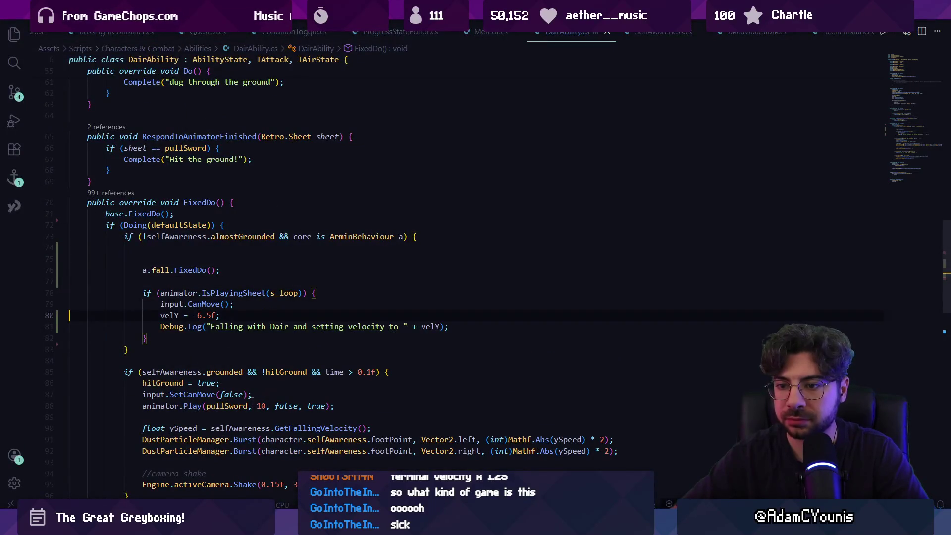
Remove the extra blank lines, leaving one blank line above the fall call in FixedDo
key(BackSpace)
key(BackSpace)
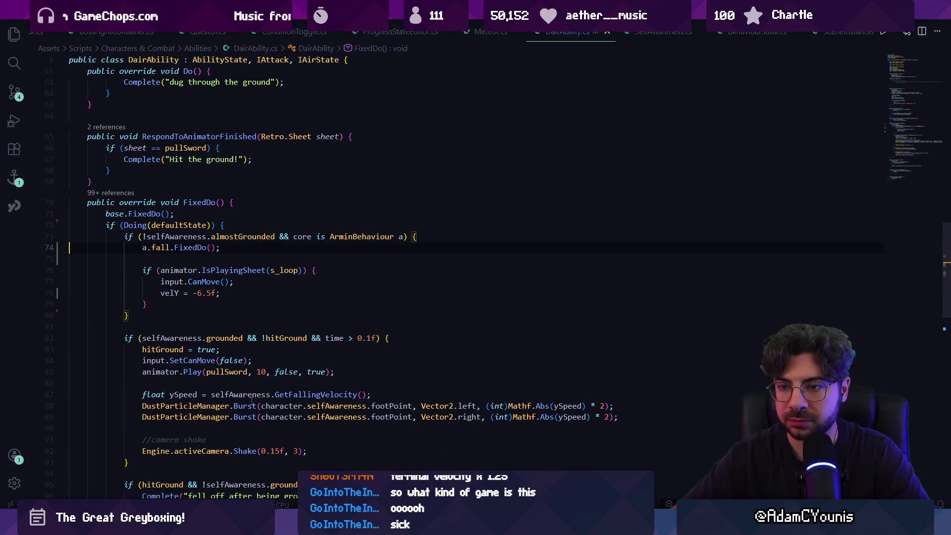
key(alt+Down)
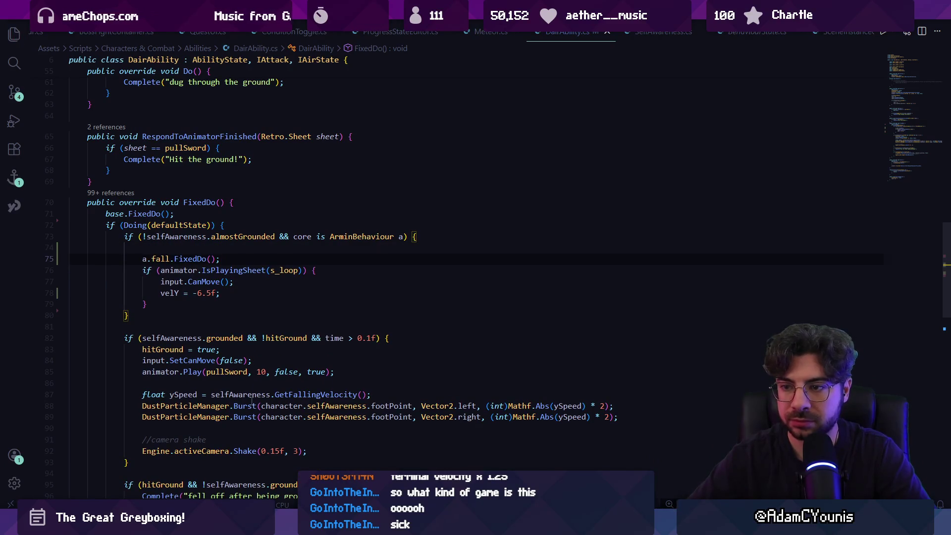
scroll(334, 342, down, 5)
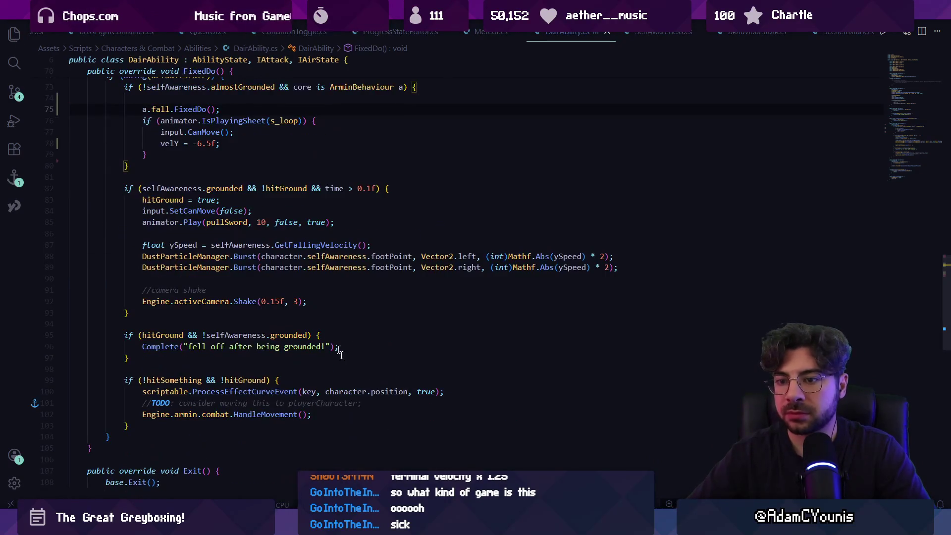
Glance over Fork and Unity, then bring up the Figma Insignia Story Map
key(alt+Tab)
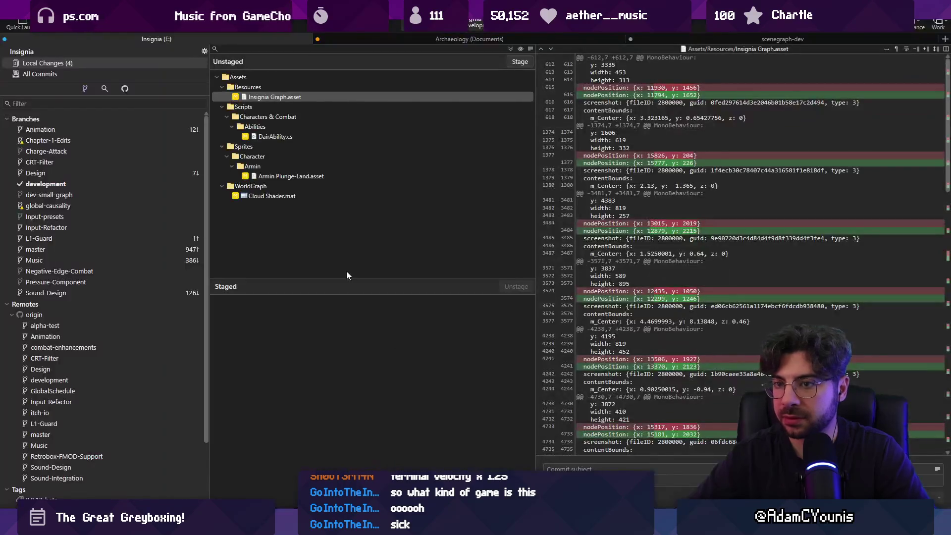
key(alt+Tab)
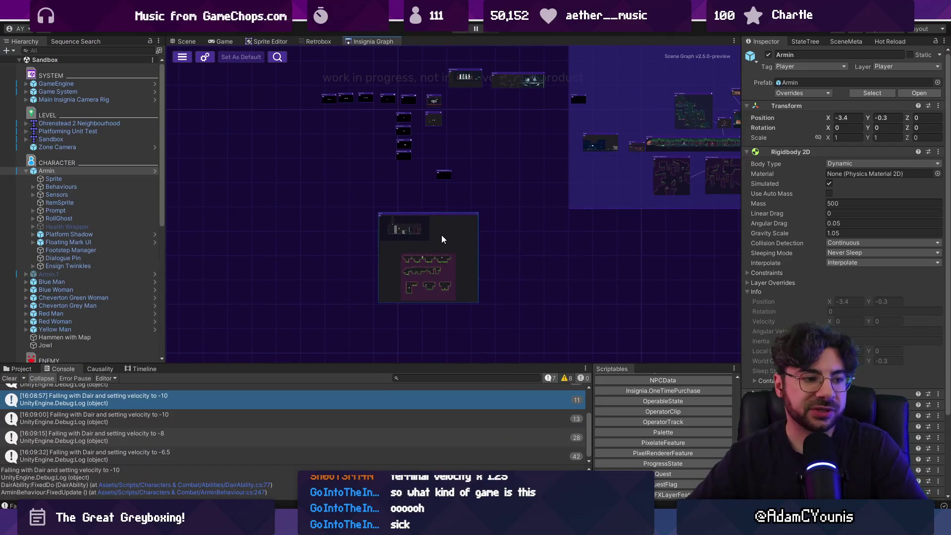
scroll(416, 232, up, 4)
scroll(407, 239, up, 3)
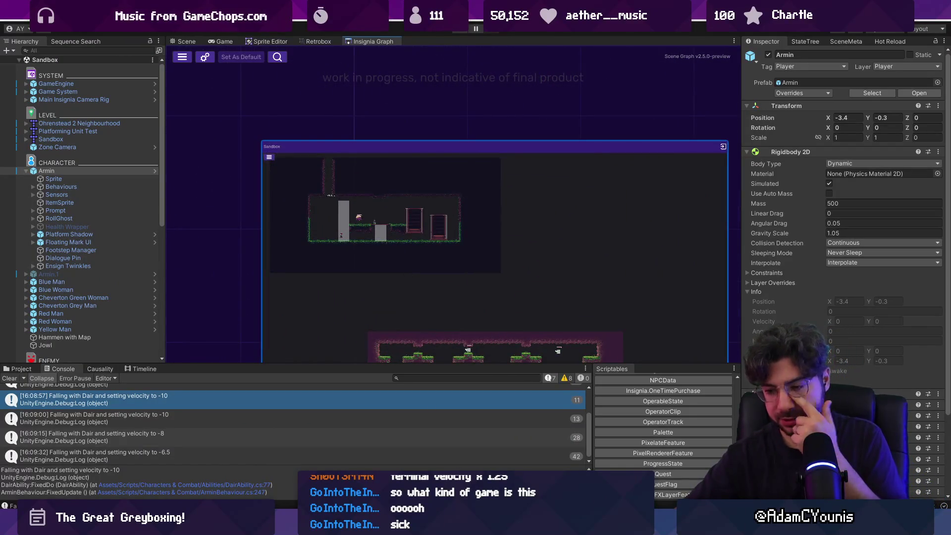
key(alt+Tab)
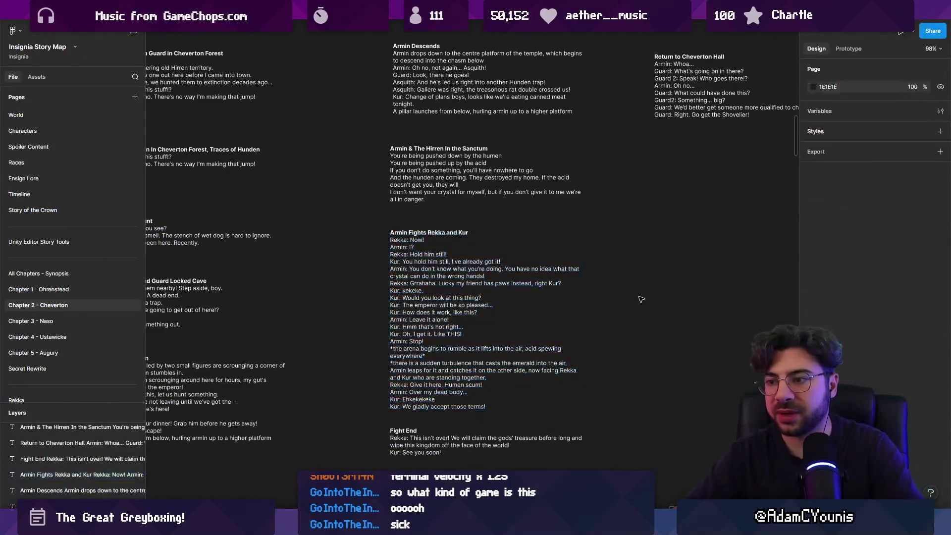
Open page 1.1. Ability Template Catalogue in the Insignia Working Design Document and zoom to Plunge To Do
scroll(642, 299, down, 5)
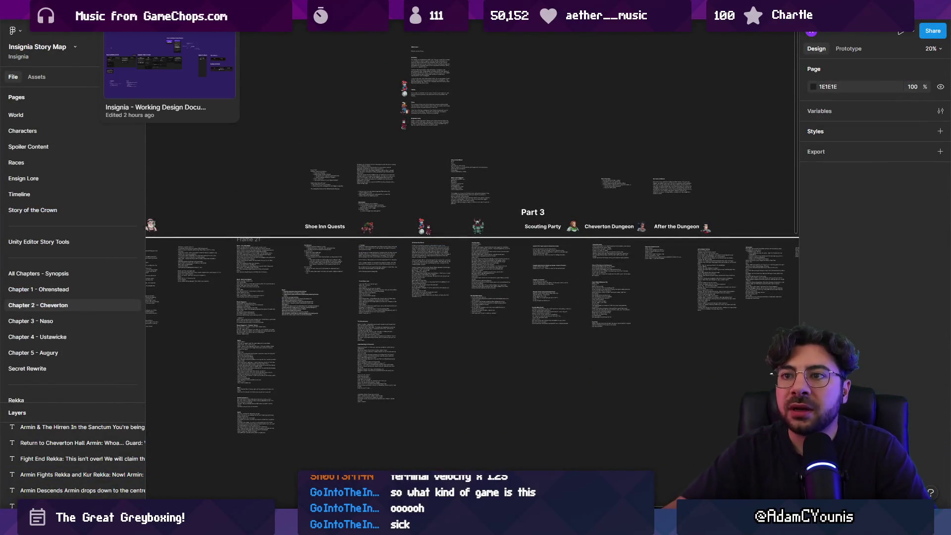
click(169, 10)
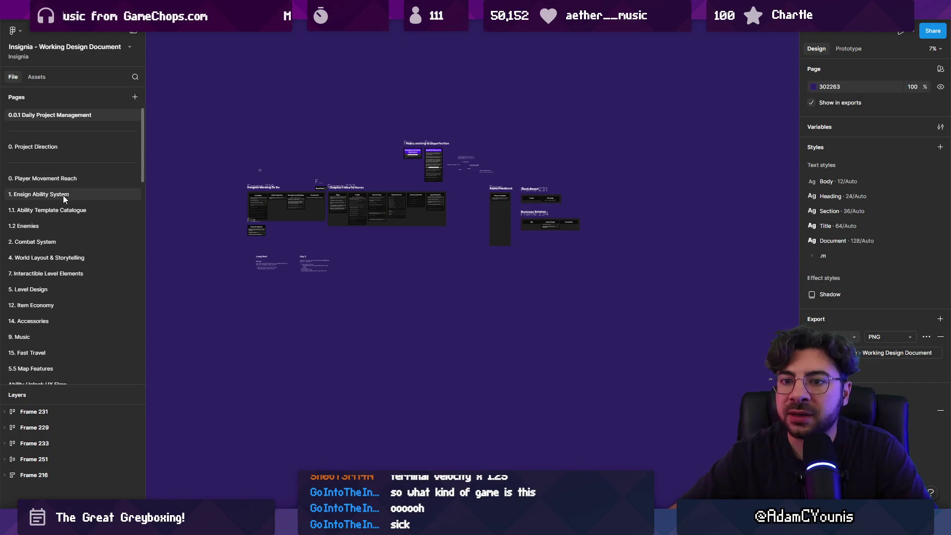
click(54, 210)
scroll(513, 264, up, 3)
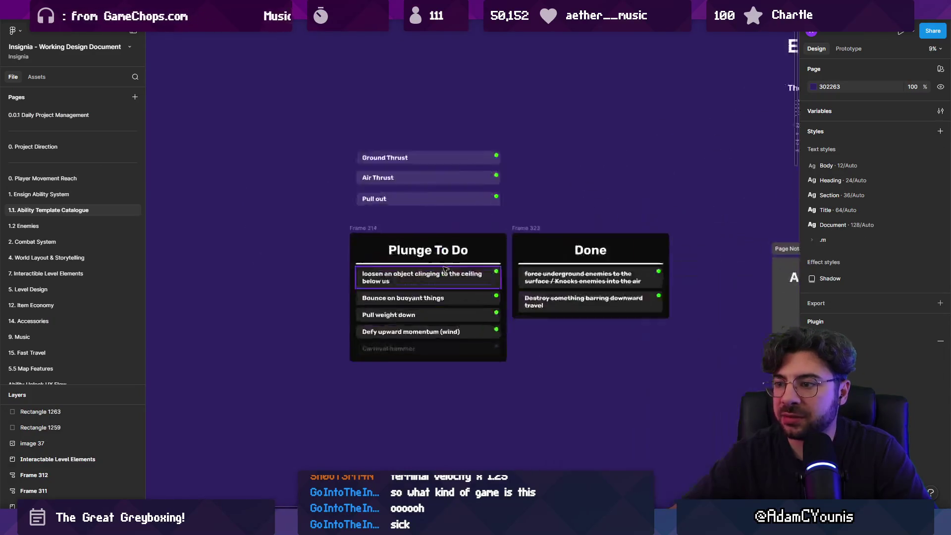
scroll(582, 268, right, 3)
scroll(582, 267, down, 1)
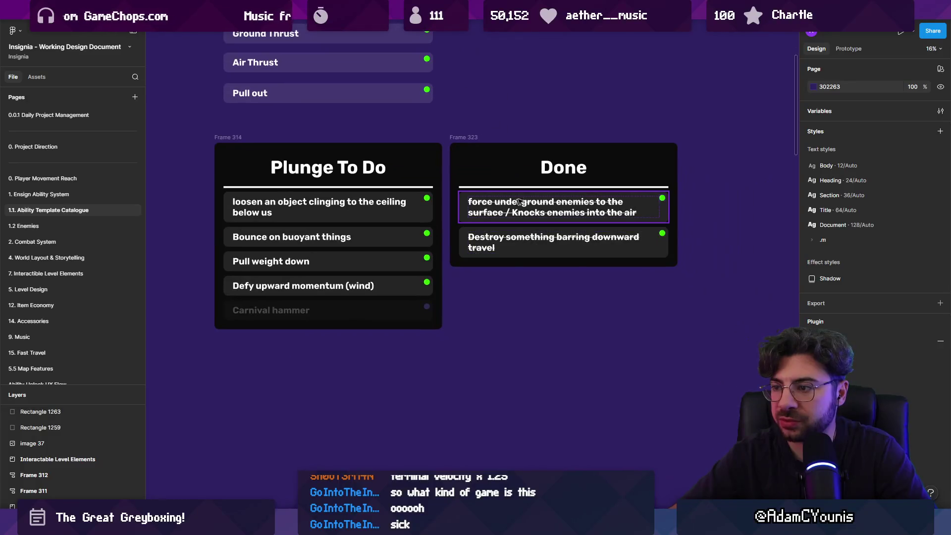
click(524, 233)
Move the ceiling-loosening task to the list bottom with Urgency Unvalidated and Importance Low
key(Escape)
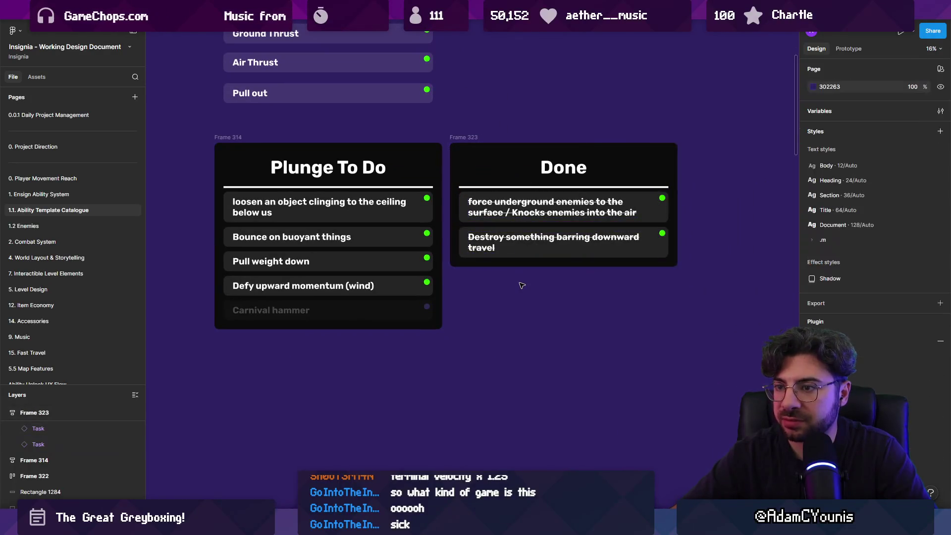
click(519, 214)
click(515, 250)
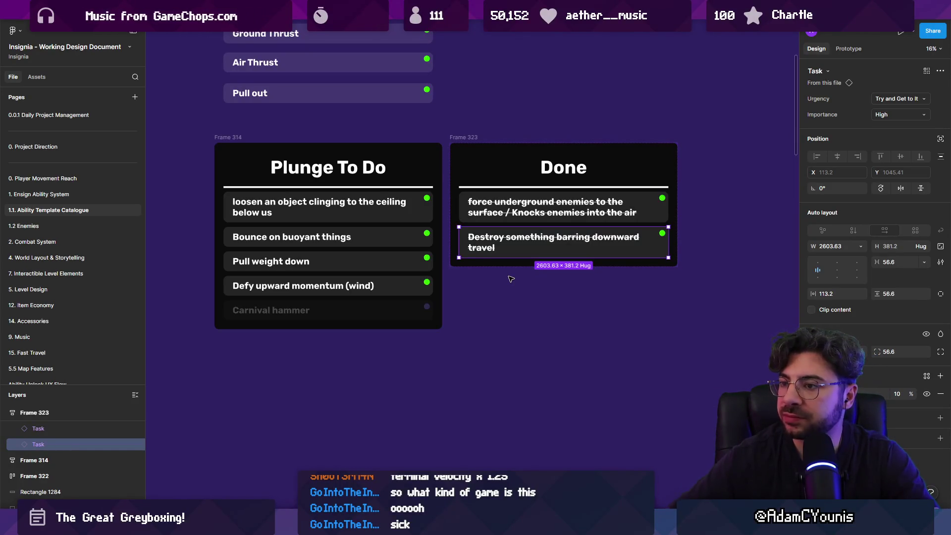
drag(388, 205, 352, 312)
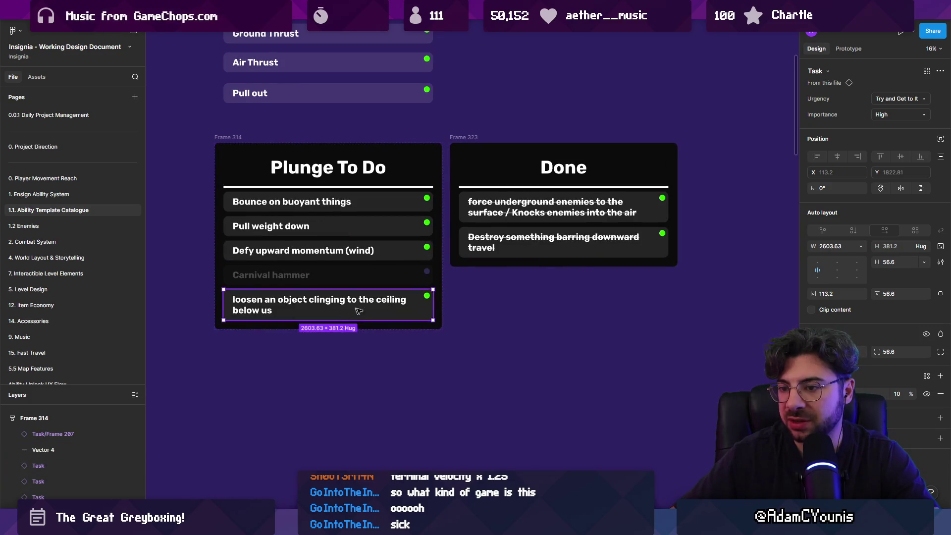
click(898, 100)
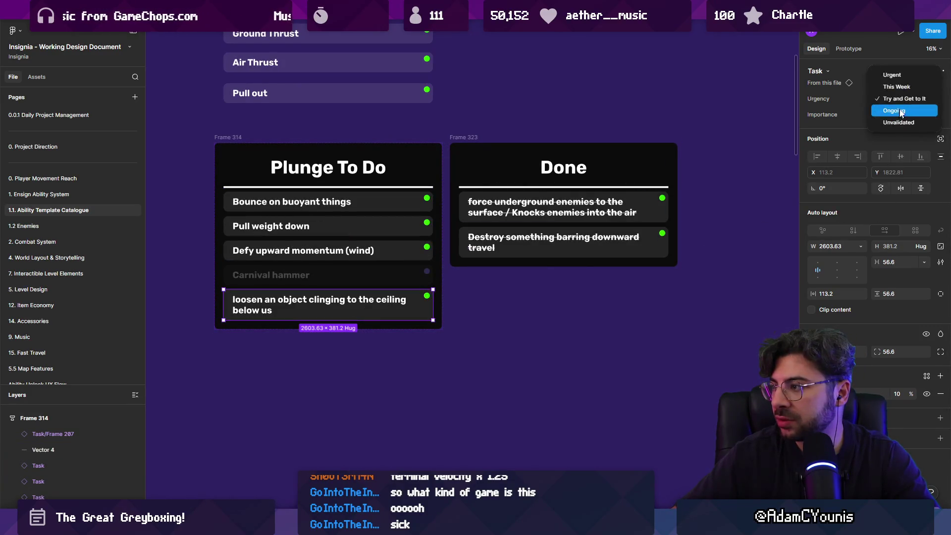
click(896, 122)
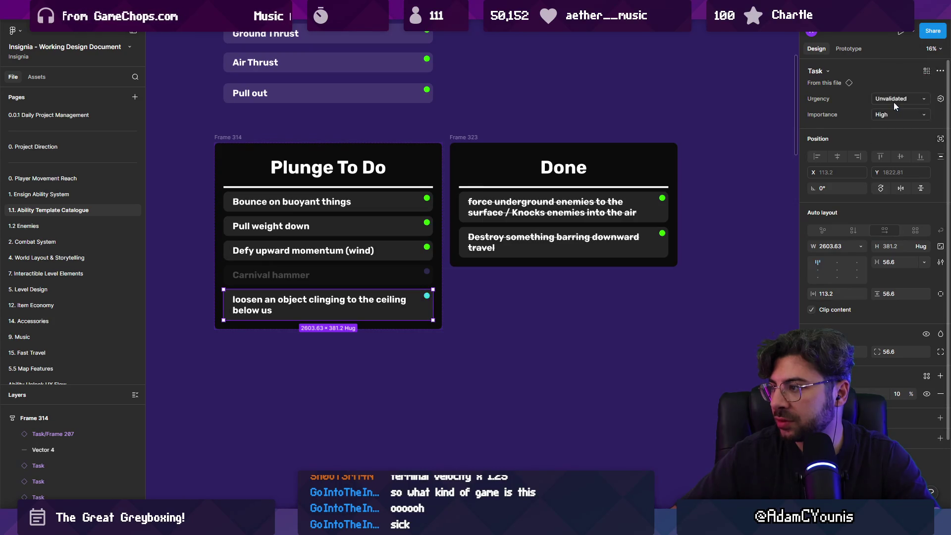
click(891, 113)
click(888, 125)
click(892, 115)
click(889, 131)
Drag Defy upward momentum (wind) into Done and check the Pull weight down and Bounce tasks
click(409, 289)
click(379, 256)
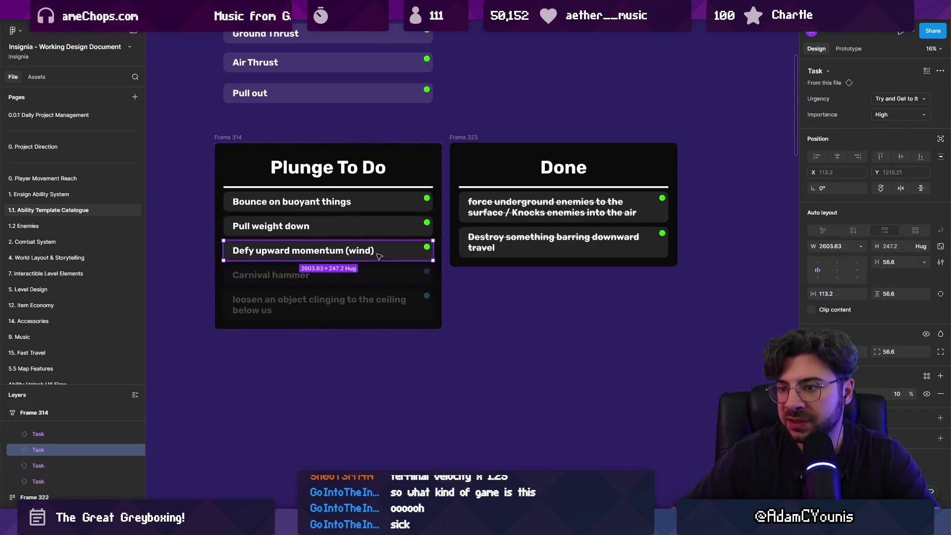
drag(355, 254, 559, 269)
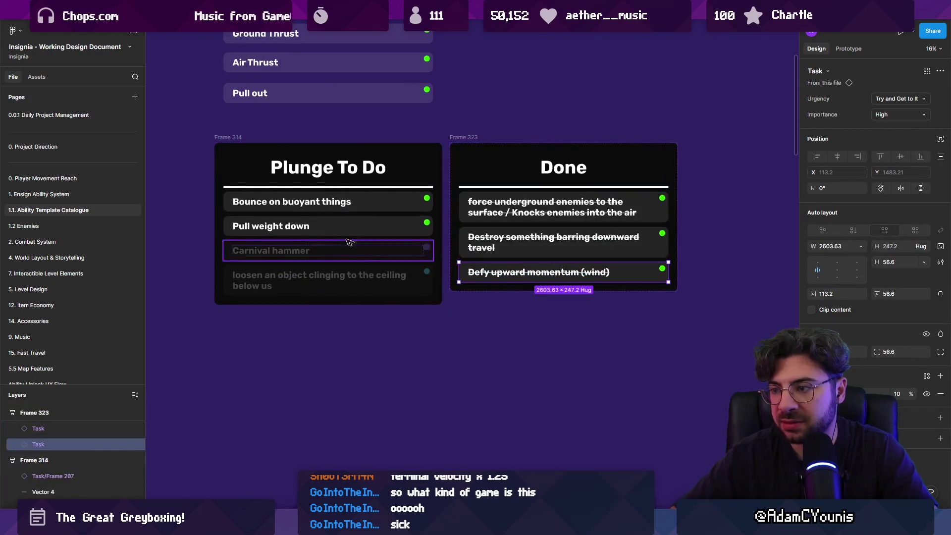
click(352, 222)
key(shift+Tab)
key(Tab)
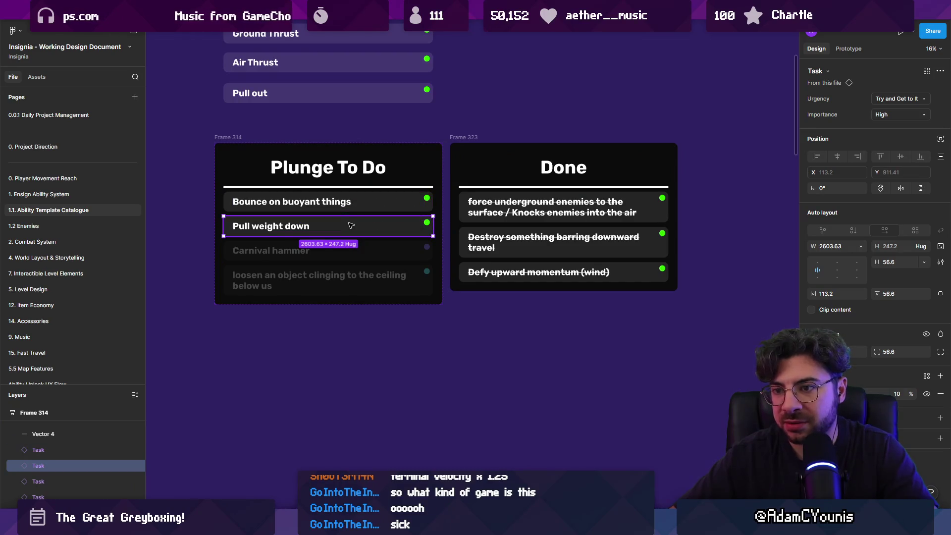
click(347, 209)
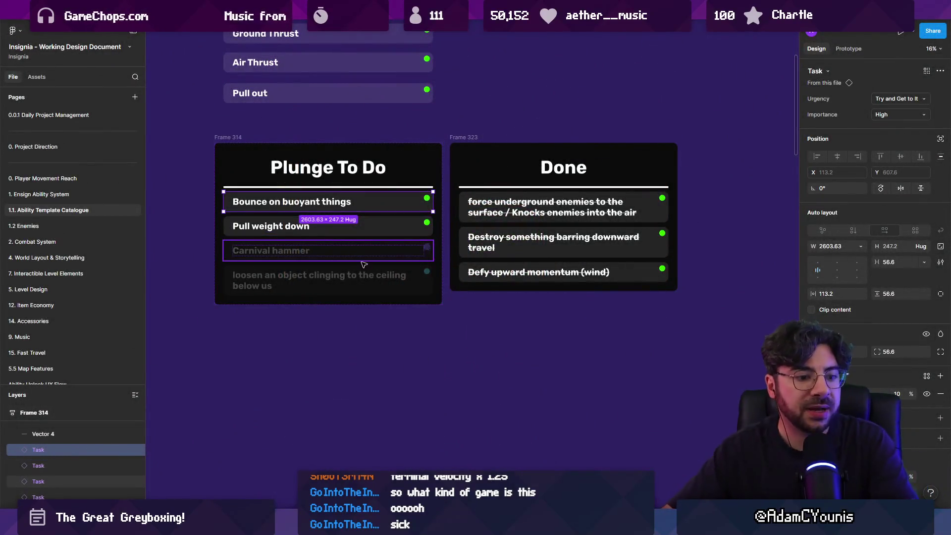
Clear the selection and select the Bounce on buoyant things task in Plunge To Do
click(493, 303)
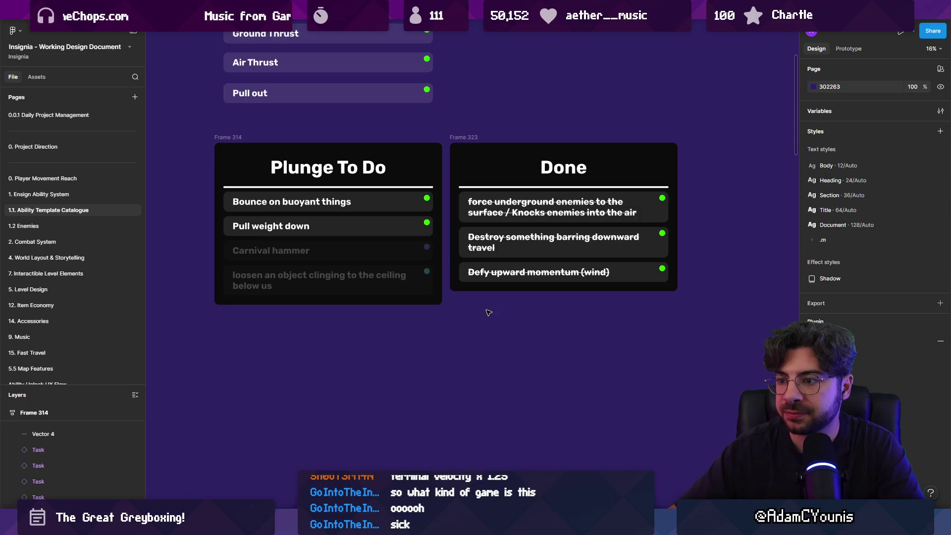
click(315, 212)
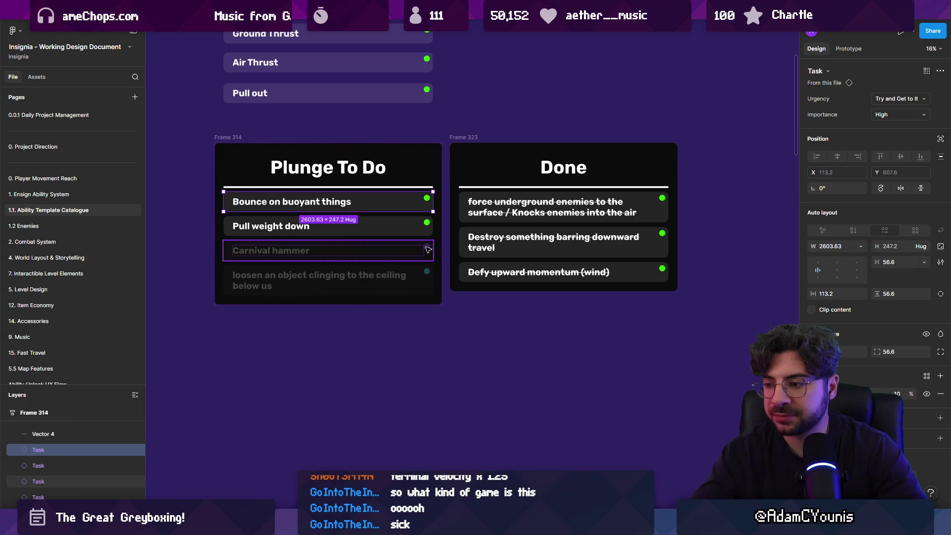
Survey the Insignia Graph in Unity by zooming around, then clear the Console log messages
key(alt+Tab)
scroll(404, 324, down, 3)
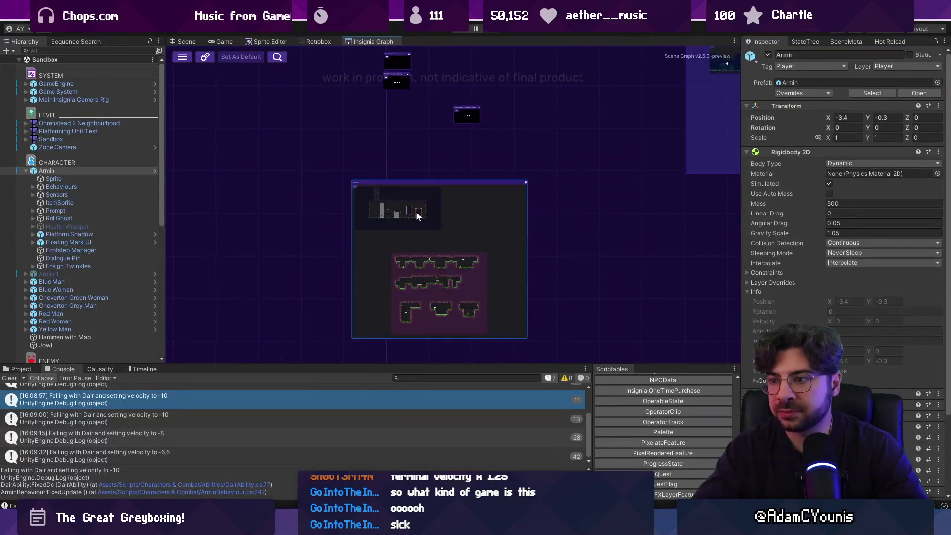
scroll(421, 171, up, 5)
scroll(278, 170, down, 6)
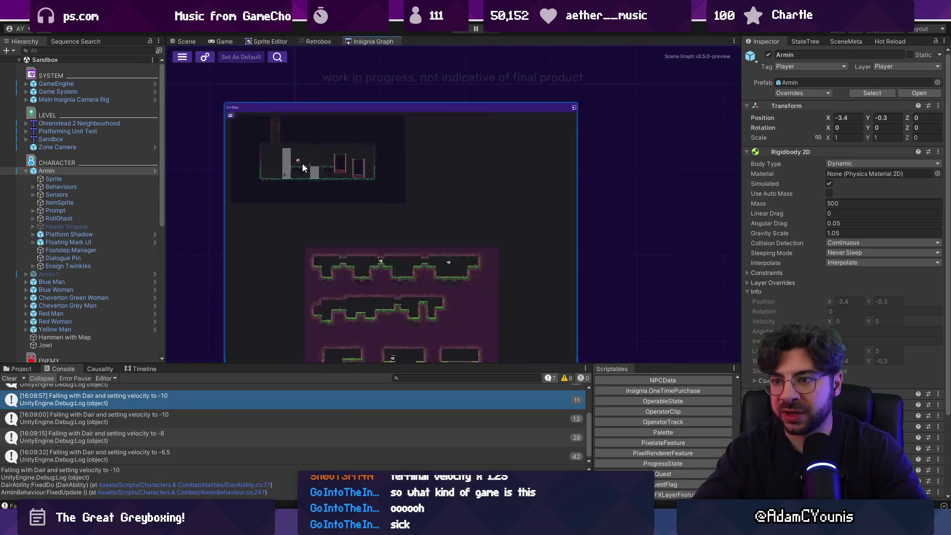
scroll(266, 271, up, 2)
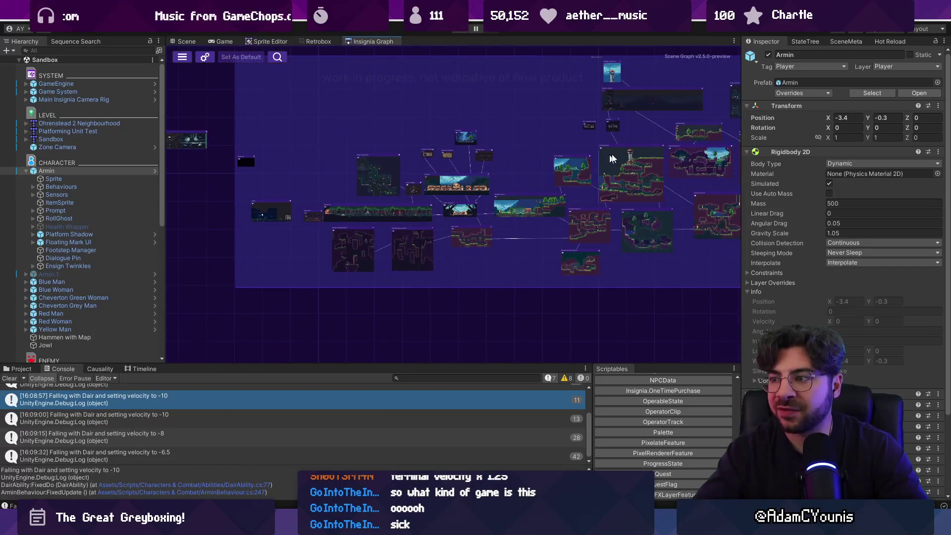
scroll(594, 163, up, 5)
scroll(329, 210, up, 2)
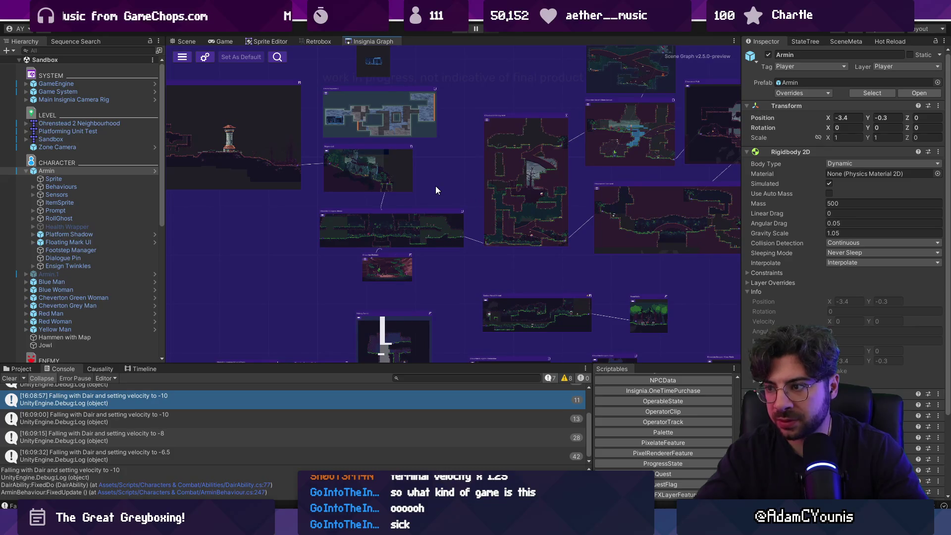
scroll(436, 186, down, 3)
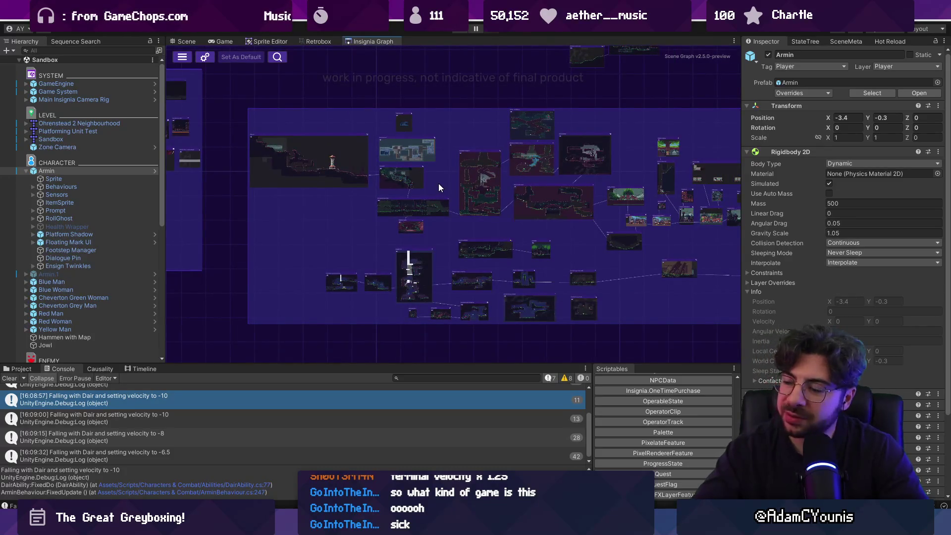
scroll(597, 192, down, 3)
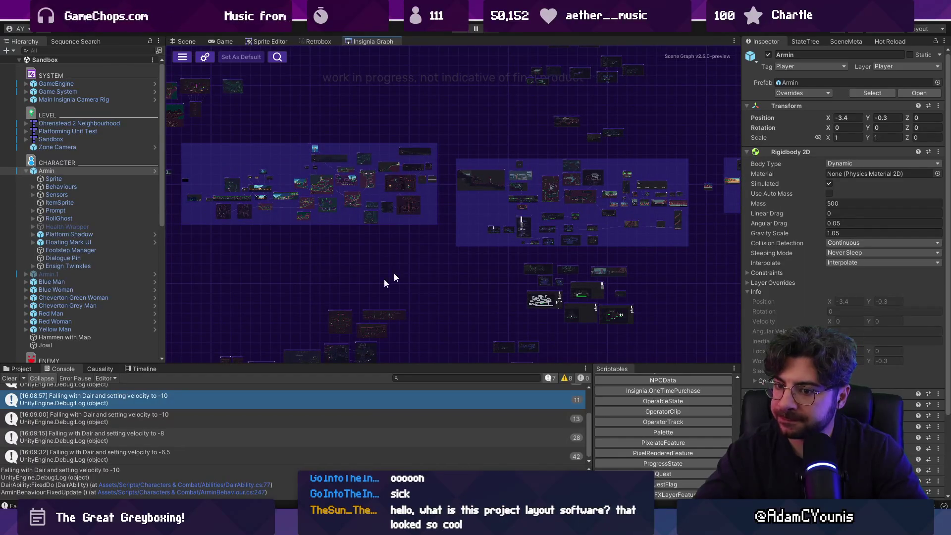
click(9, 379)
Return to the Figma design document from its taskbar preview
scroll(367, 210, up, 3)
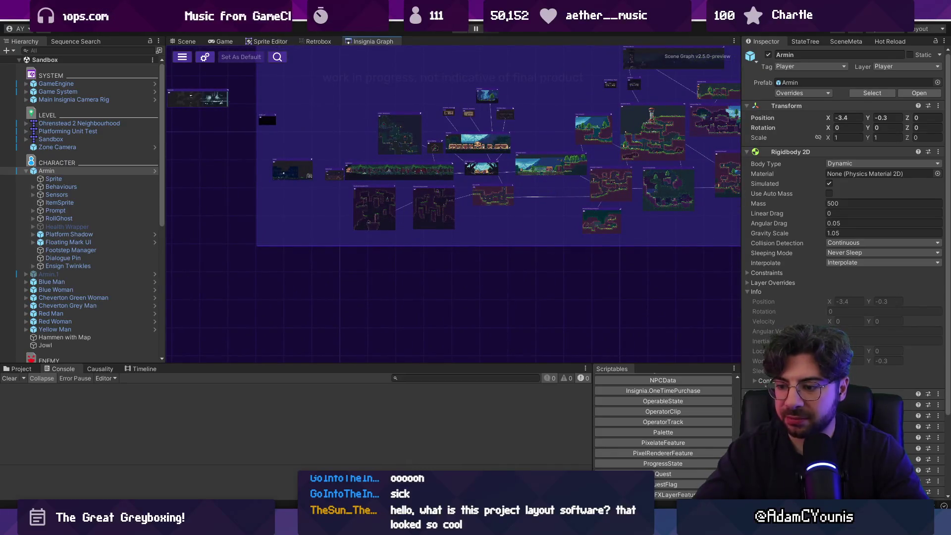
mouse_move(399, 526)
click(399, 453)
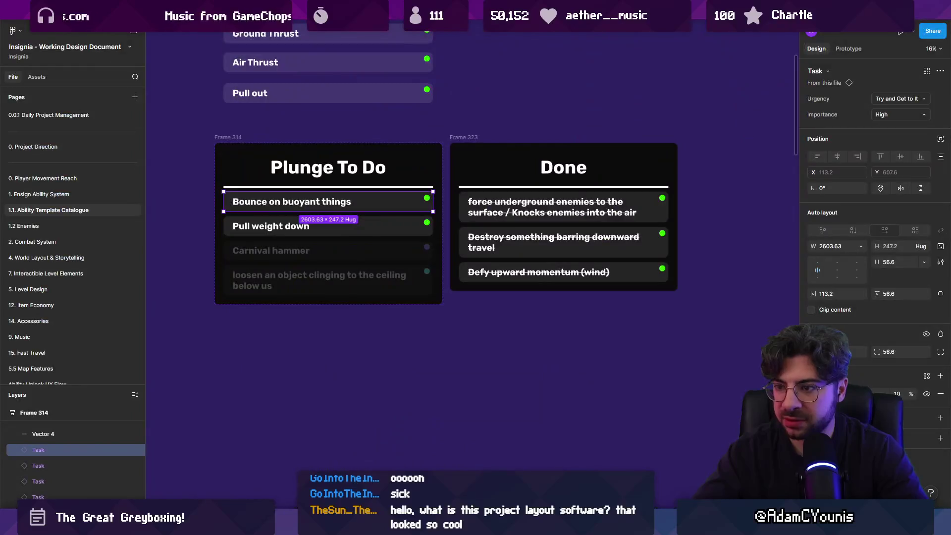
Launch the Leonardo drawing app through Windows Search with 'leonardo', then switch back to Figma
key(super)
text(leonardo)
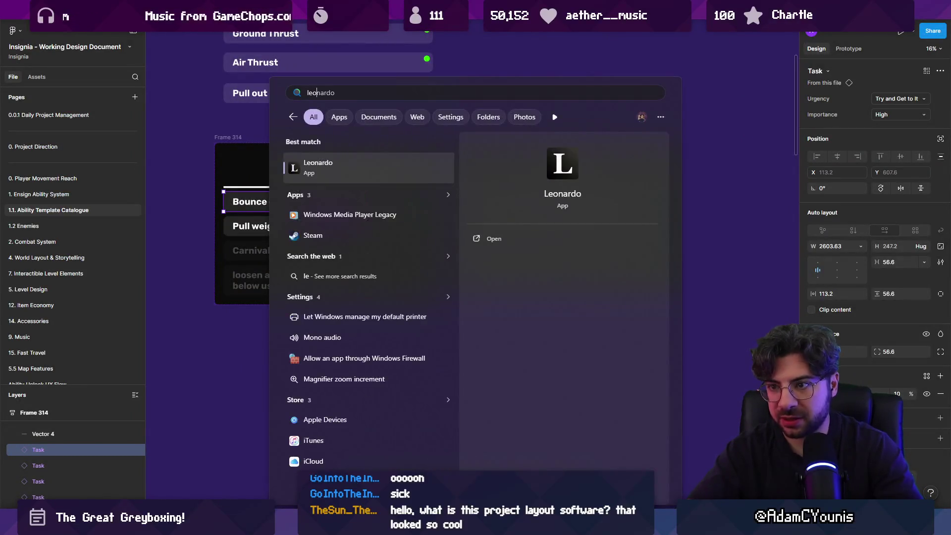
key(Return)
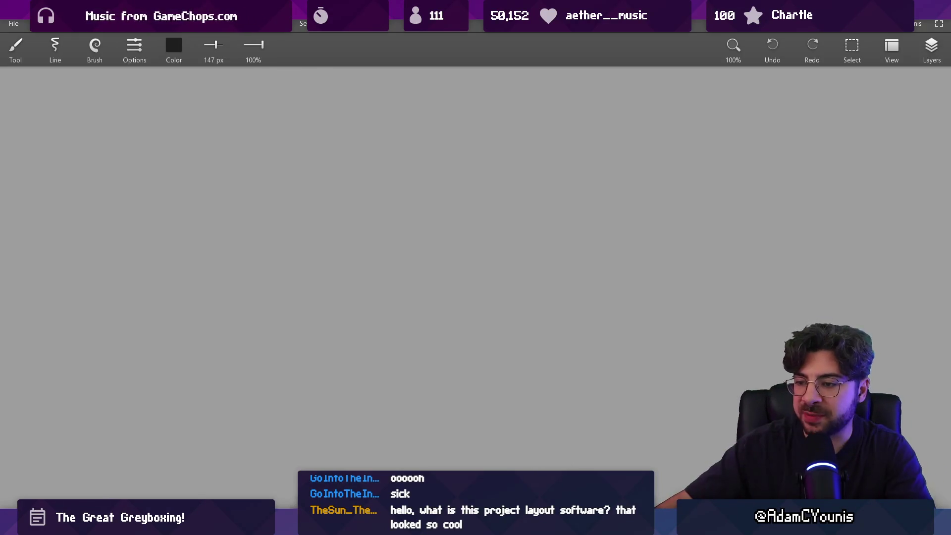
key(alt+Tab)
scroll(429, 286, down, 10)
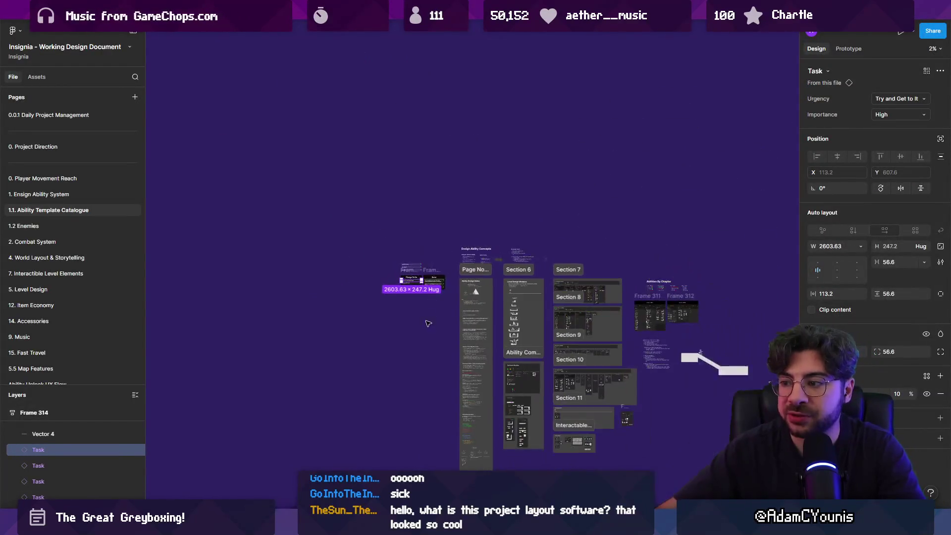
drag(373, 275, 344, 230)
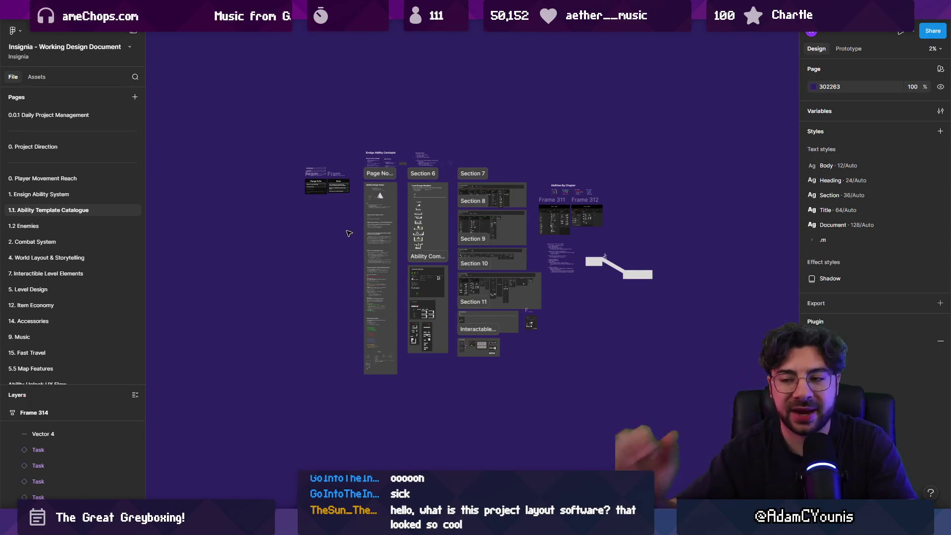
scroll(344, 198, up, 5)
scroll(366, 228, left, 4)
scroll(367, 228, up, 3)
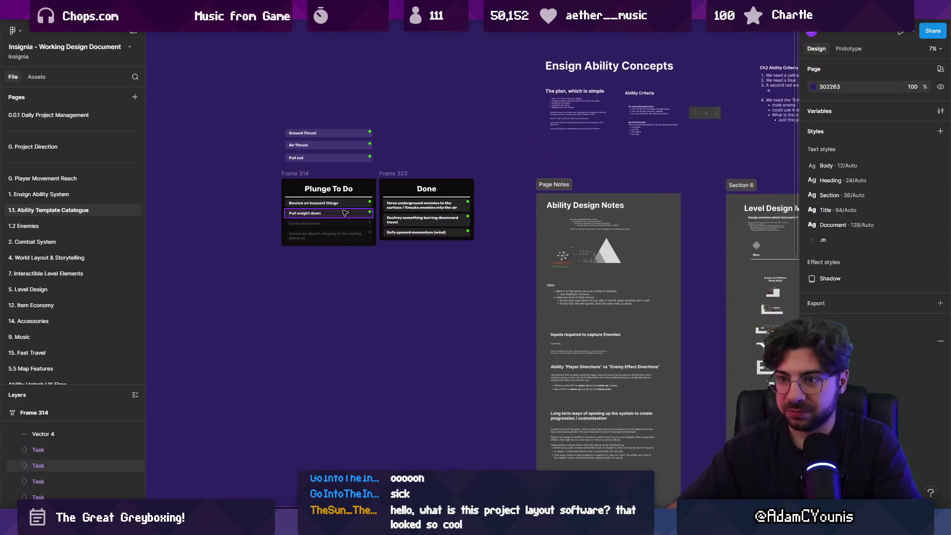
scroll(393, 274, up, 4)
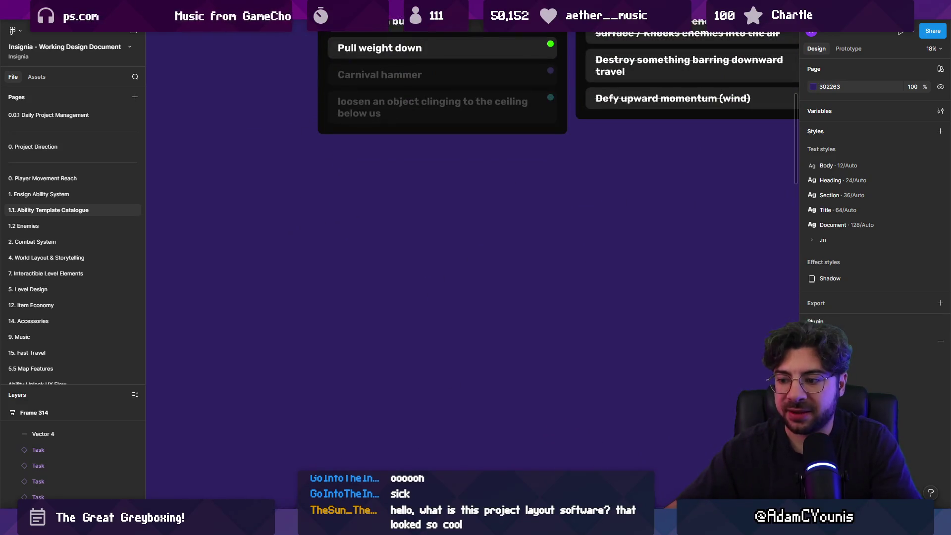
key(f)
drag(215, 214, 335, 319)
key(r)
drag(365, 246, 434, 284)
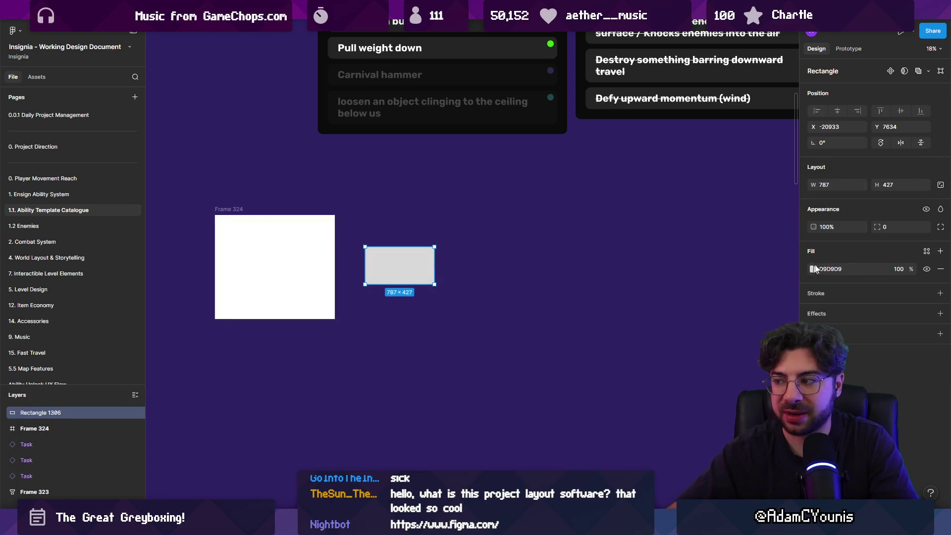
click(813, 270)
click(733, 288)
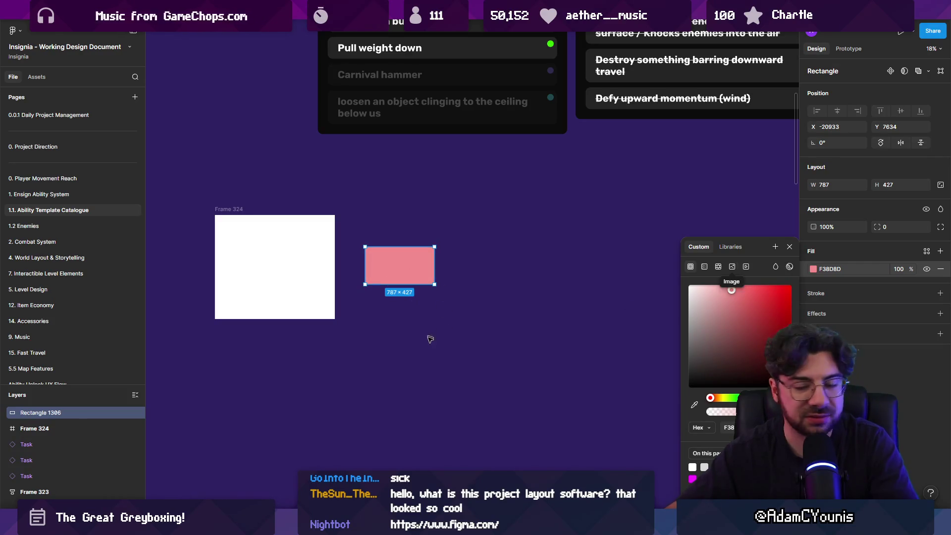
click(409, 359)
text(asdsad)
key(Escape)
mouse_move(425, 364)
mouse_down()
mouse_move(399, 265)
mouse_move(256, 266)
mouse_up()
click(398, 268)
shift+click(388, 267)
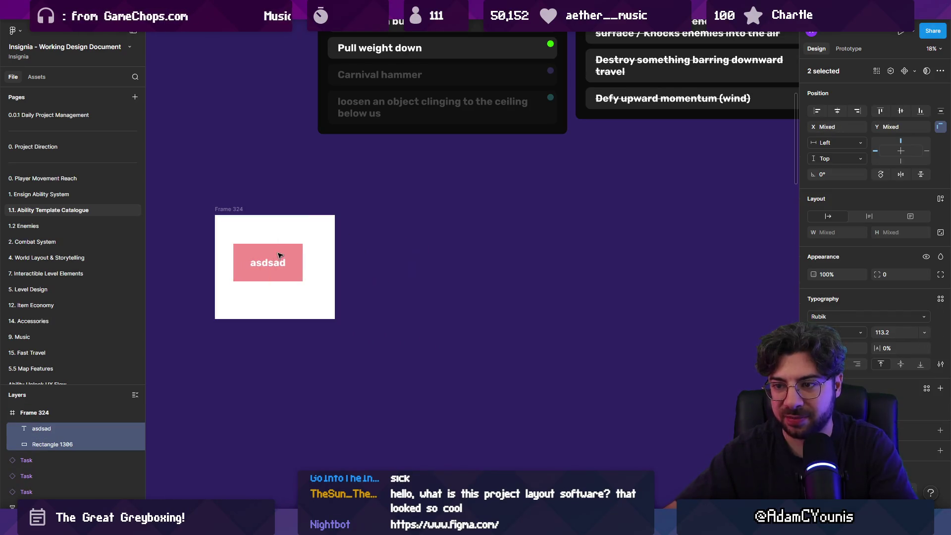
click(260, 240)
click(260, 242)
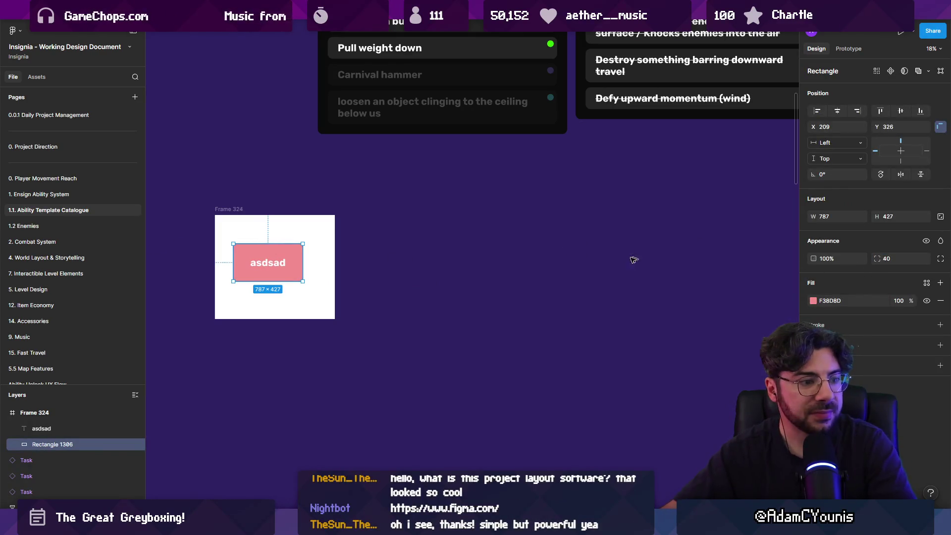
click(358, 261)
drag(371, 204, 204, 336)
key(Delete)
scroll(502, 143, up, 1)
scroll(503, 143, up, 5)
click(475, 146)
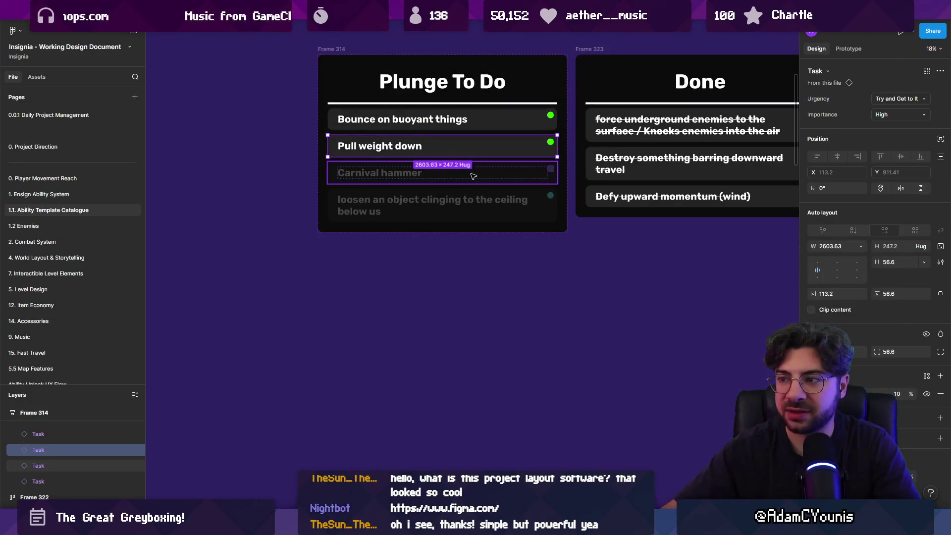
click(488, 120)
scroll(367, 144, right, 5)
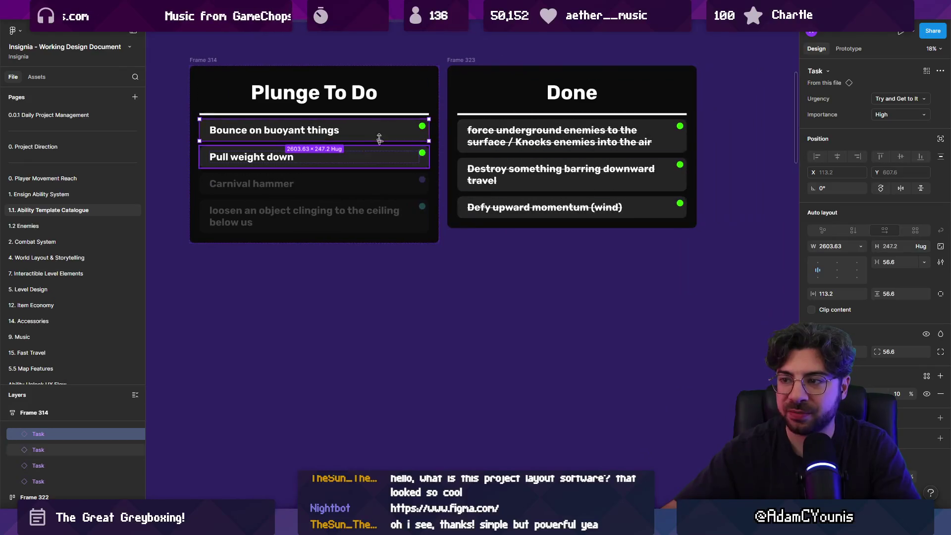
mouse_move(380, 149)
mouse_down()
mouse_move(389, 180)
mouse_move(388, 153)
mouse_up()
ctrl+scroll(475, 245, down, 4)
key(Escape)
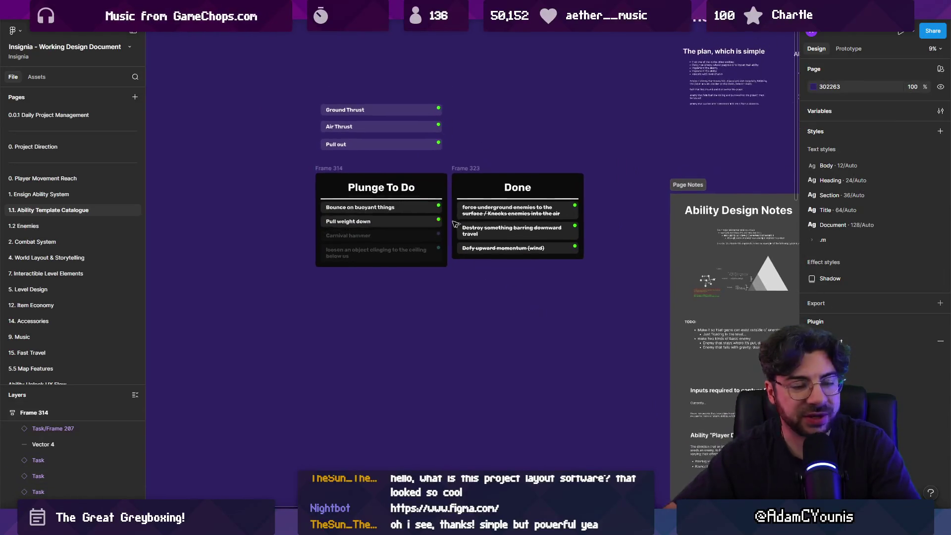
Inspect the Green Ensign ability columns, selecting the Flutter column and the small frame beside it
scroll(550, 290, right, 10)
ctrl+scroll(446, 223, down, 2)
ctrl+scroll(408, 173, up, 5)
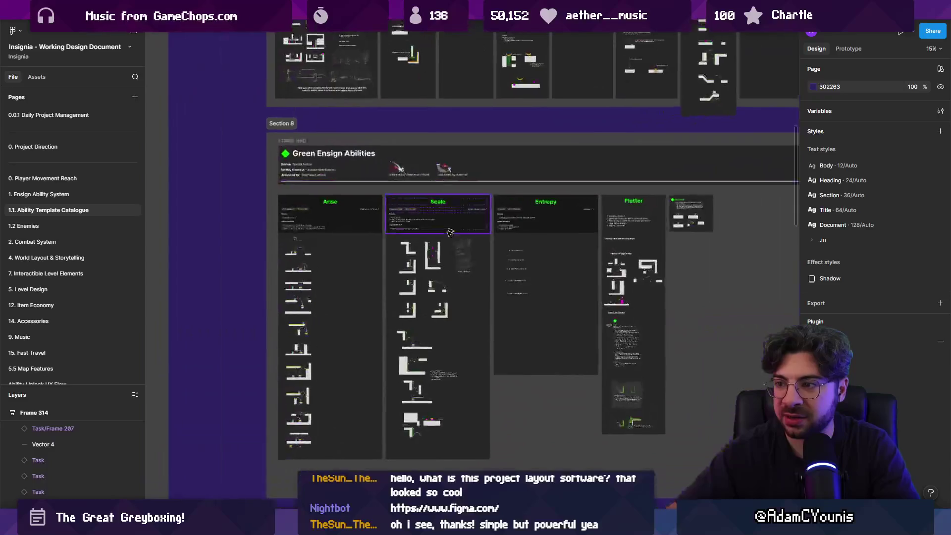
ctrl+scroll(313, 227, down, 2)
double_click(313, 227)
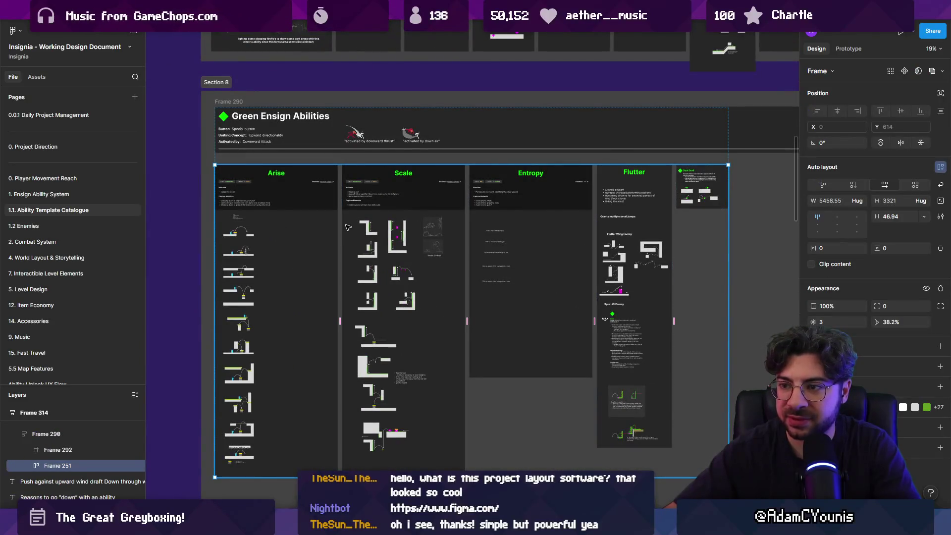
click(628, 227)
click(702, 191)
Browse the other design sections, then zoom to fit the whole Ability Template Catalogue page
ctrl+scroll(466, 208, down, 5)
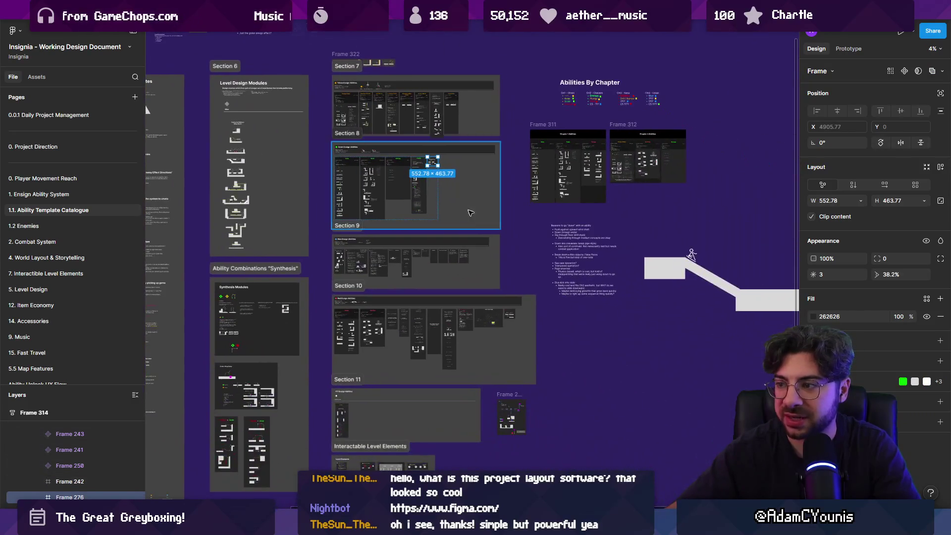
scroll(466, 209, down, 3)
scroll(485, 238, up, 3)
ctrl+scroll(504, 271, up, 3)
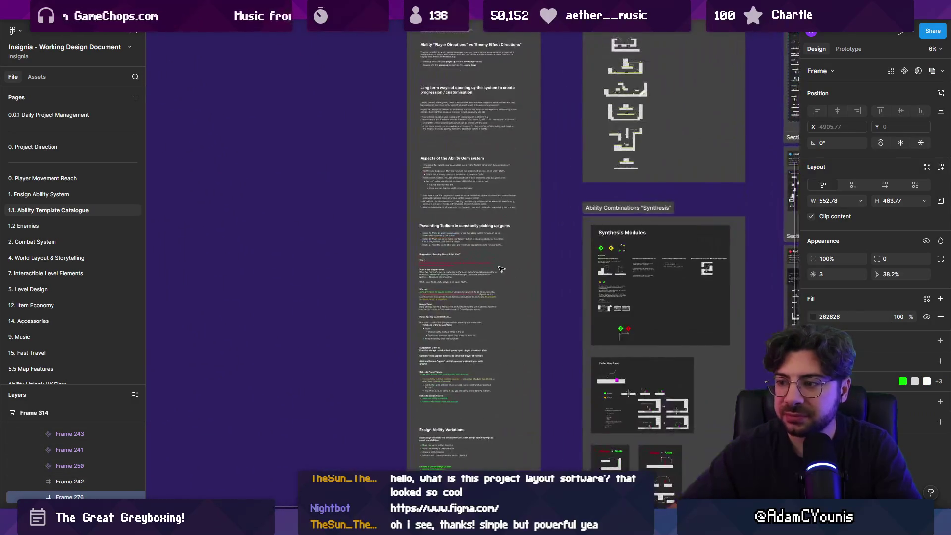
scroll(504, 270, down, 10)
ctrl+scroll(397, 202, up, 5)
ctrl+scroll(453, 302, down, 2)
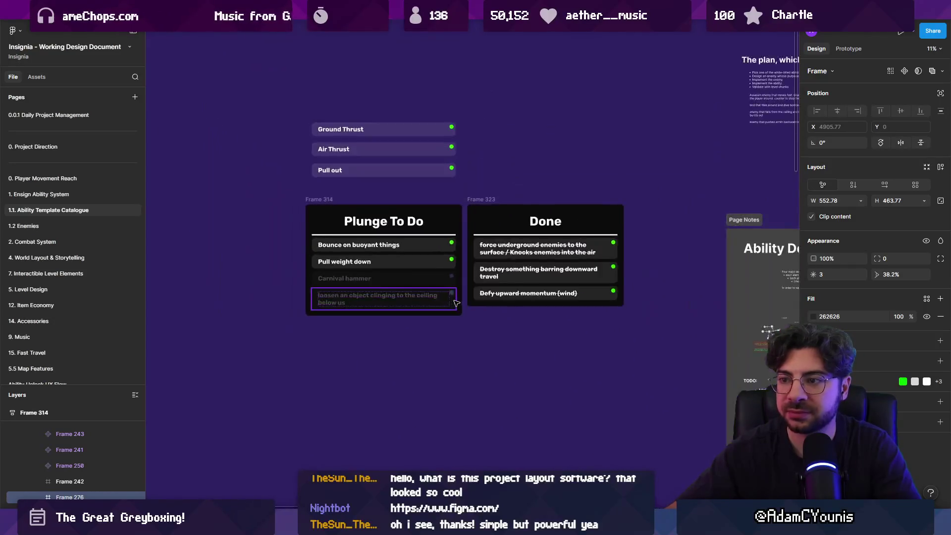
scroll(453, 302, down, 2)
scroll(53, 192, down, 5)
scroll(55, 224, up, 3)
scroll(60, 220, up, 2)
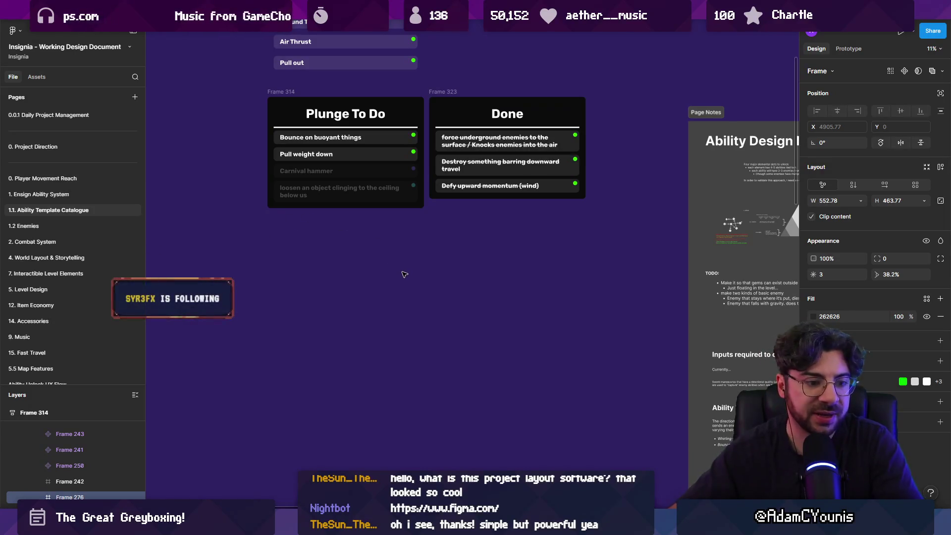
key(shift+1)
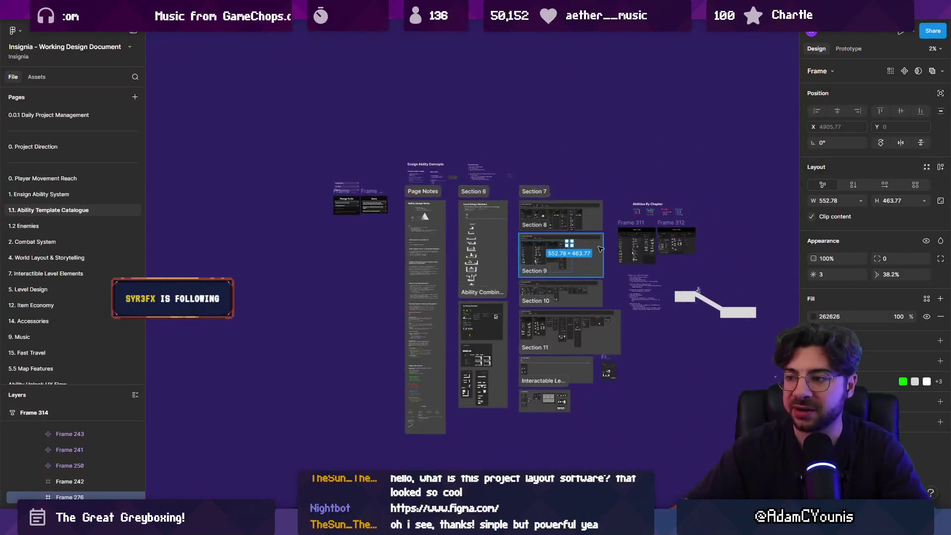
scroll(599, 249, right, 3)
scroll(600, 249, down, 2)
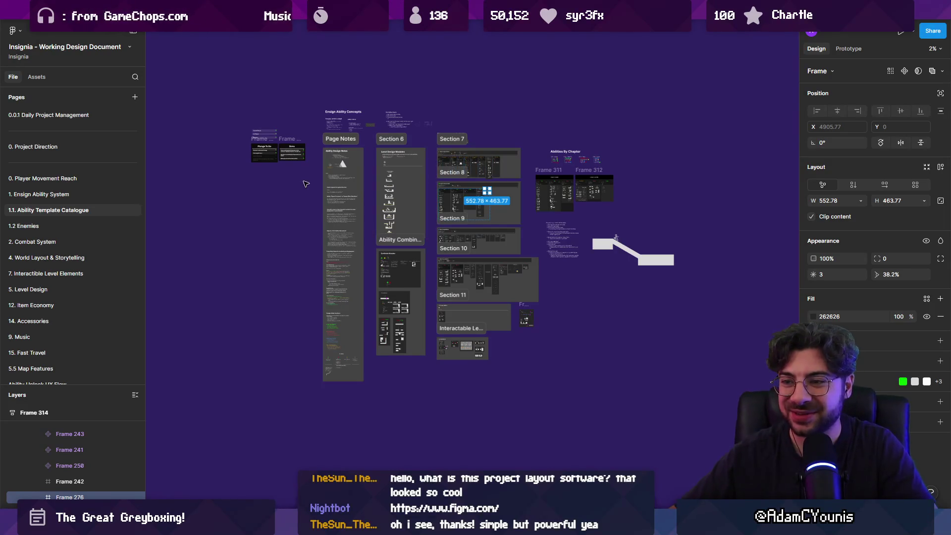
scroll(305, 184, up, 6)
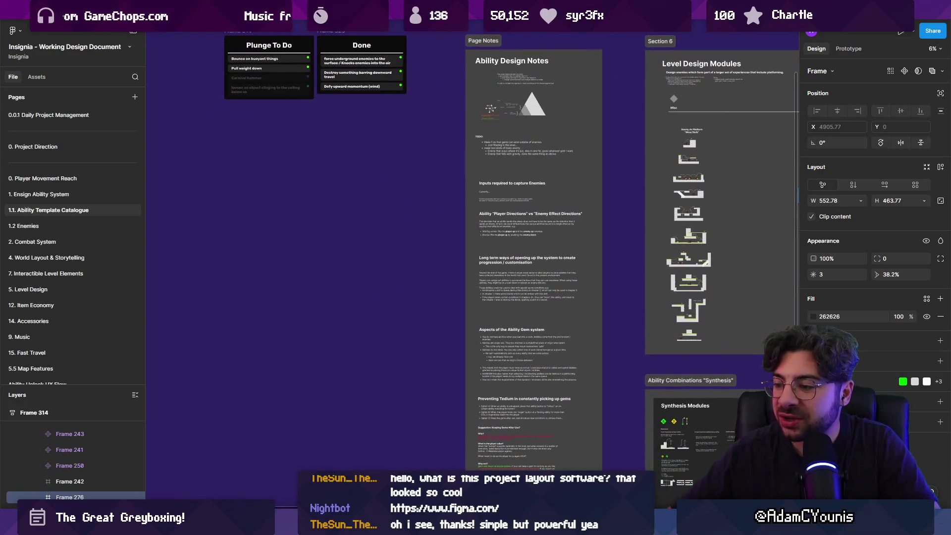
key(alt+Tab)
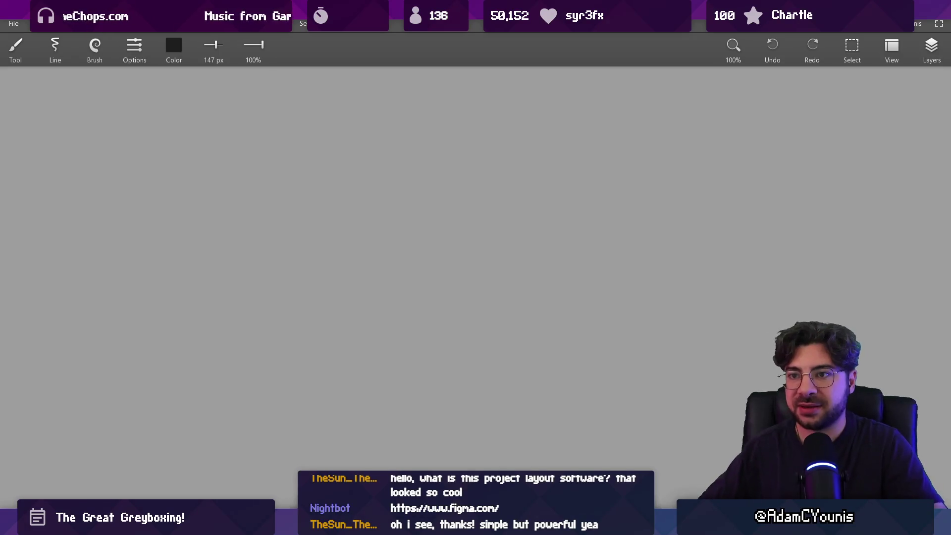
Set the brush colour to white #FFFFFF and shrink the brush size
click(174, 46)
drag(127, 112, 234, 112)
drag(127, 142, 235, 141)
drag(128, 171, 235, 171)
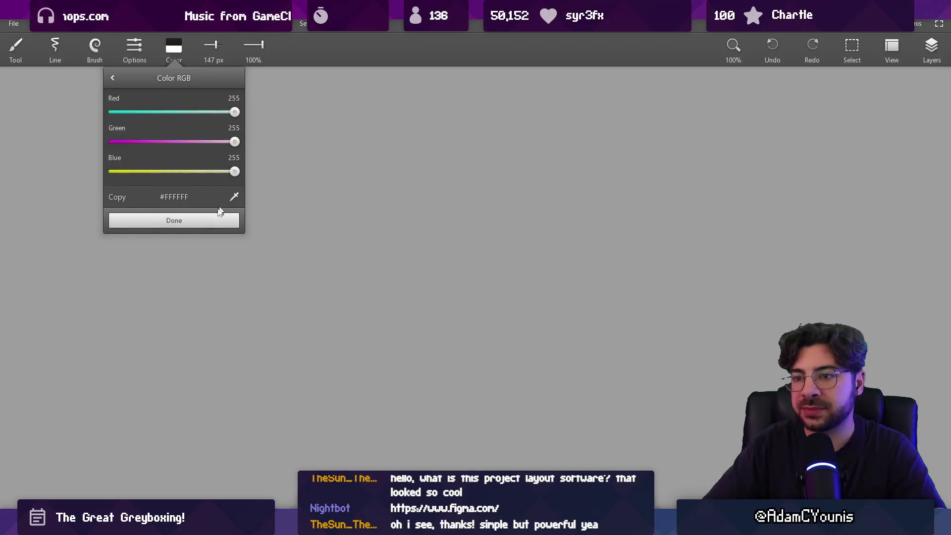
click(222, 219)
mouse_move(349, 200)
mouse_down()
mouse_move(361, 180)
mouse_move(321, 149)
mouse_move(332, 247)
mouse_up()
Sketch the sword handle and hilt strokes, redoing the misdrawn top curve
key(ctrl+z)
mouse_move(342, 171)
mouse_down()
mouse_move(348, 159)
mouse_move(337, 275)
mouse_move(366, 133)
mouse_up()
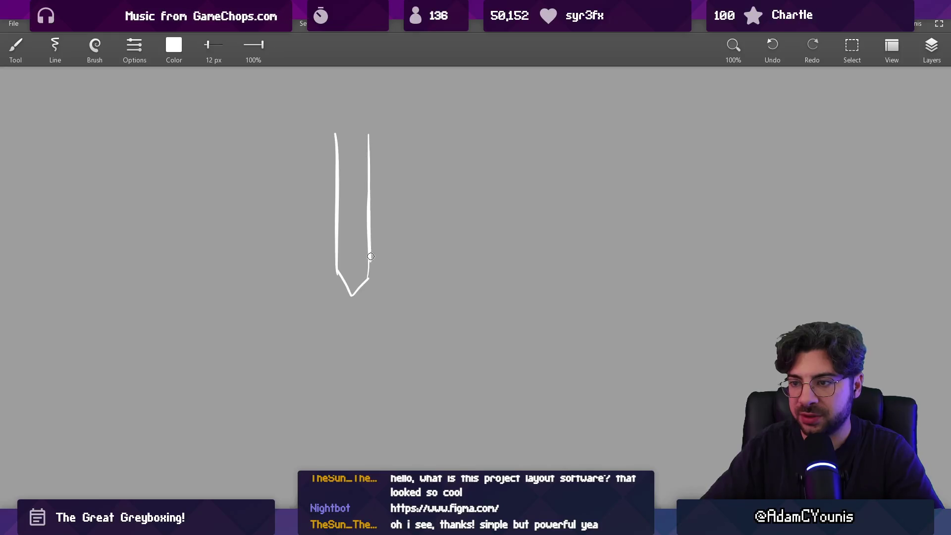
scroll(366, 149, up, 2)
drag(319, 191, 371, 196)
scroll(354, 266, down, 2)
mouse_move(311, 199)
mouse_down()
mouse_move(323, 209)
mouse_move(348, 166)
mouse_move(345, 217)
mouse_up()
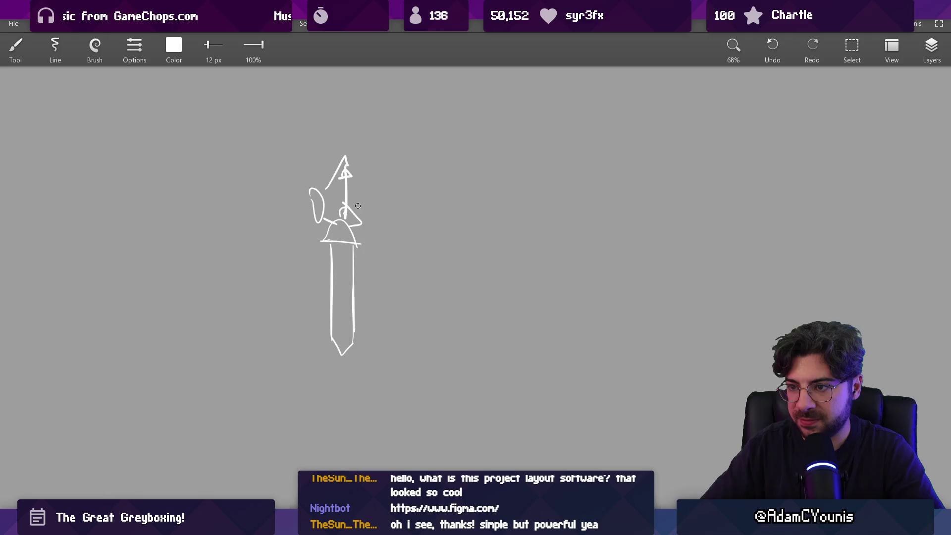
scroll(356, 205, down, 1)
drag(329, 180, 344, 127)
key(ctrl+z)
mouse_move(332, 183)
mouse_down()
mouse_move(365, 149)
mouse_move(366, 190)
mouse_move(345, 185)
mouse_up()
scroll(346, 185, down, 1)
drag(343, 233, 341, 252)
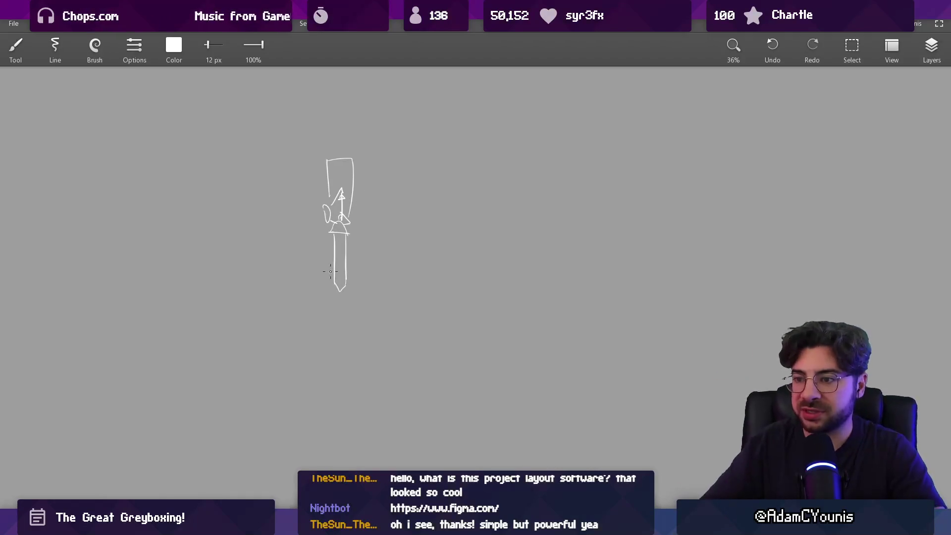
Draw the crossguard, undoing the misplaced crossguard and vertical blade strokes
drag(398, 270, 427, 214)
key(ctrl+z)
key(ctrl+z)
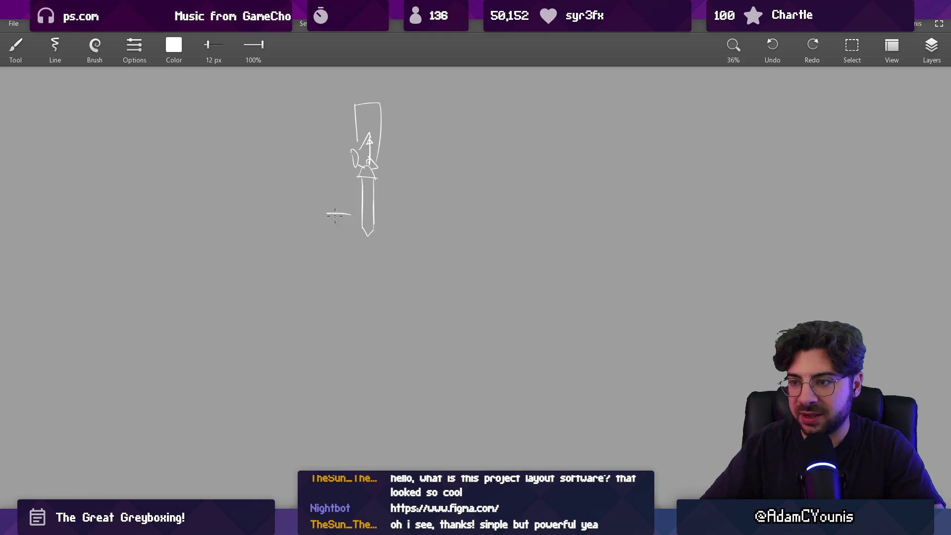
mouse_move(323, 213)
mouse_down()
mouse_move(431, 213)
mouse_move(341, 200)
mouse_up()
mouse_move(388, 174)
mouse_down()
mouse_move(386, 399)
mouse_move(387, 290)
mouse_move(388, 398)
mouse_move(409, 278)
mouse_move(411, 196)
mouse_move(392, 395)
mouse_up()
key(ctrl+z)
key(ctrl+z)
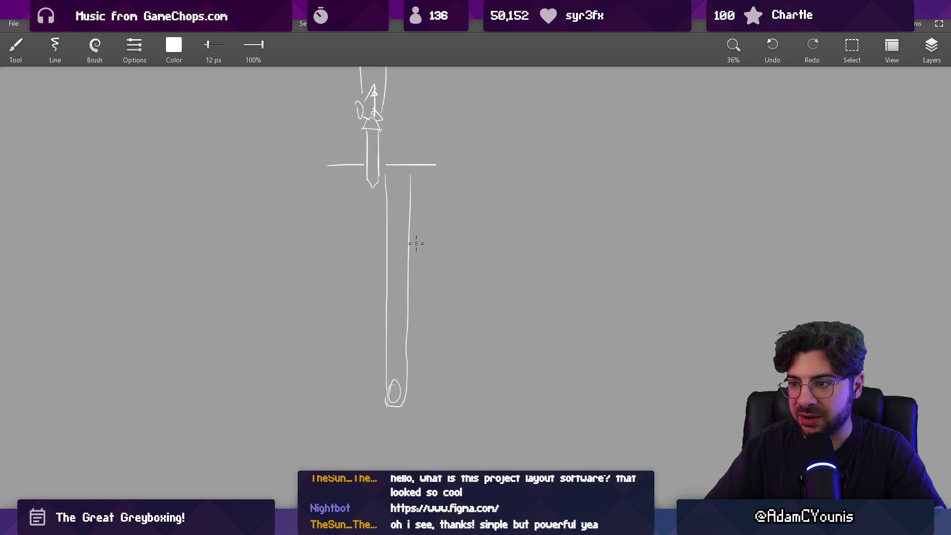
drag(416, 213, 415, 218)
key(ctrl+z)
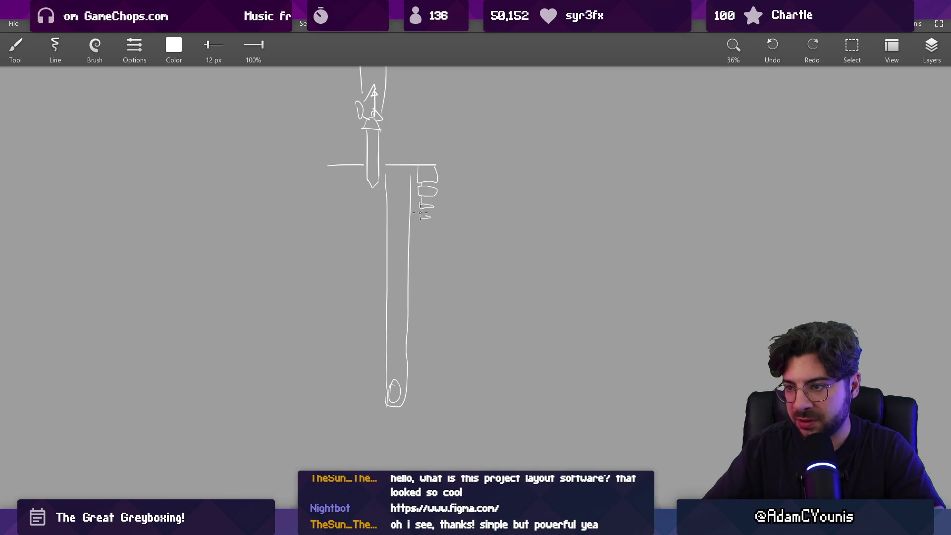
Add fingers gripping the crossguard and the left blade edge ending in an arrow
drag(438, 184, 435, 198)
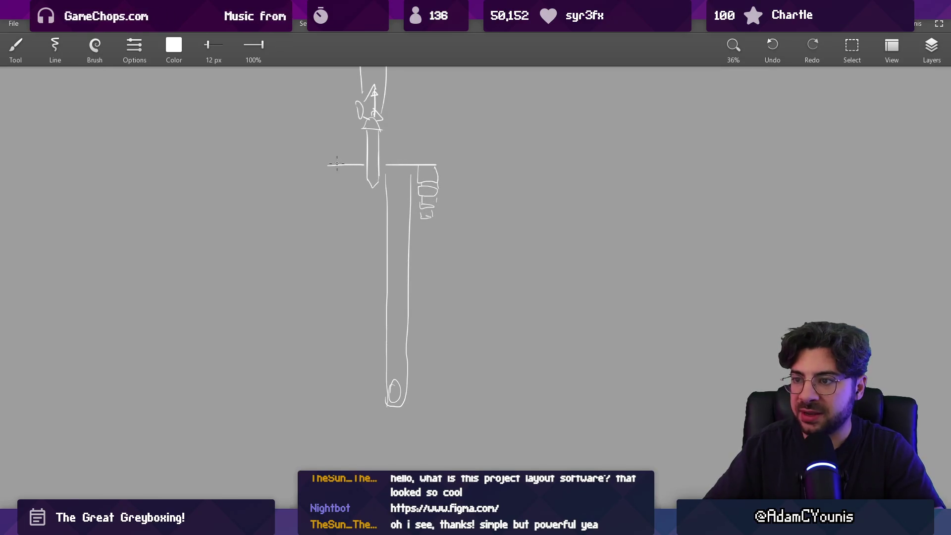
scroll(409, 183, down, 3)
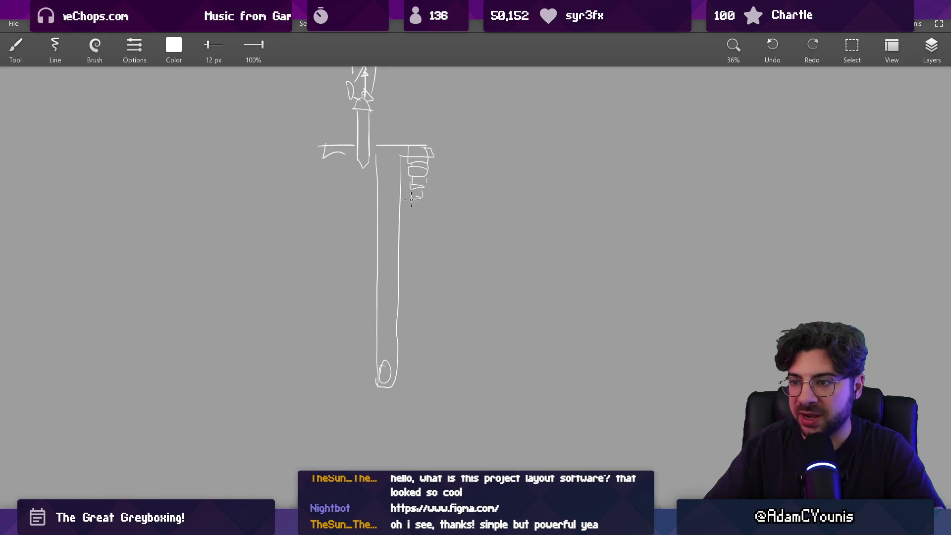
drag(355, 221, 352, 311)
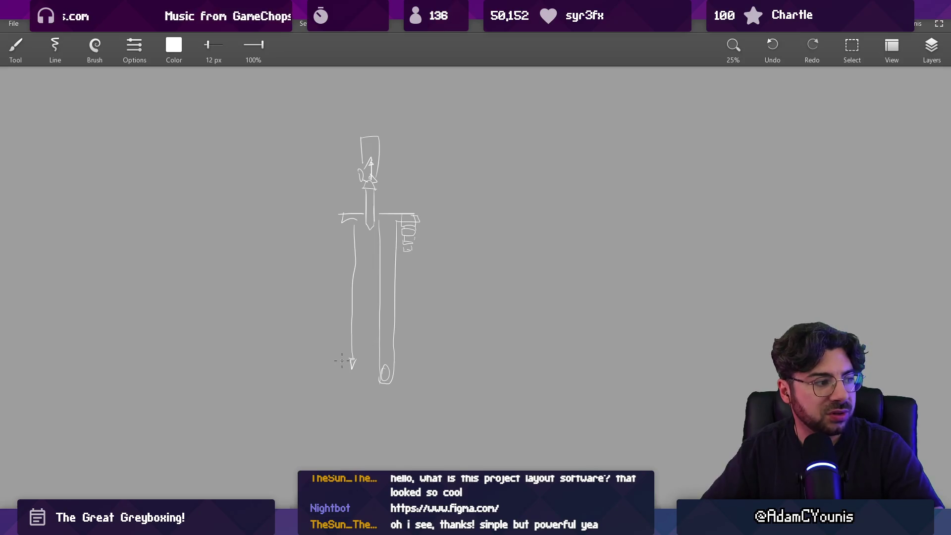
drag(368, 394, 363, 192)
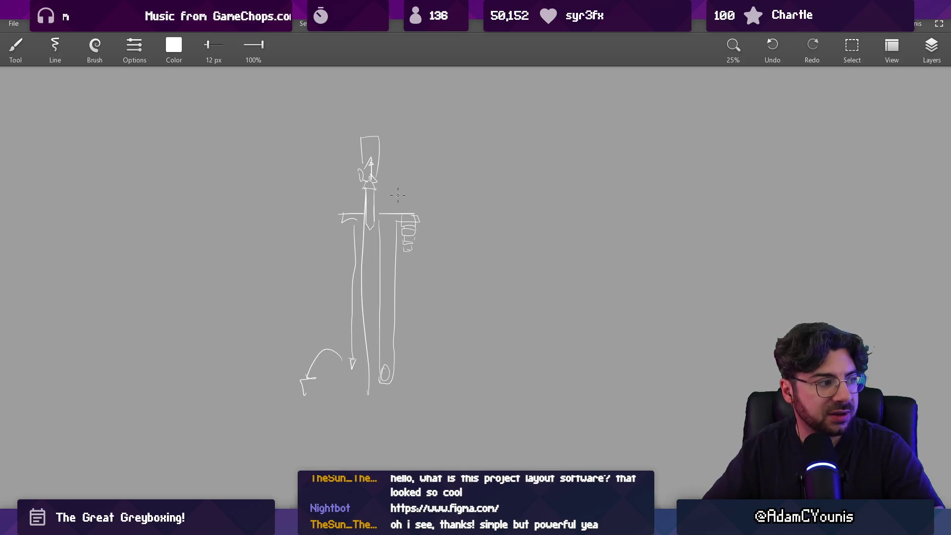
key(ctrl+z)
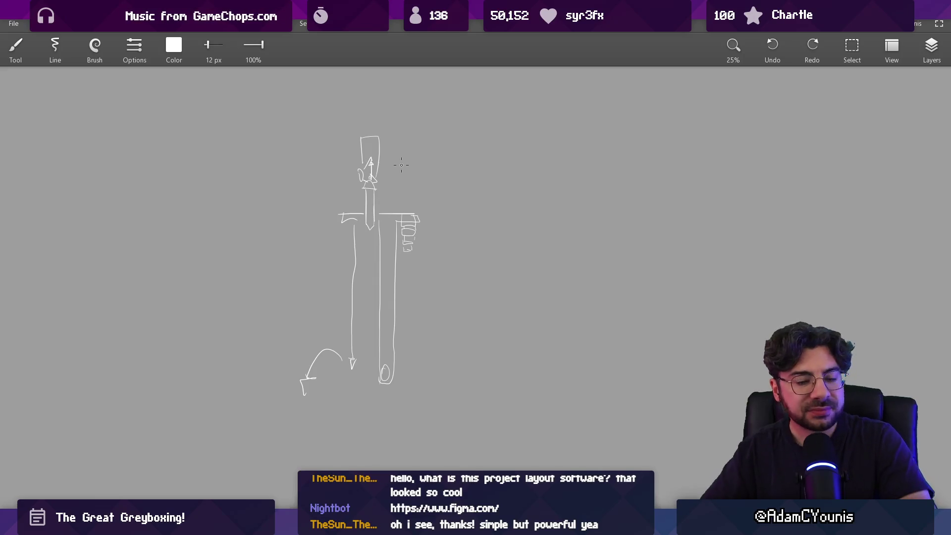
mouse_move(454, 254)
mouse_down()
mouse_move(351, 251)
mouse_move(422, 295)
mouse_up()
scroll(352, 252, down, 1)
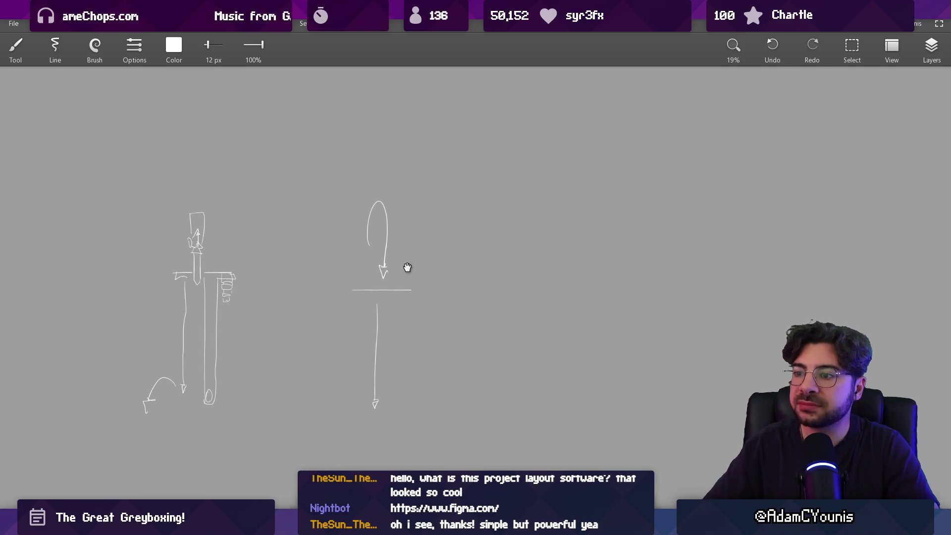
Erase the stray lower end of the loop arrow with a smaller eraser
scroll(404, 255, up, 3)
key(e)
key(bracketleft)
click(353, 245)
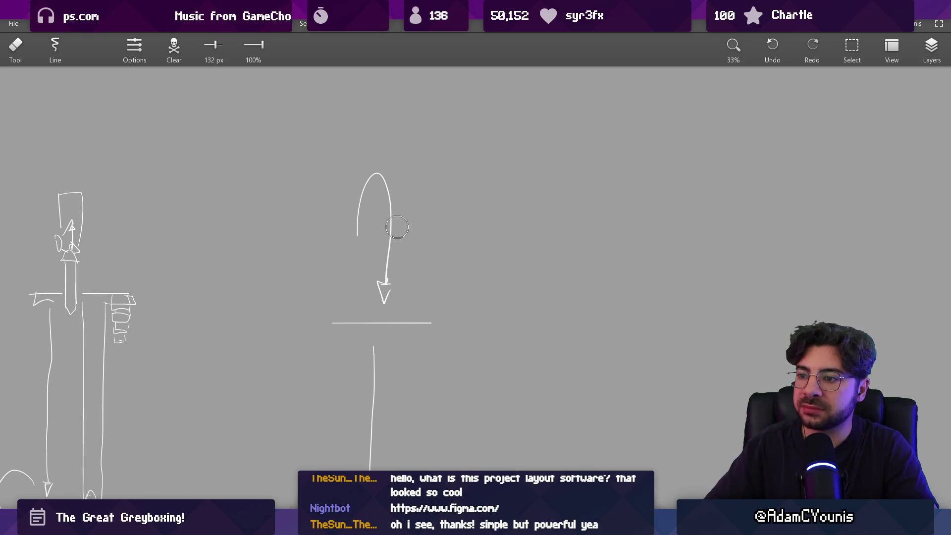
Sketch the diving figure's torso and legs in white beside the downward arrow
scroll(376, 218, down, 3)
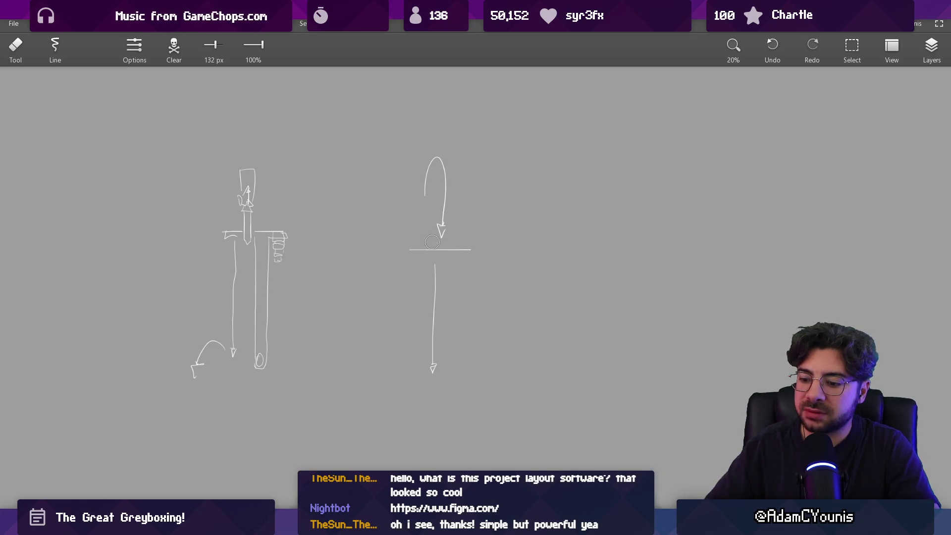
scroll(443, 253, up, 5)
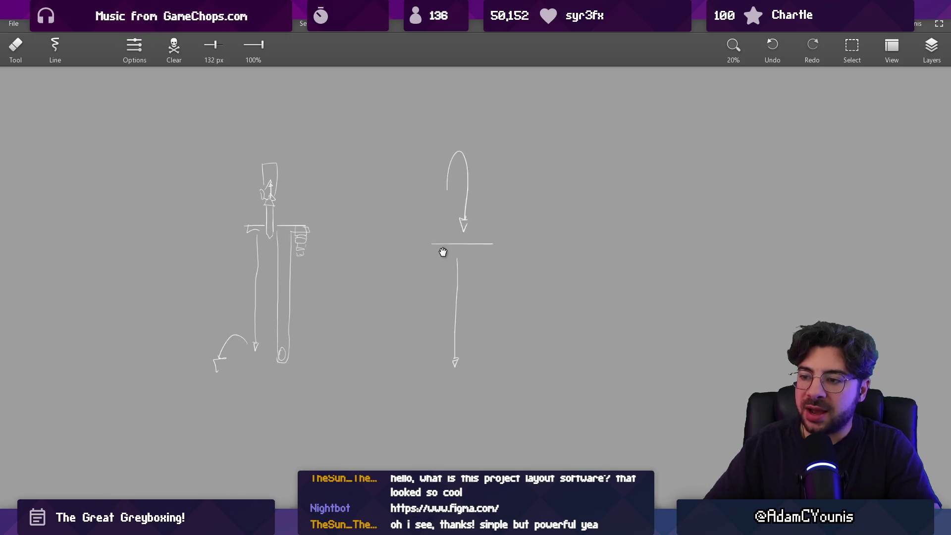
scroll(425, 205, up, 2)
key(b)
mouse_move(420, 213)
mouse_down()
mouse_move(434, 289)
mouse_move(458, 258)
mouse_move(451, 286)
mouse_up()
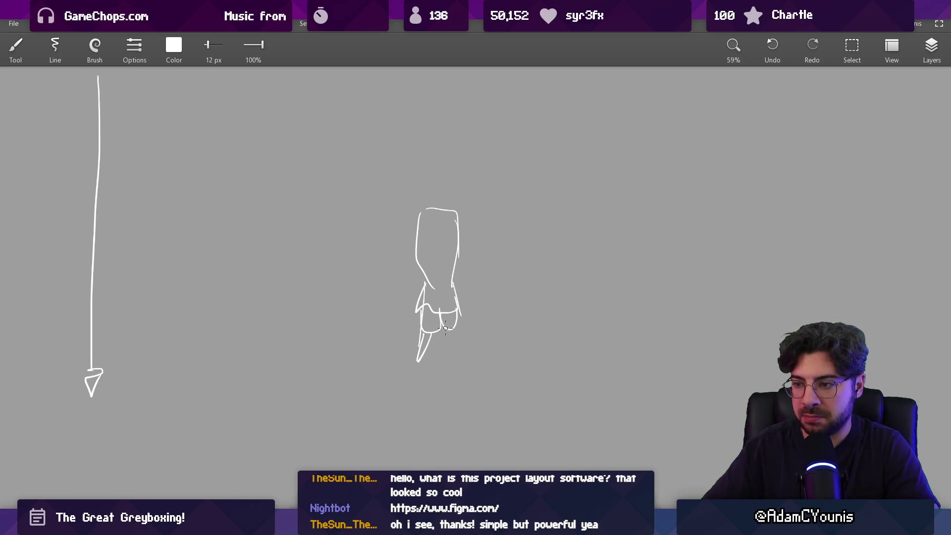
Add the figure's right leg and right arm, undoing the stray stroke near the head
drag(461, 327, 457, 369)
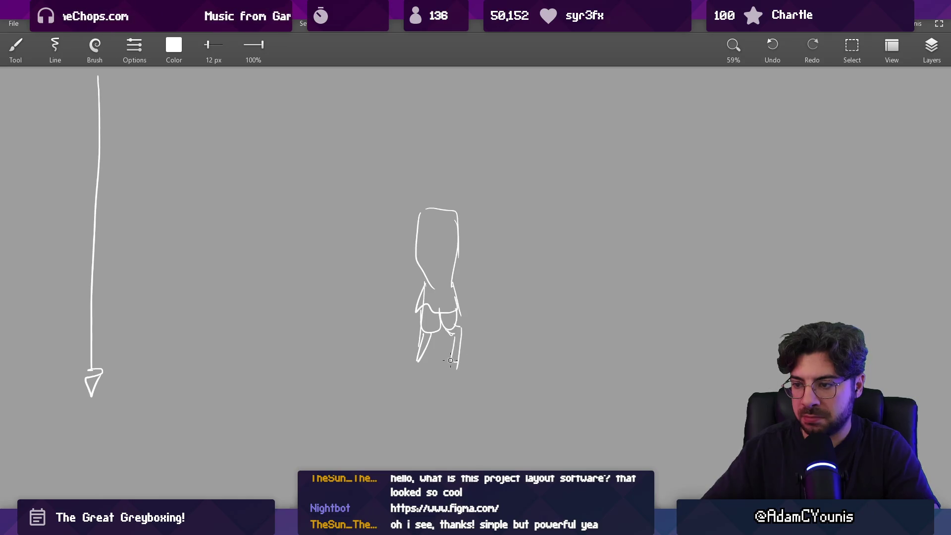
drag(458, 223, 469, 268)
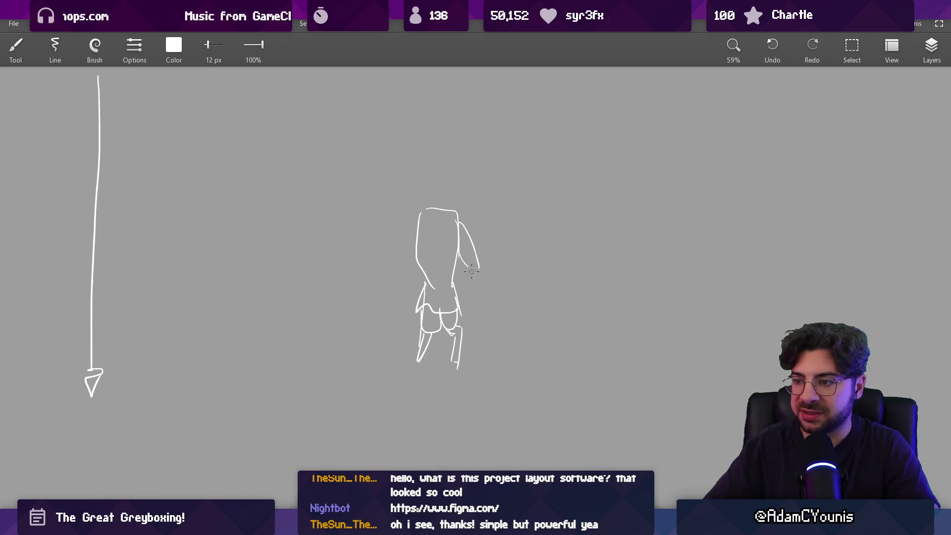
drag(427, 223, 432, 264)
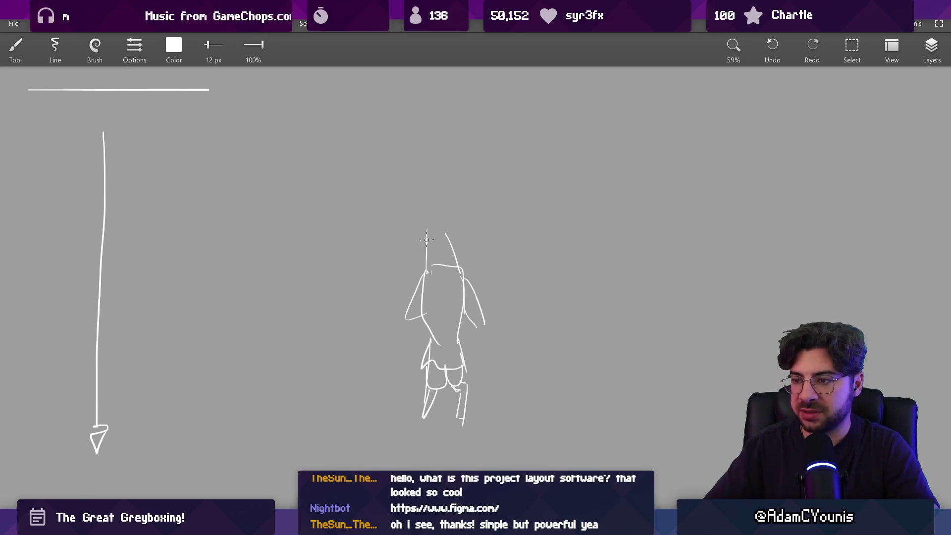
key(ctrl+z)
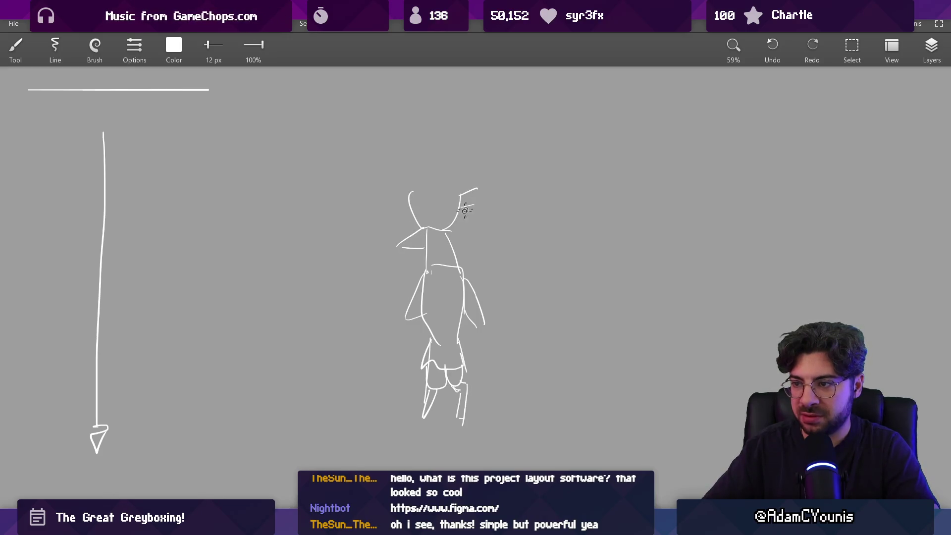
scroll(417, 280, down, 3)
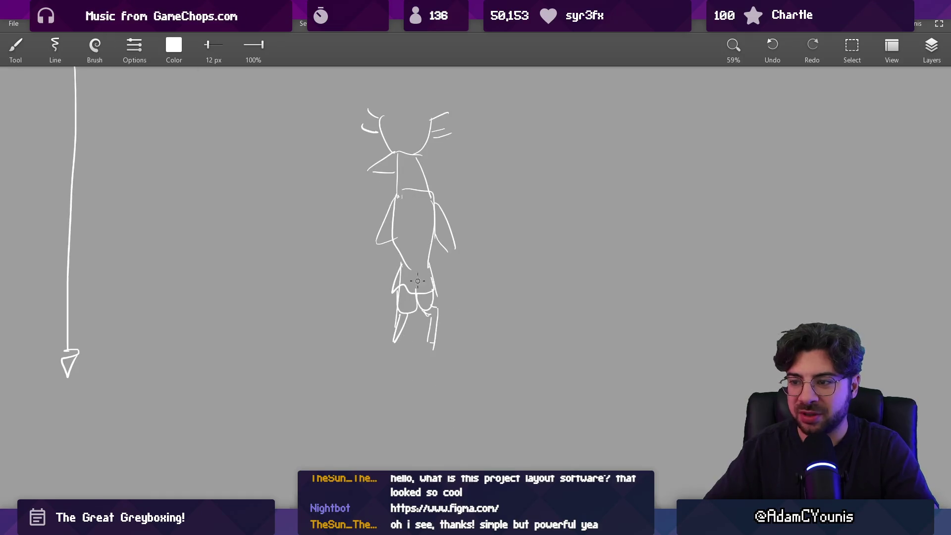
Lasso the head and torso, move them about 40 px lower, and reinforce the right arm
key(l)
mouse_move(369, 203)
mouse_down()
mouse_move(385, 255)
mouse_move(448, 268)
mouse_move(441, 101)
mouse_up()
drag(416, 153, 414, 174)
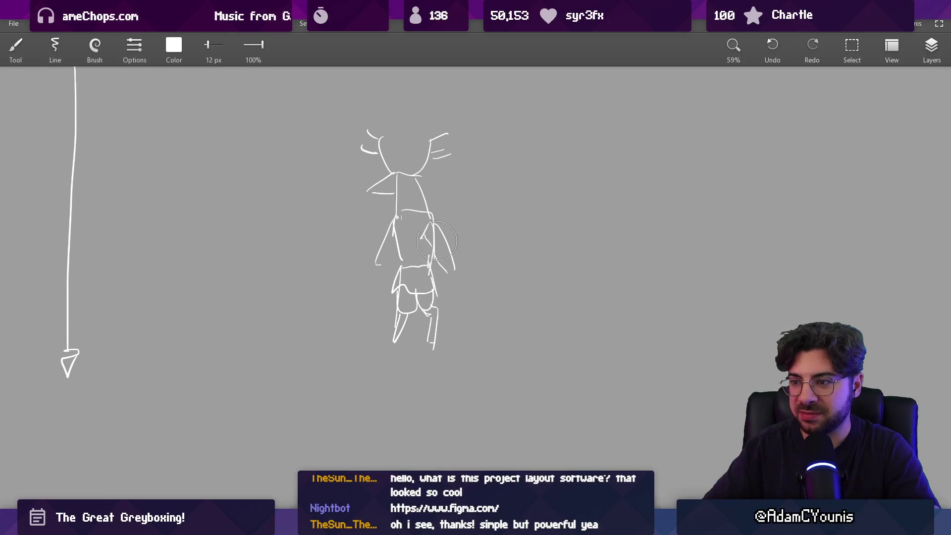
drag(432, 243, 431, 275)
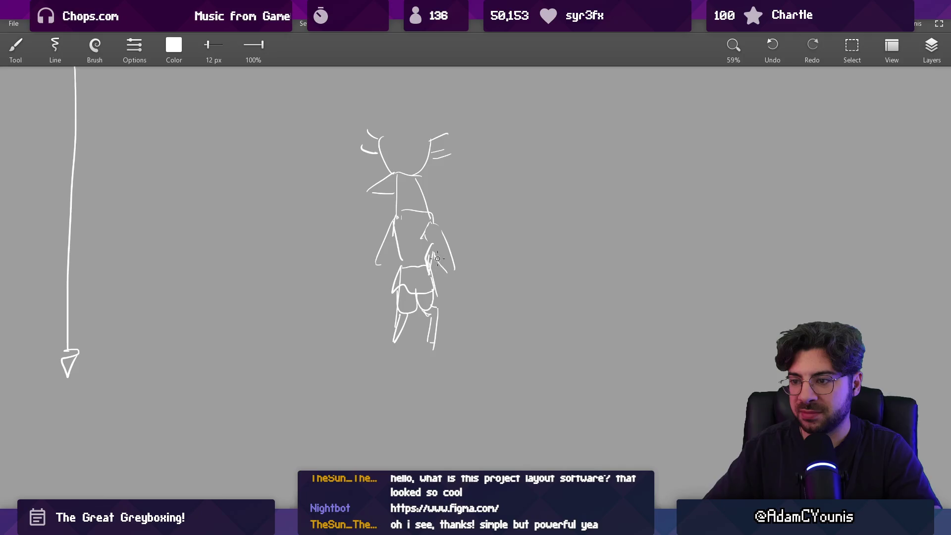
scroll(437, 259, down, 2)
scroll(437, 254, up, 4)
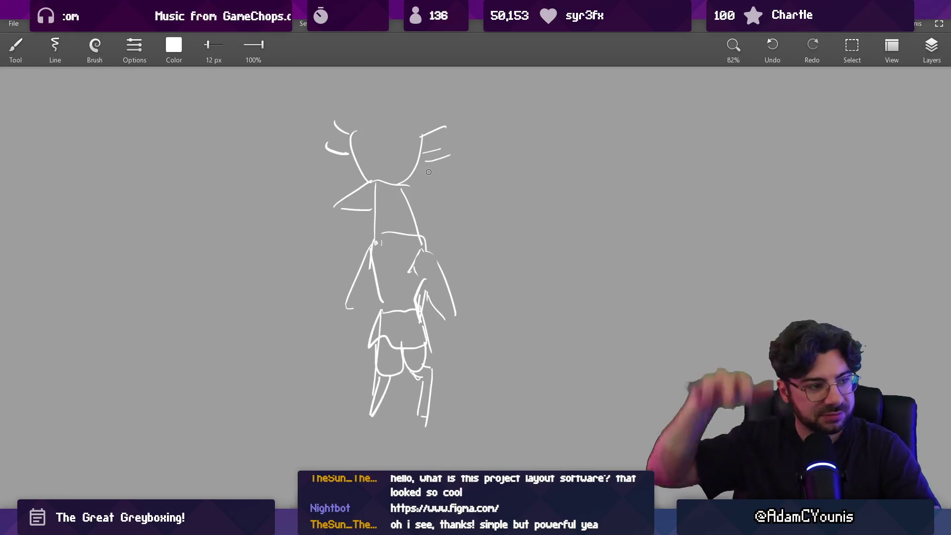
drag(376, 208, 383, 248)
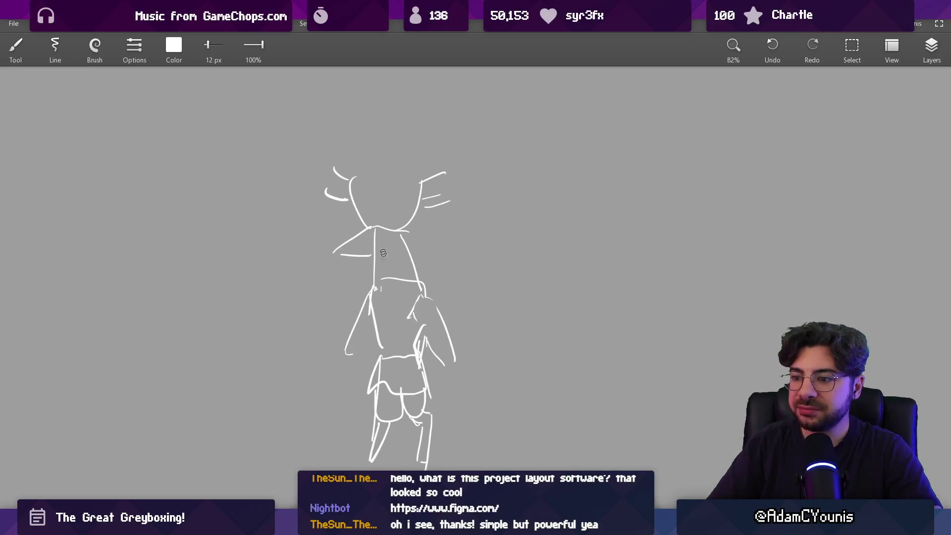
drag(376, 375, 369, 267)
Erase and redraw the bottom of the figure's left leg
key(e)
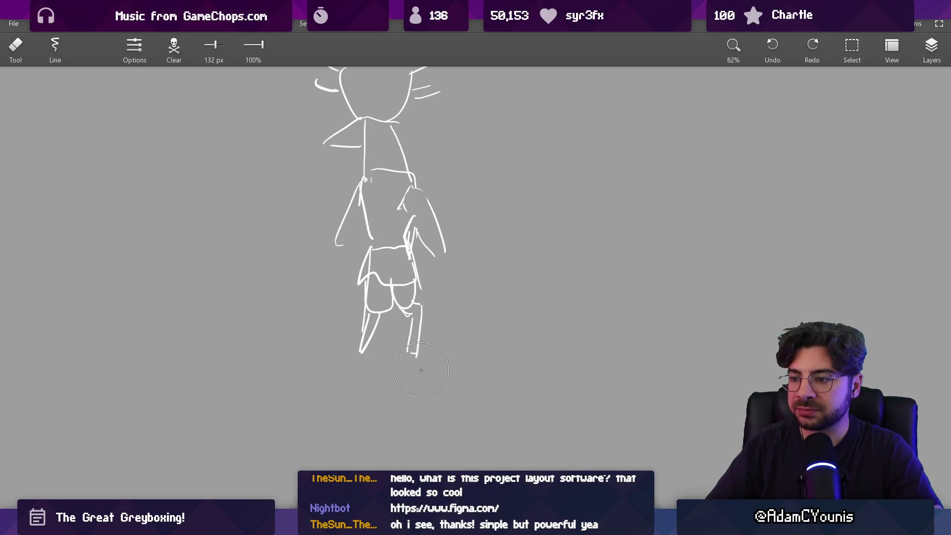
key(b)
key(e)
click(361, 358)
key(b)
drag(364, 332, 358, 349)
scroll(399, 294, down, 5)
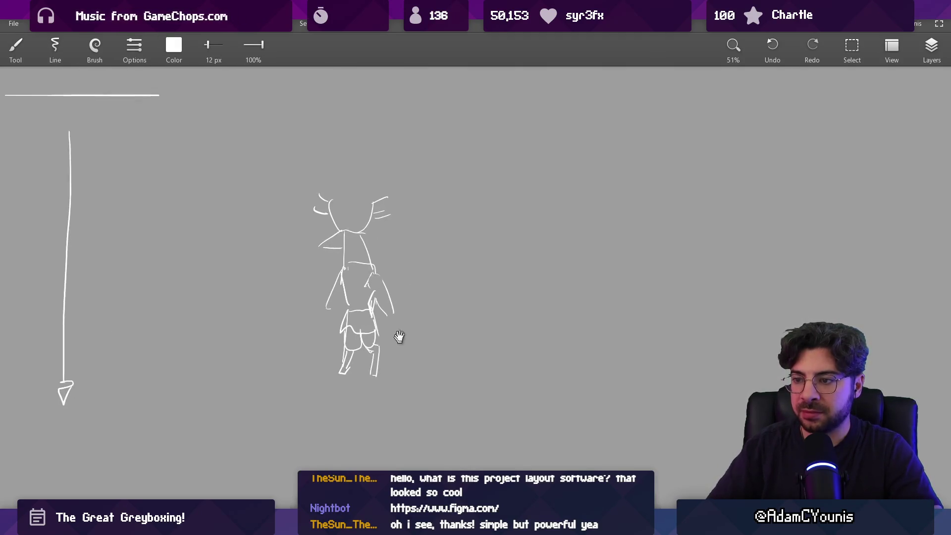
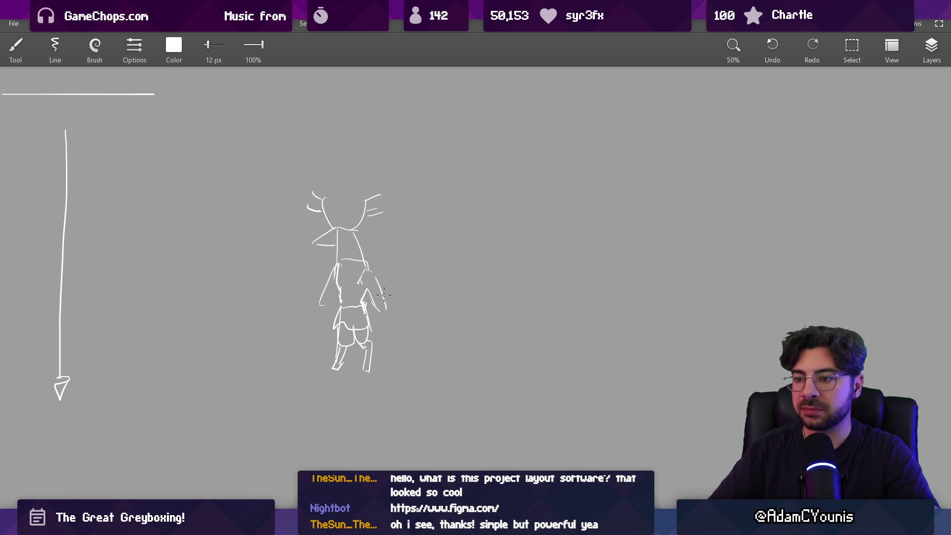
Draw a long horizontal spear to the right of the standing character, then switch to the bridge references
scroll(381, 296, right, 5)
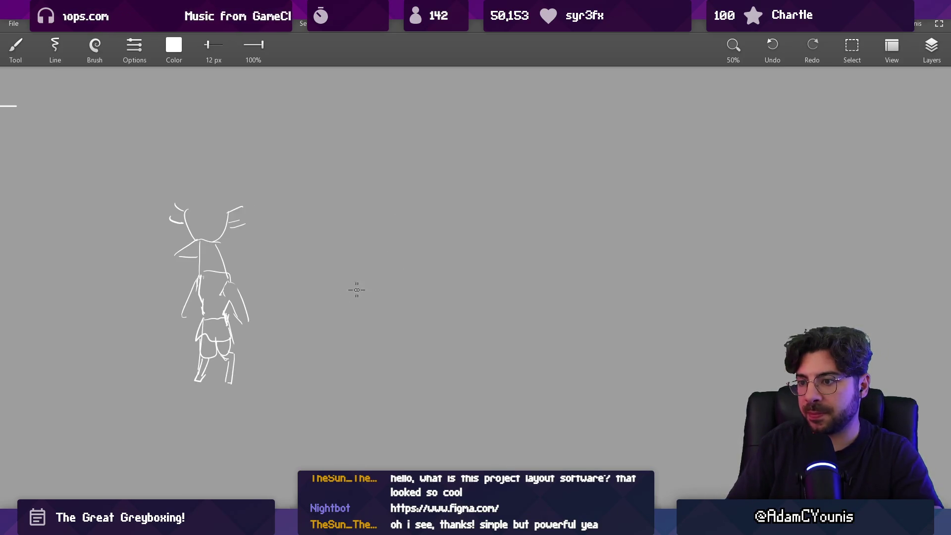
drag(330, 290, 498, 288)
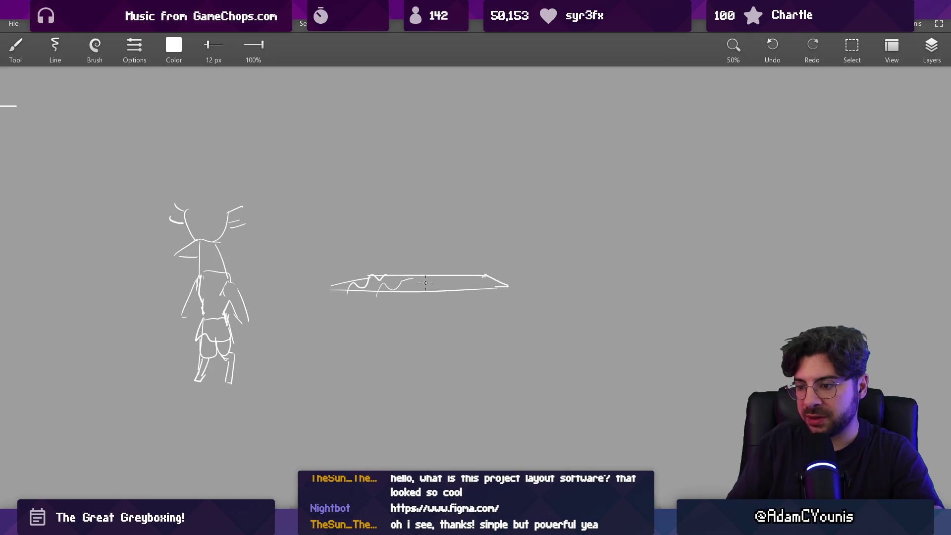
mouse_move(563, 525)
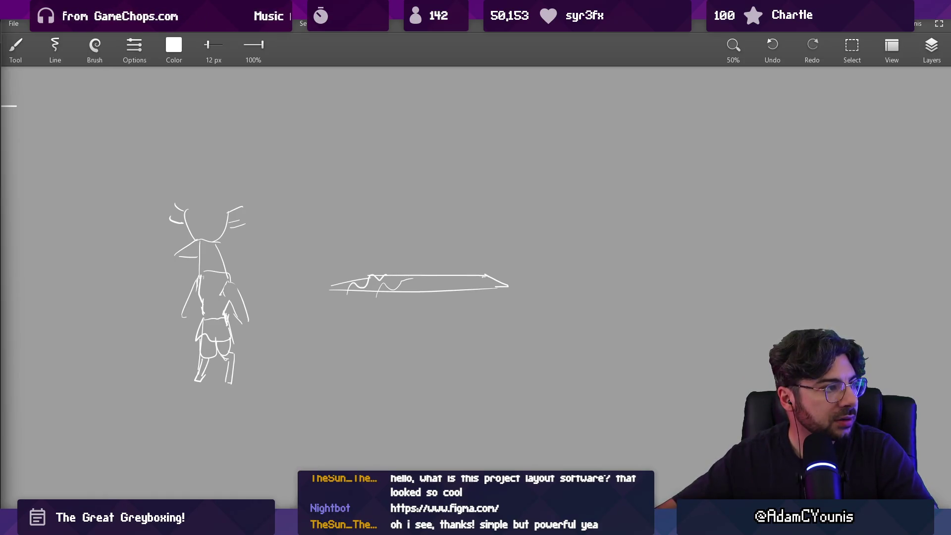
key(alt+Tab)
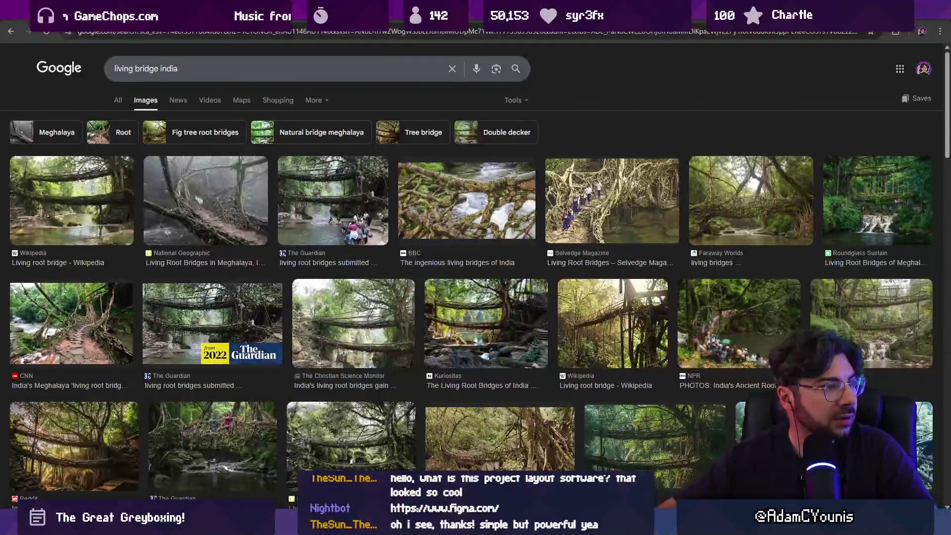
Preview the National Geographic, BBC, Faraway Worlds, CNN, NPR and Reddit root bridge photos, then return to the sketch
click(222, 212)
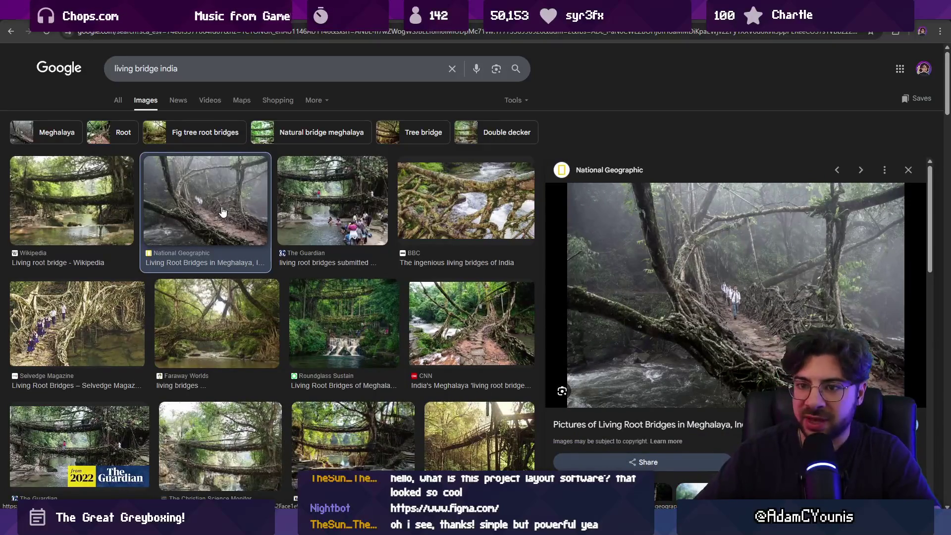
key(Left)
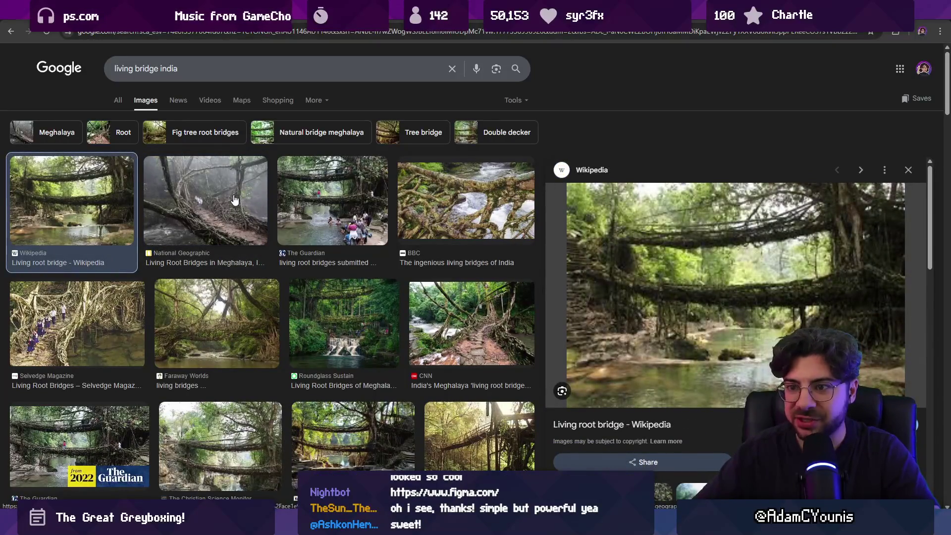
click(218, 209)
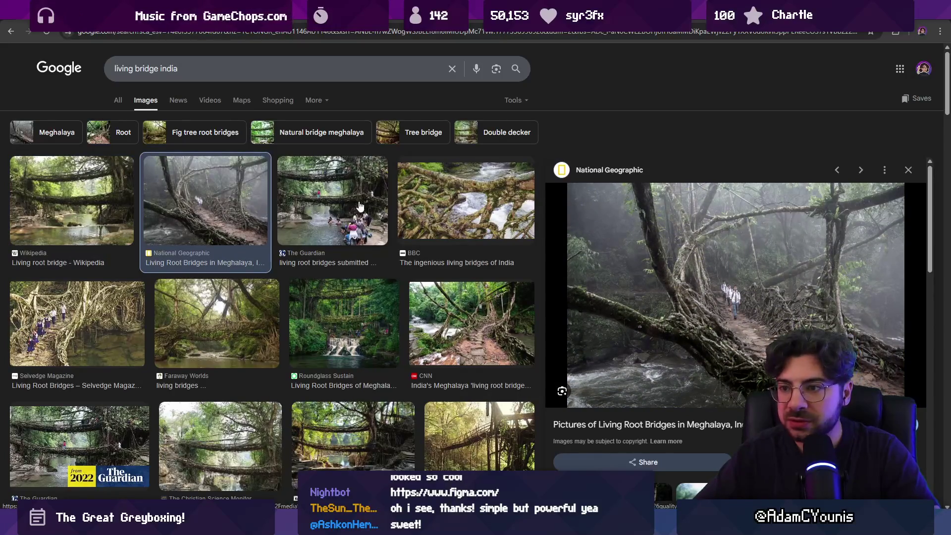
key(Right)
key(Right)
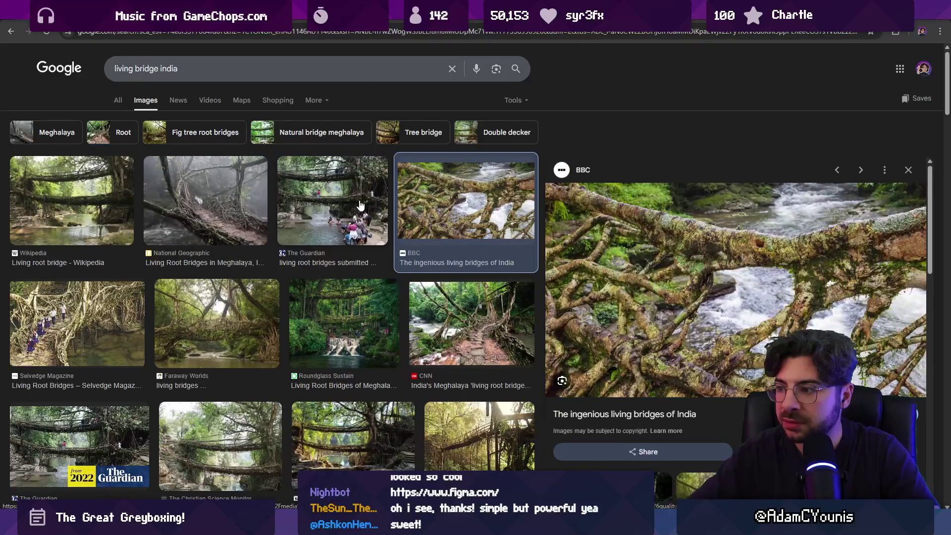
key(Right)
key(Right)
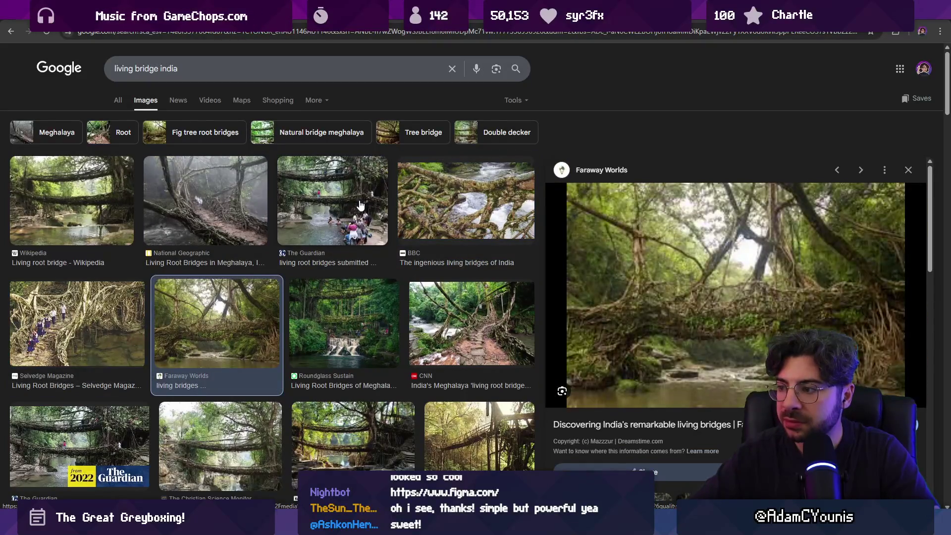
key(Right)
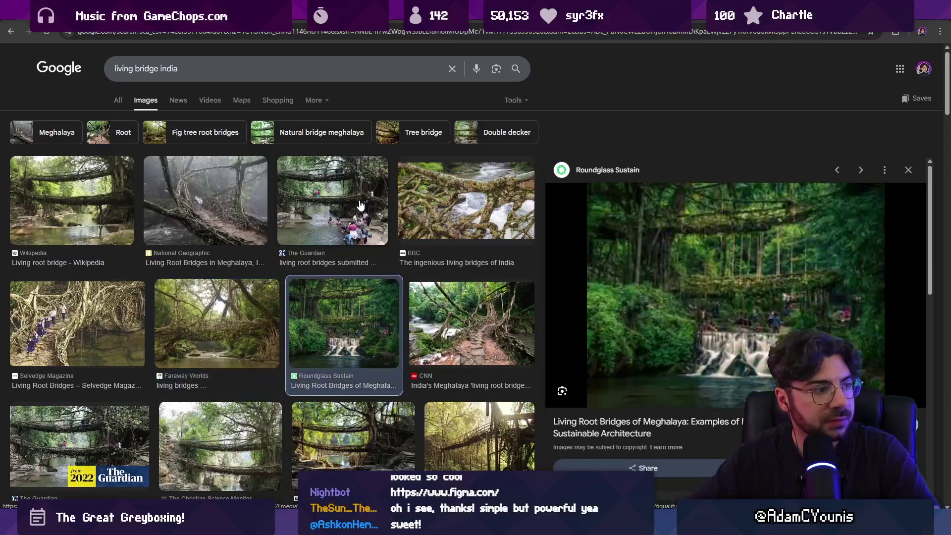
key(Right)
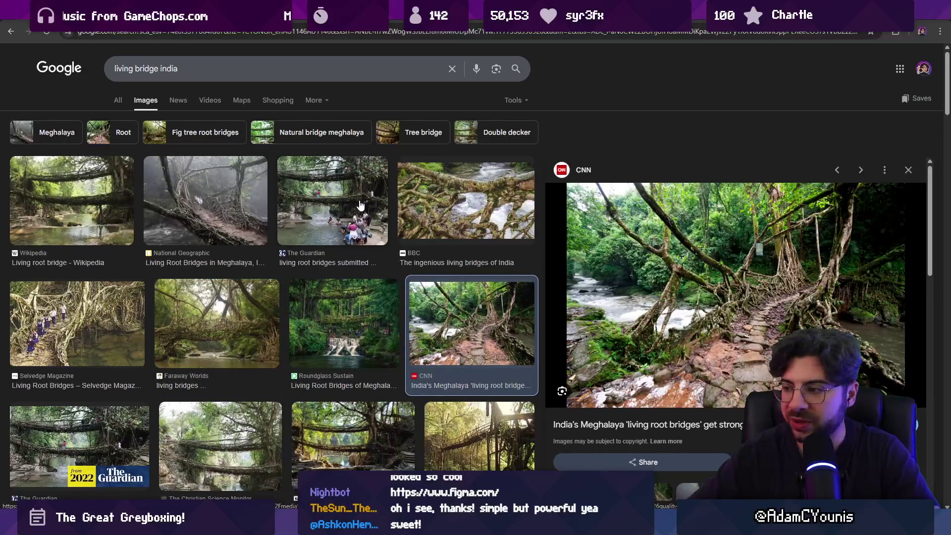
key(Right)
key(Right)
key(Right)
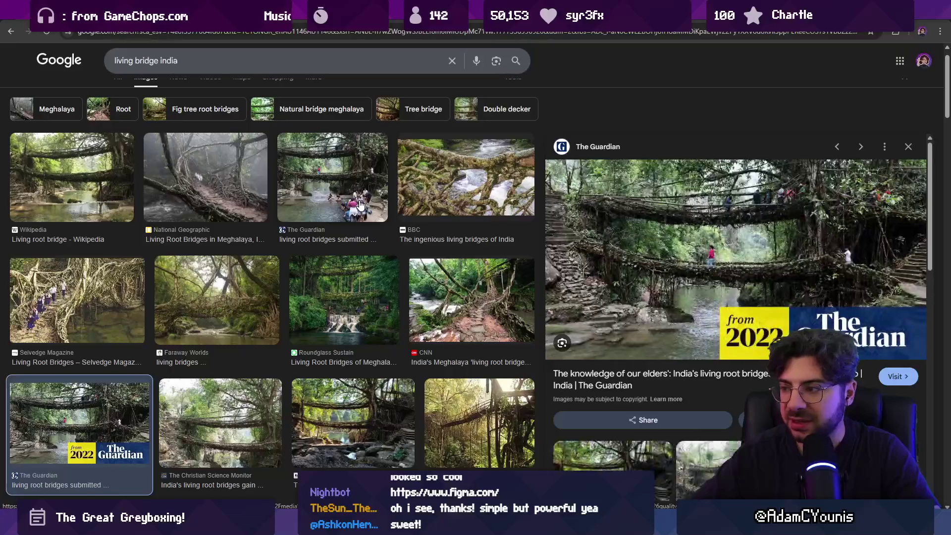
key(Right)
key(Right)
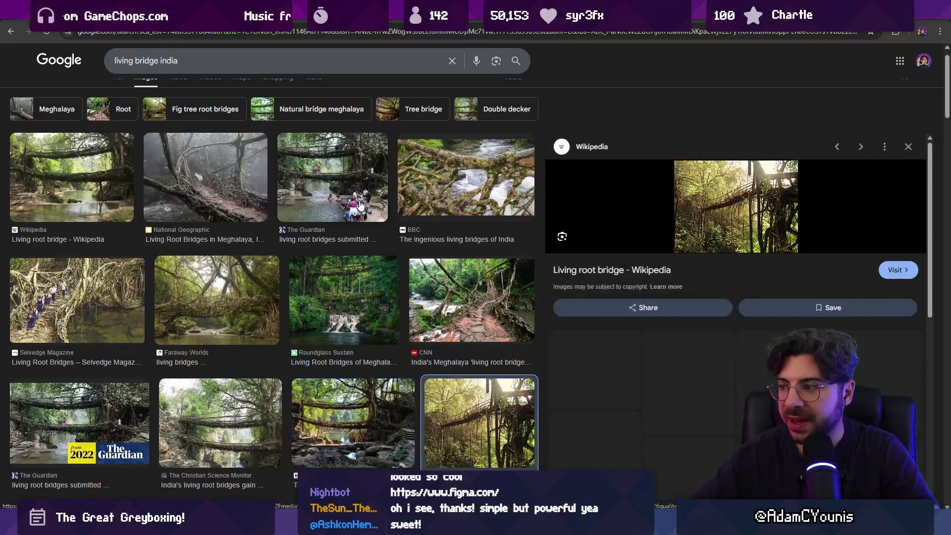
key(Right)
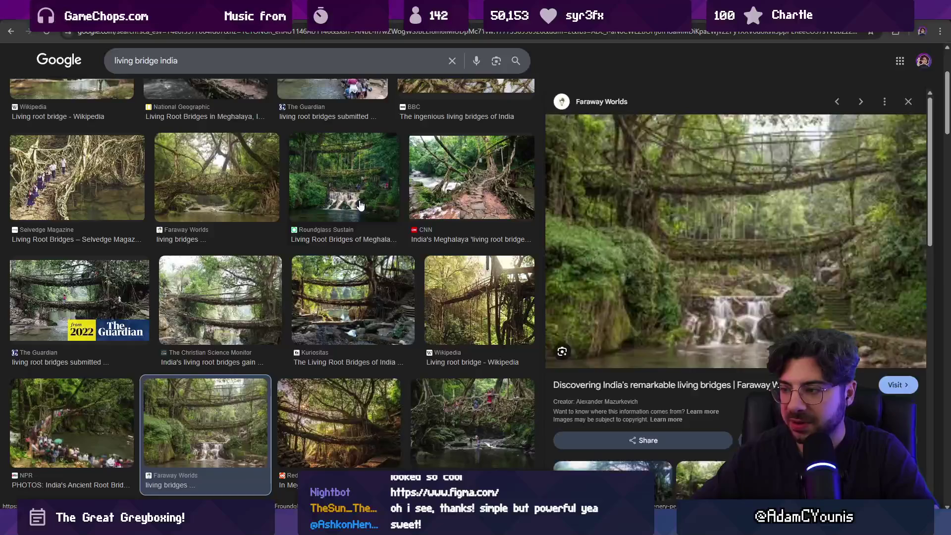
key(Right)
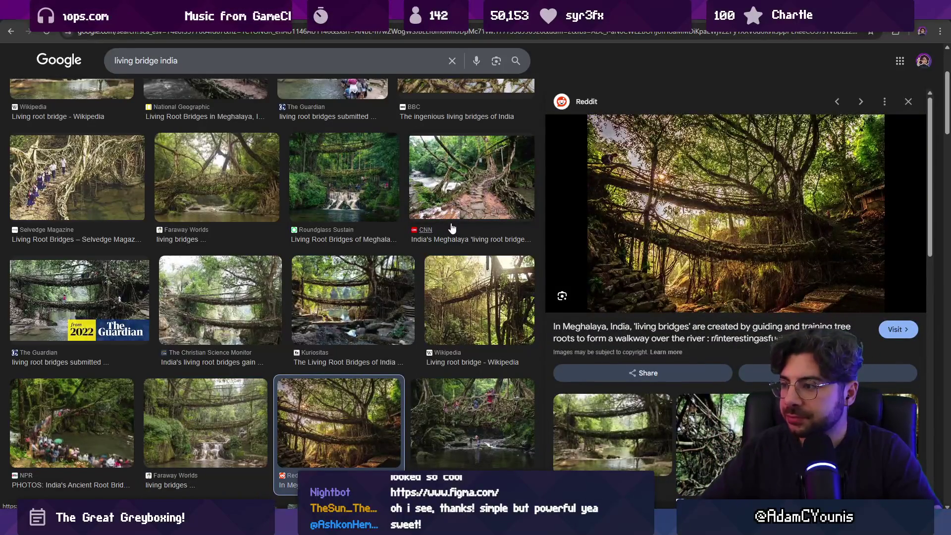
key(alt+Tab)
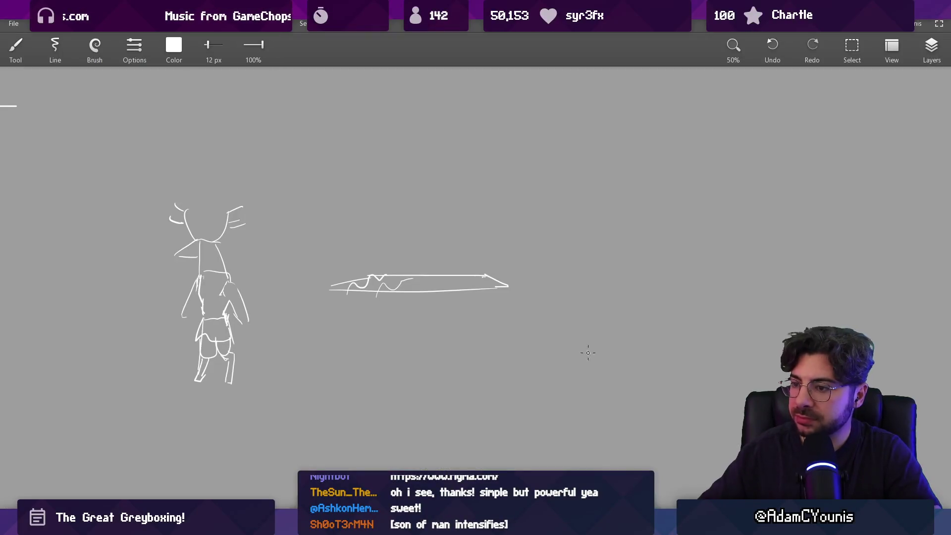
Sketch an oval platform below the spear with curved sides, a top arc, underside roots and a curled root
scroll(551, 322, up, 3)
key(e)
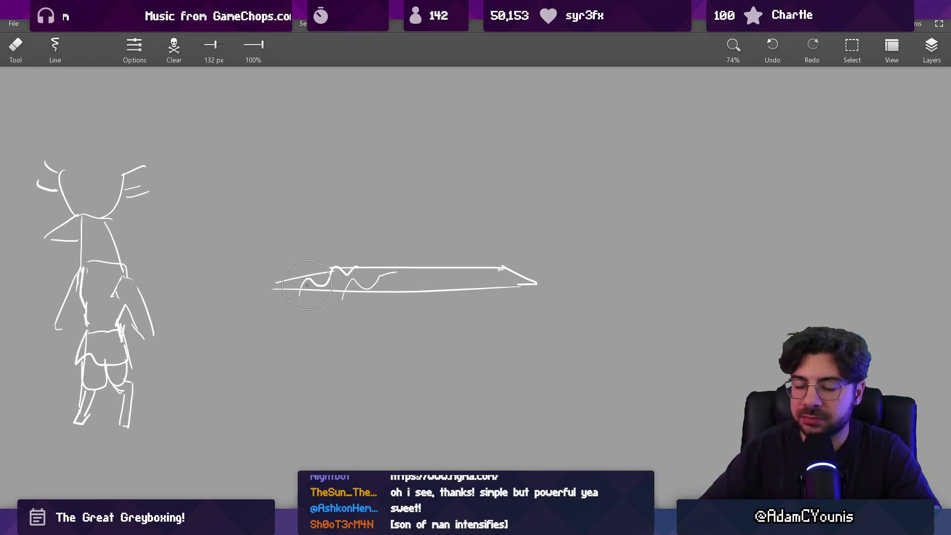
mouse_move(378, 269)
mouse_down()
mouse_move(352, 281)
mouse_move(396, 258)
mouse_move(387, 261)
mouse_up()
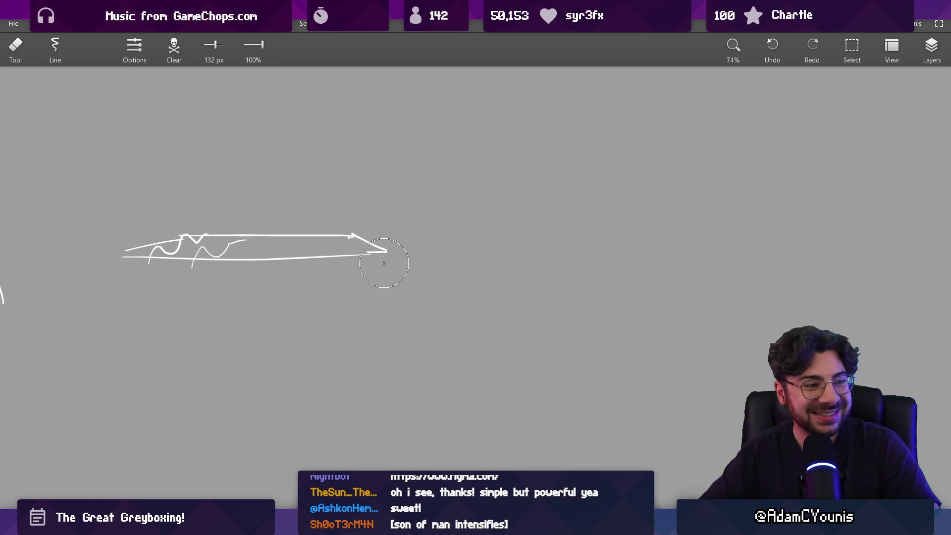
key(b)
drag(416, 277, 427, 302)
scroll(428, 302, down, 2)
scroll(433, 274, up, 2)
scroll(377, 279, down, 2)
drag(309, 268, 351, 276)
drag(460, 273, 505, 273)
mouse_move(335, 266)
mouse_down()
mouse_move(428, 254)
mouse_move(461, 271)
mouse_up()
drag(337, 273, 448, 282)
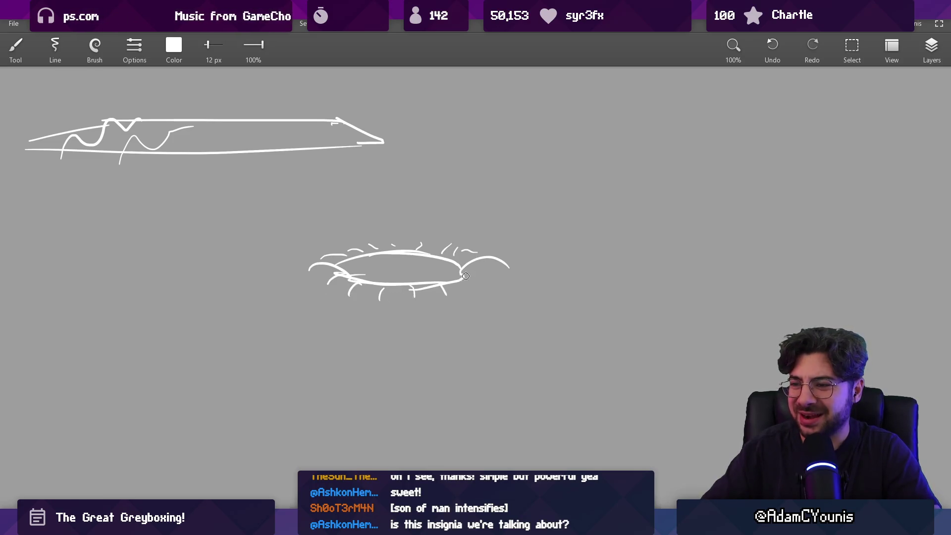
drag(308, 272, 295, 253)
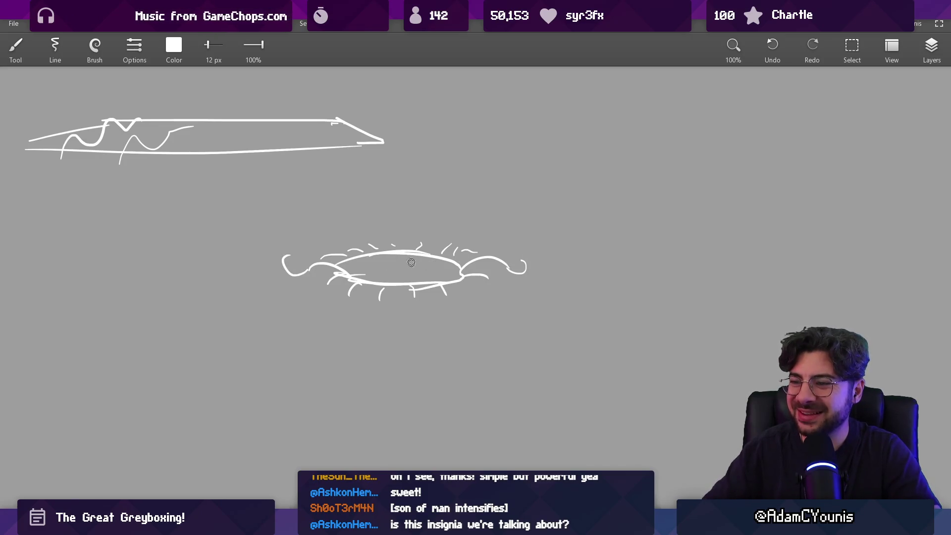
Erase the oval platform and draw a long flat platform line below the spear, then trim its tail
scroll(411, 264, down, 3)
key(e)
drag(346, 233, 475, 238)
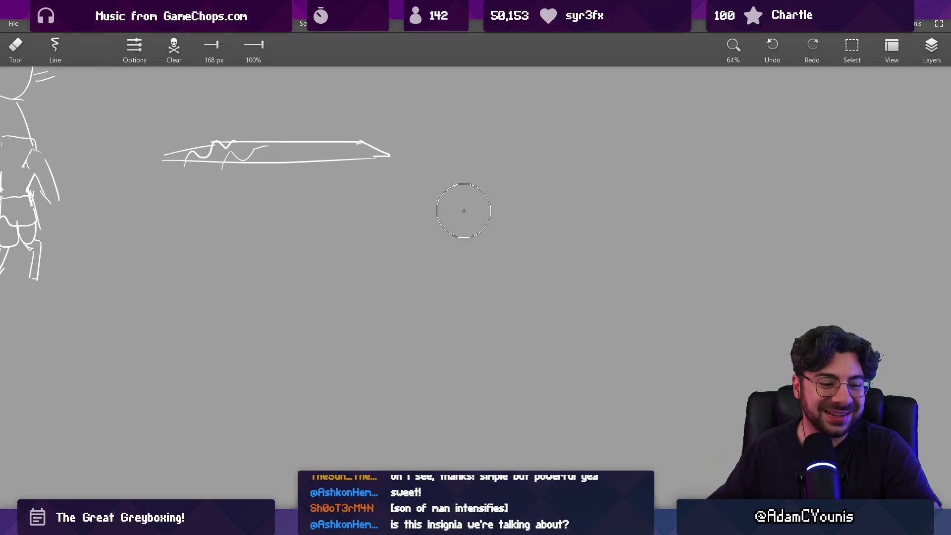
key(b)
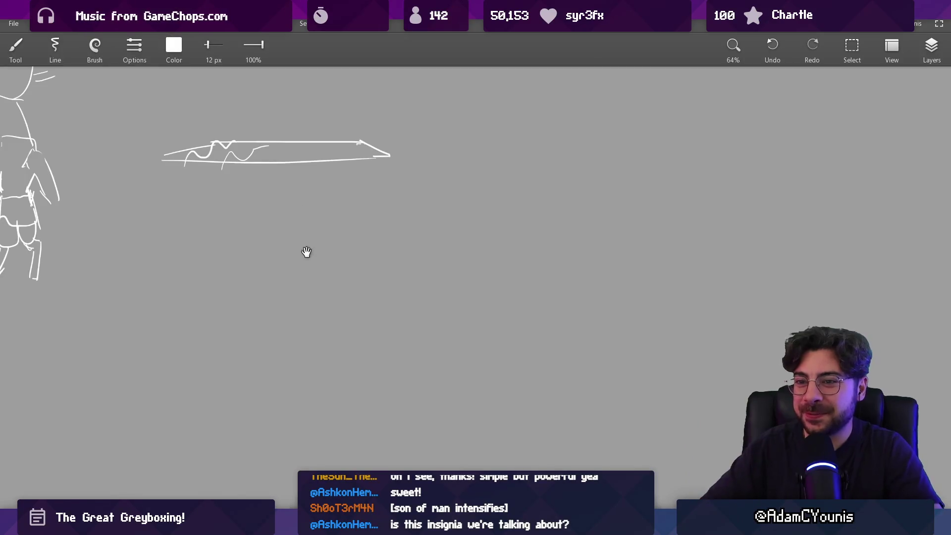
scroll(306, 251, down, 2)
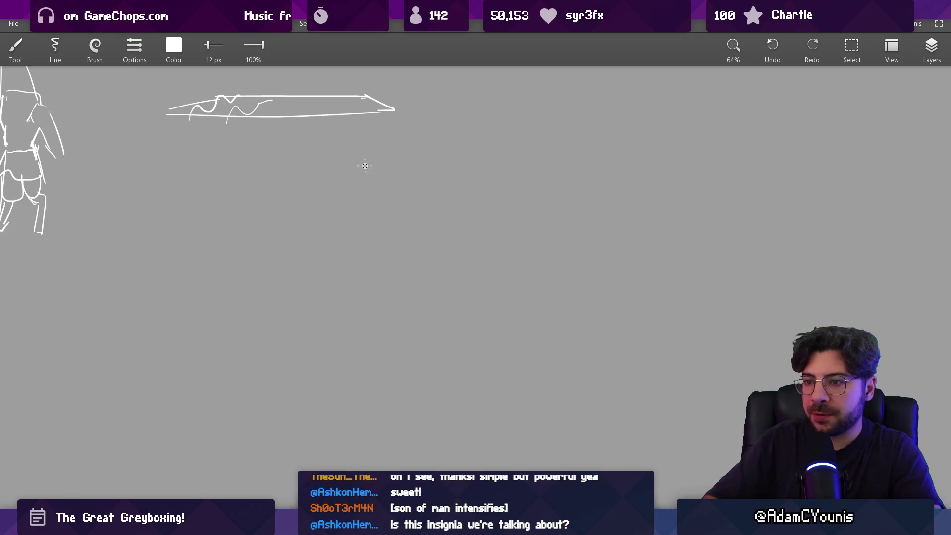
mouse_move(265, 202)
mouse_down()
mouse_move(483, 188)
mouse_move(292, 203)
mouse_move(407, 206)
mouse_move(498, 186)
mouse_up()
key(e)
scroll(372, 183, up, 2)
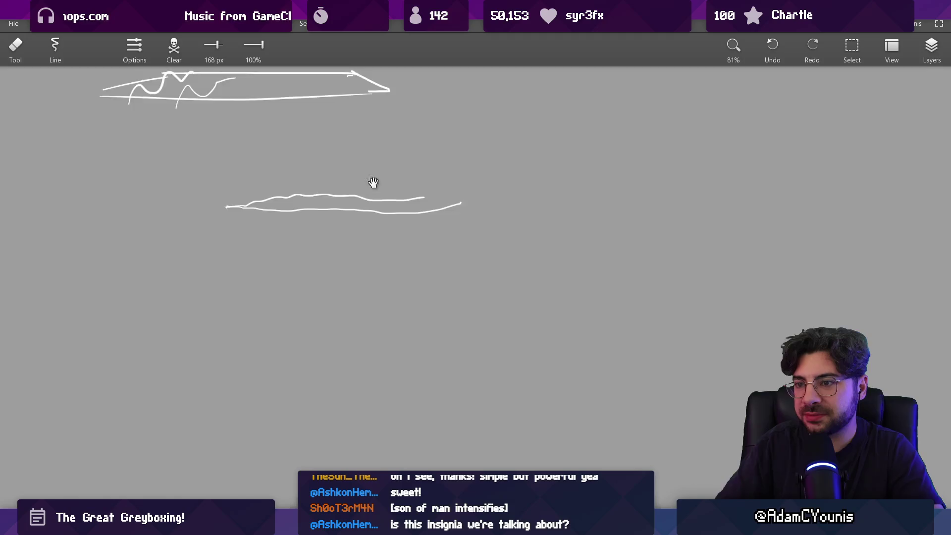
Mix a muted tan brush colour and paint a thick tan fill over the platform
key(b)
click(171, 59)
drag(235, 142, 165, 144)
drag(235, 111, 178, 112)
drag(234, 171, 142, 171)
drag(172, 142, 159, 143)
drag(178, 112, 170, 112)
drag(141, 171, 132, 171)
drag(170, 112, 194, 113)
drag(155, 142, 175, 143)
drag(194, 112, 207, 112)
drag(177, 142, 184, 141)
mouse_move(207, 112)
mouse_down()
mouse_move(196, 112)
mouse_move(179, 141)
mouse_up()
drag(131, 171, 162, 171)
click(164, 220)
mouse_move(269, 216)
mouse_down()
mouse_move(488, 211)
mouse_move(301, 213)
mouse_move(371, 201)
mouse_up()
Switch to reddish-brown #794953 with a larger brush and paint root squiggles under the platform
click(173, 45)
drag(178, 141, 162, 141)
drag(164, 171, 148, 142)
drag(157, 172, 151, 171)
drag(195, 112, 170, 112)
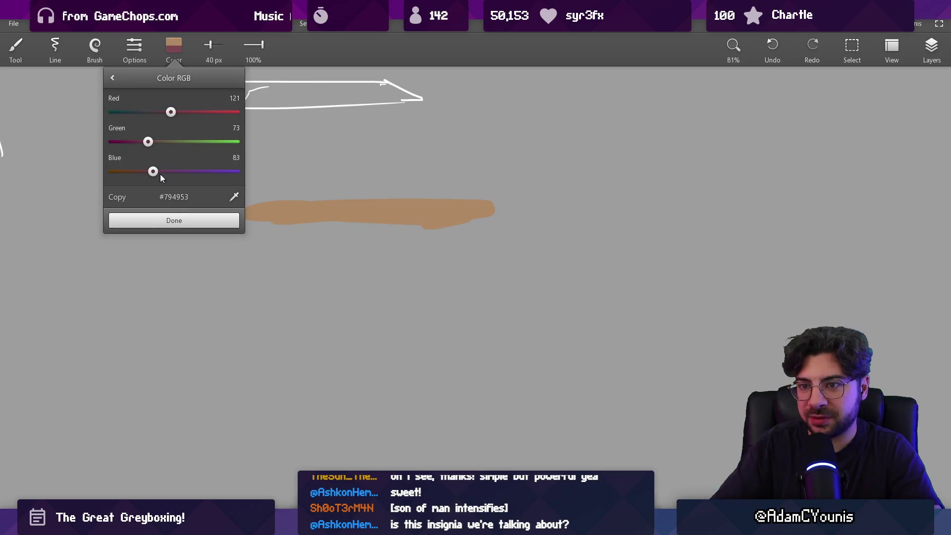
click(168, 220)
key(bracketright)
mouse_move(240, 221)
mouse_down()
mouse_move(254, 233)
mouse_move(378, 229)
mouse_move(406, 241)
mouse_move(499, 206)
mouse_move(496, 228)
mouse_up()
scroll(380, 280, down, 3)
scroll(380, 280, down, 2)
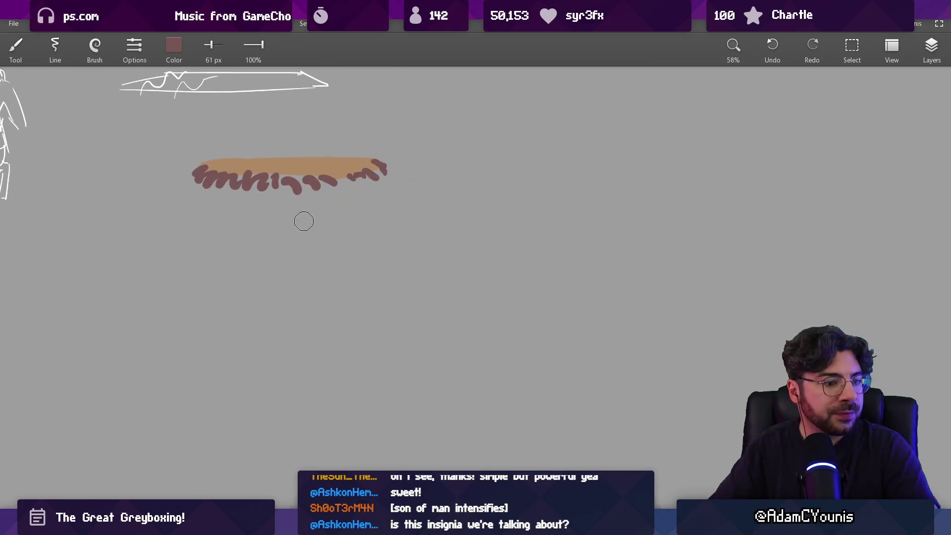
key(bracketleft)
key(bracketleft)
key(bracketleft)
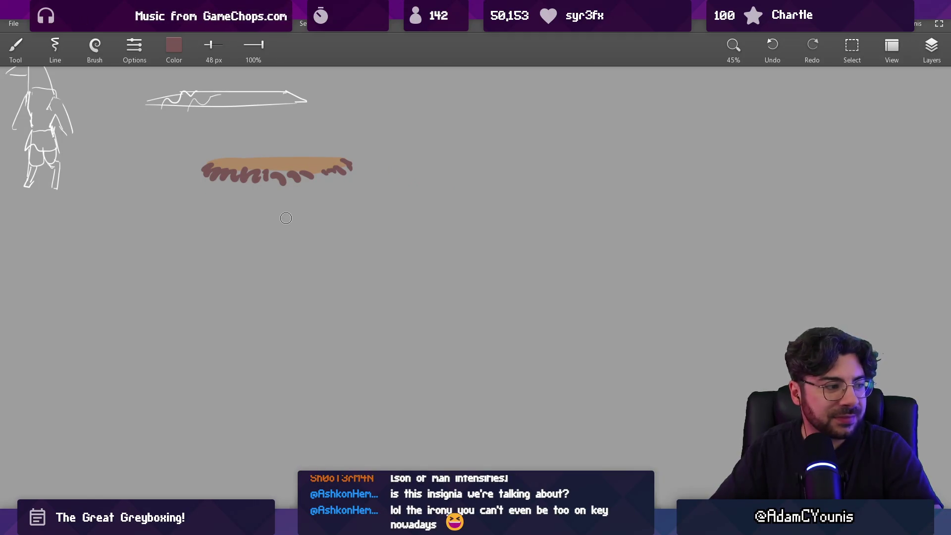
Draw long hooked roots hanging from the platform, discarding the earlier stem and rope attempts
drag(272, 178, 270, 379)
key(ctrl+z)
mouse_move(248, 183)
mouse_down()
mouse_move(247, 337)
mouse_move(325, 393)
mouse_move(369, 382)
mouse_up()
key(ctrl+z)
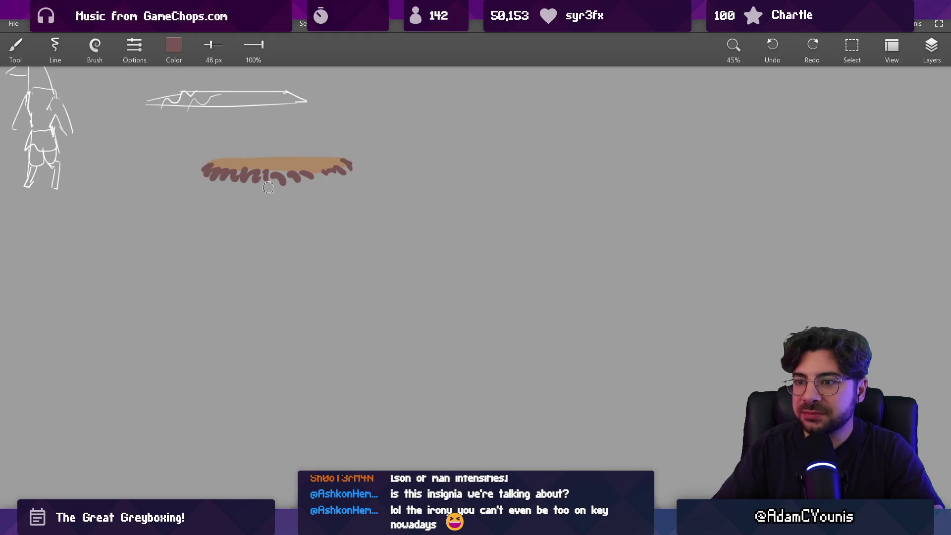
mouse_move(261, 182)
mouse_down()
mouse_move(476, 250)
mouse_move(490, 238)
mouse_up()
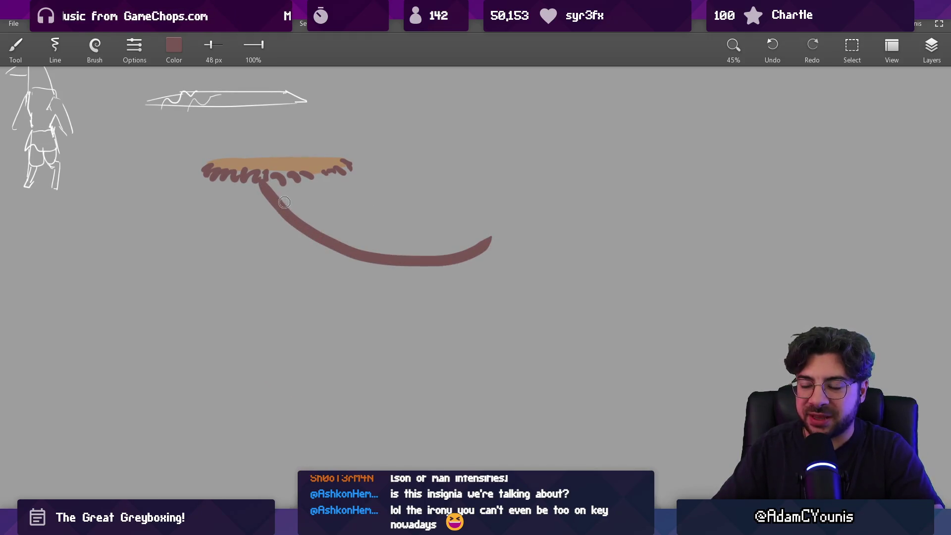
drag(281, 203, 284, 416)
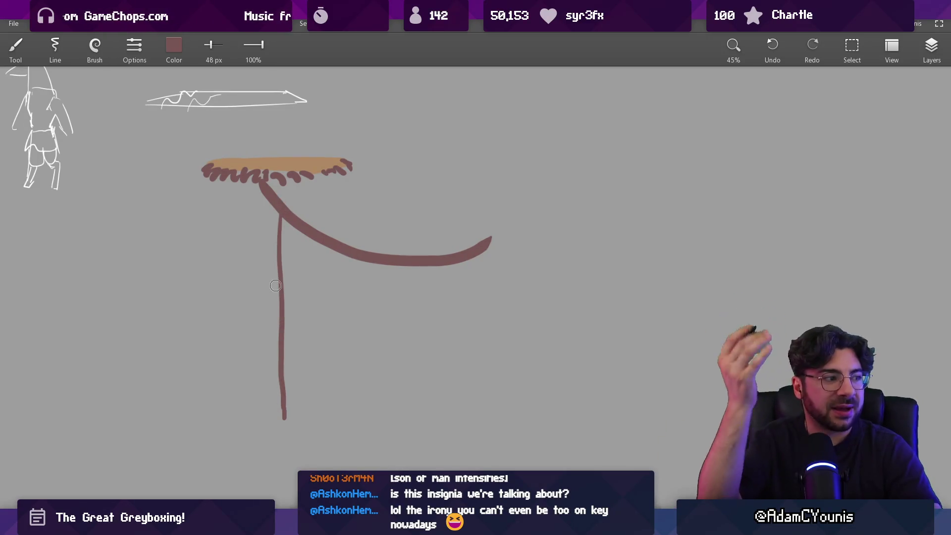
key(ctrl+z)
key(ctrl+z)
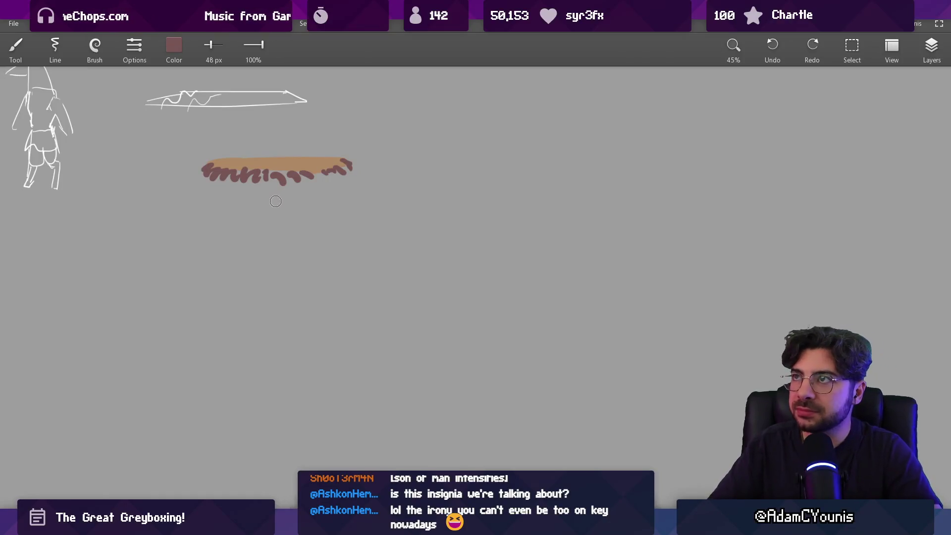
mouse_move(249, 182)
mouse_down()
mouse_move(252, 333)
mouse_move(277, 185)
mouse_move(298, 395)
mouse_move(278, 409)
mouse_up()
drag(219, 224, 235, 320)
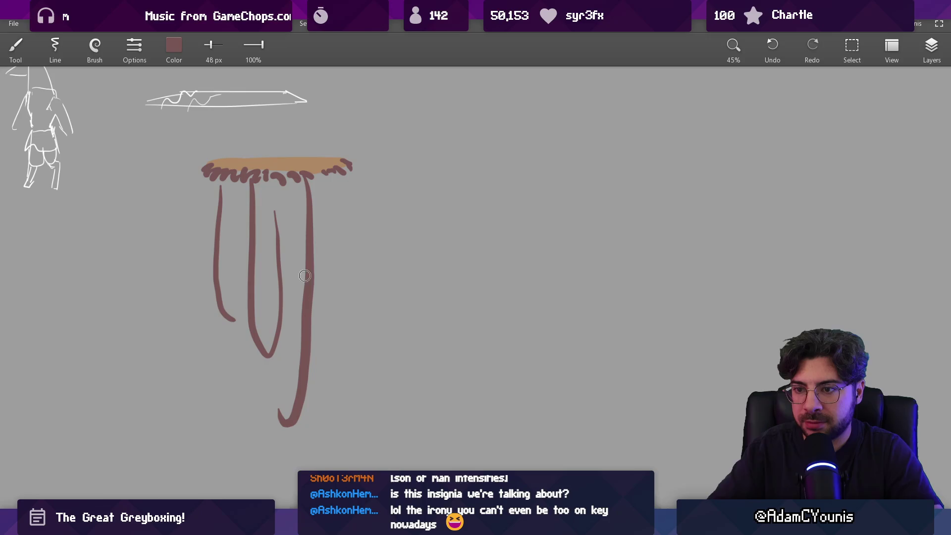
drag(332, 184, 323, 321)
With a fine 24 px brush, wrap a curling vine around the middle root and thicken its right side
key(bracketright)
drag(303, 183, 308, 391)
key(ctrl+z)
key(bracketleft)
key(bracketleft)
key(bracketleft)
drag(314, 192, 315, 229)
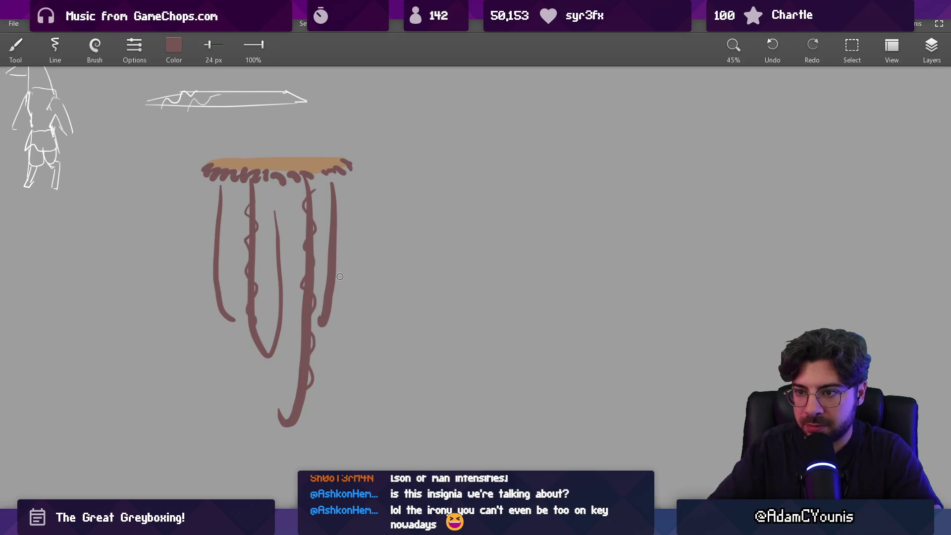
scroll(326, 250, down, 2)
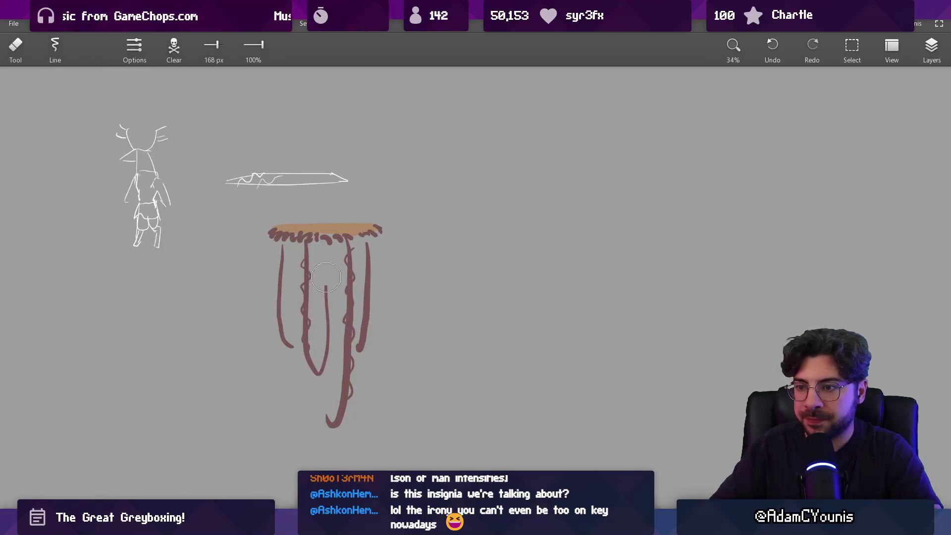
drag(326, 291, 327, 345)
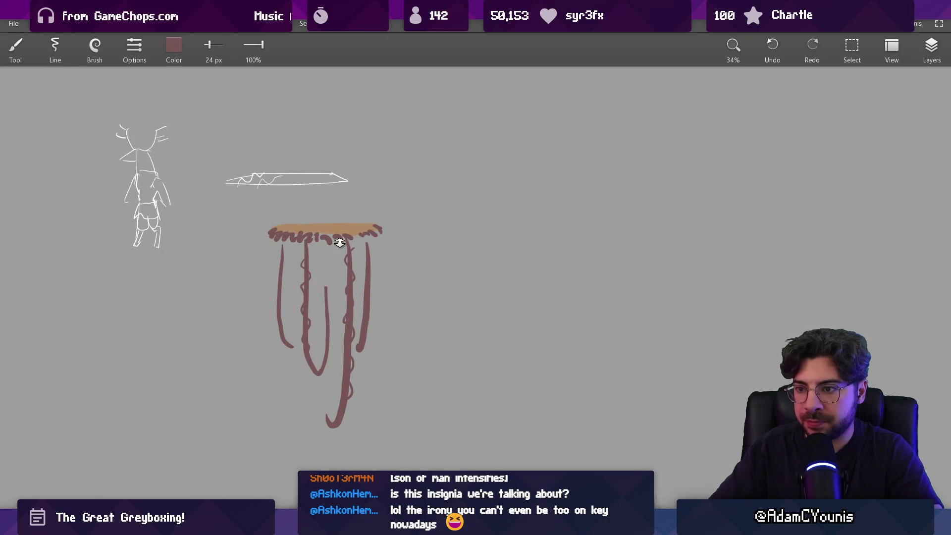
scroll(337, 245, down, 2)
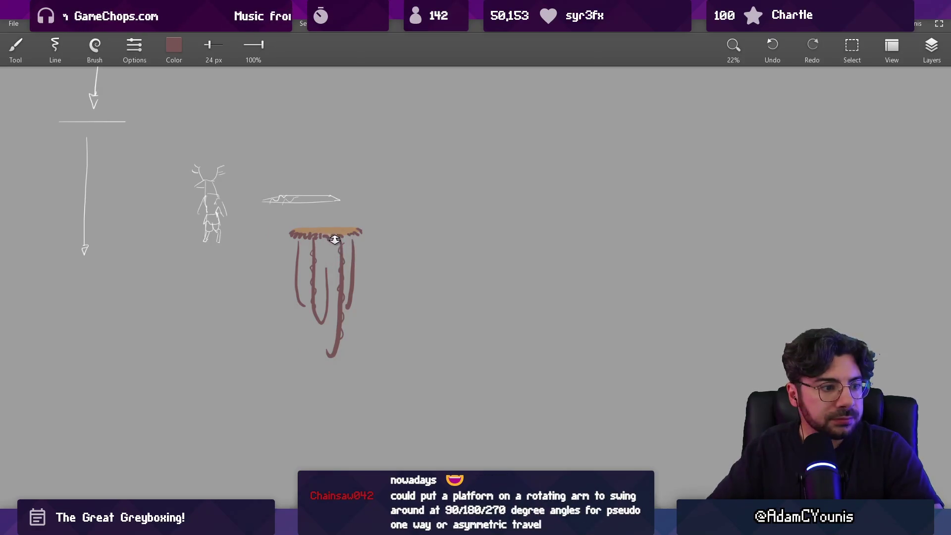
scroll(334, 240, up, 2)
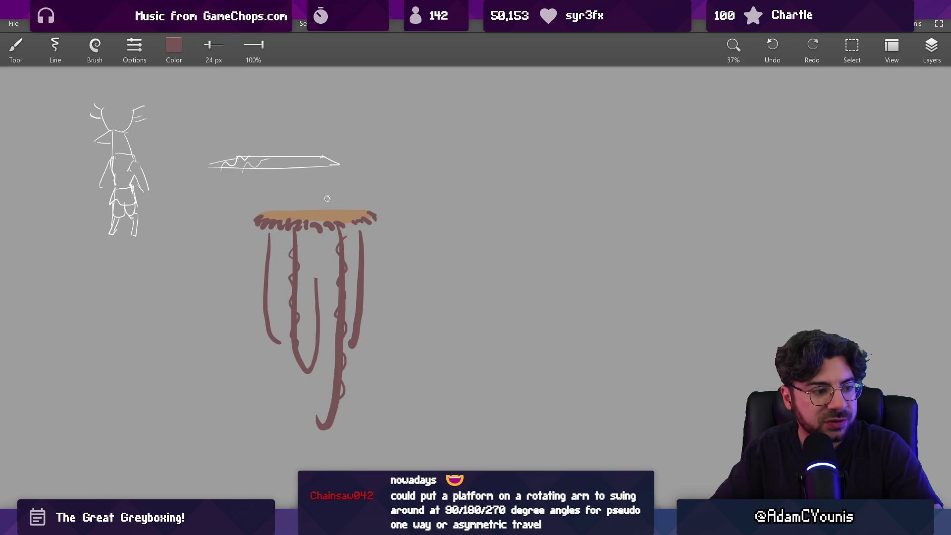
Sketch the rotating-arm idea with a small circle, a large circle and a line below
scroll(327, 198, right, 5)
mouse_move(378, 128)
mouse_down()
mouse_move(395, 231)
mouse_move(378, 137)
mouse_up()
mouse_move(319, 85)
mouse_down()
mouse_move(403, 319)
mouse_move(361, 95)
mouse_up()
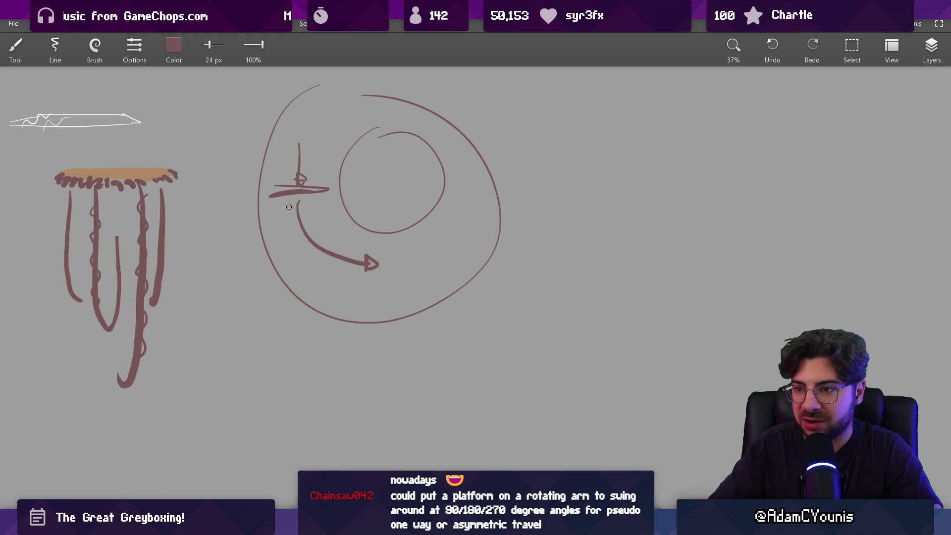
key(ctrl+z)
drag(389, 237, 386, 395)
Erase the rotating-arm sketch and return to the brush
scroll(374, 246, down, 2)
key(e)
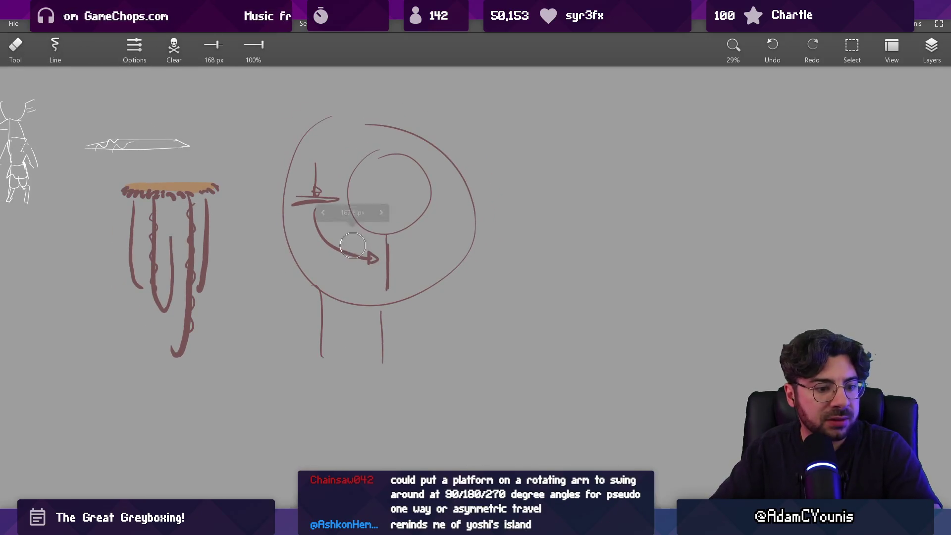
mouse_move(341, 200)
mouse_down()
mouse_move(317, 233)
mouse_move(300, 148)
mouse_move(292, 223)
mouse_move(387, 350)
mouse_move(463, 190)
mouse_up()
scroll(444, 204, up, 2)
key(b)
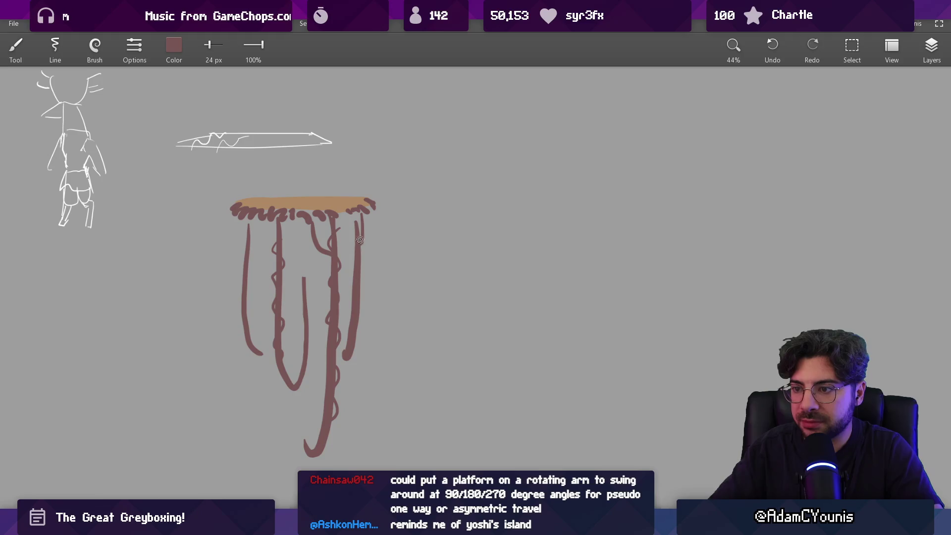
Bring the root platform back into view and erase one short middle root beneath it
mouse_move(304, 232)
mouse_down()
mouse_move(335, 247)
mouse_move(327, 251)
mouse_up()
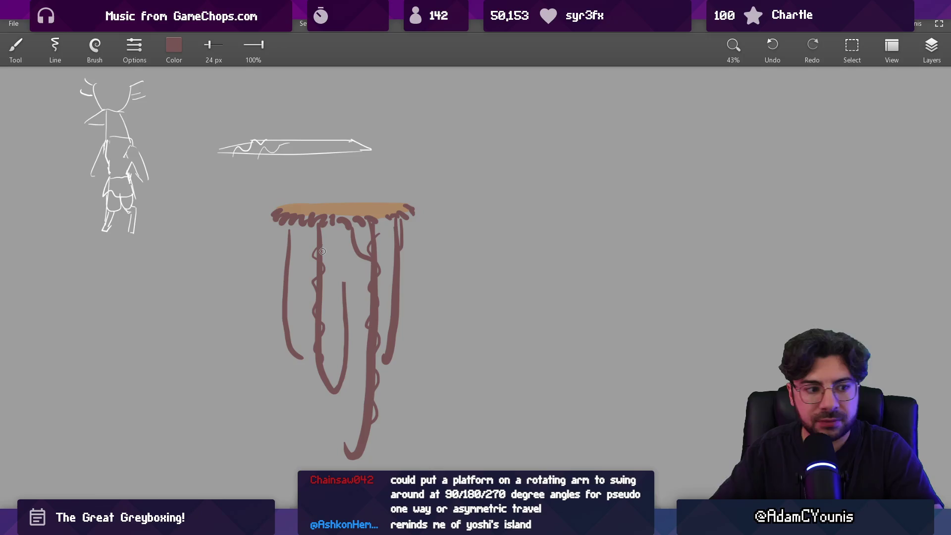
drag(342, 276, 325, 271)
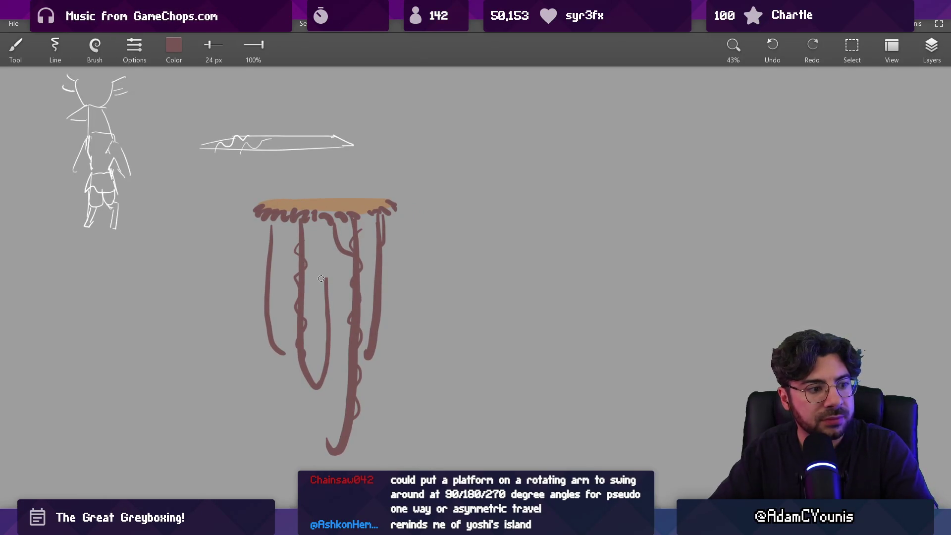
key(e)
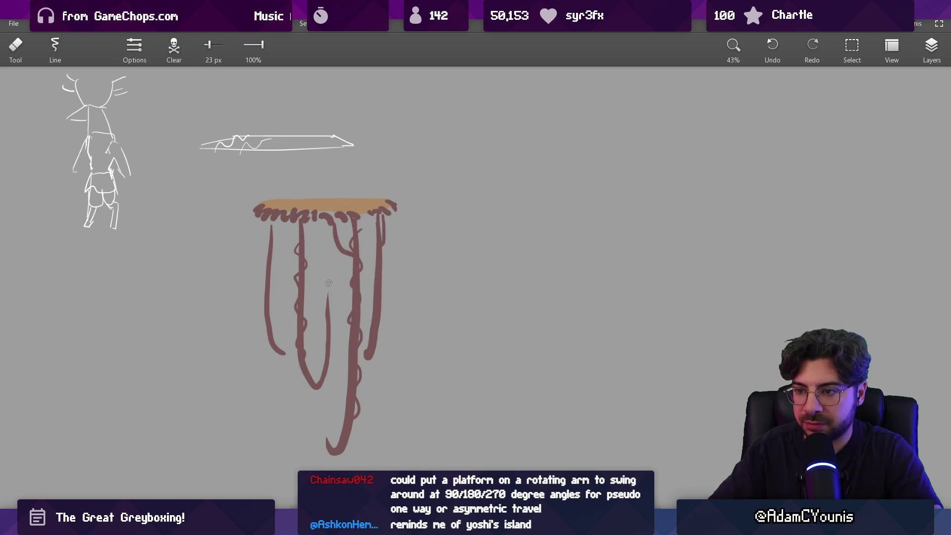
key(b)
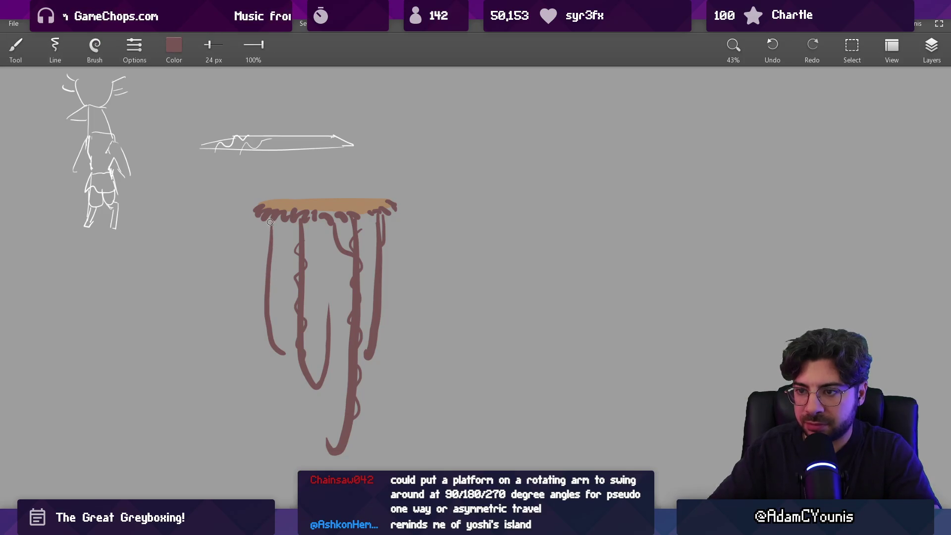
scroll(274, 260, down, 3)
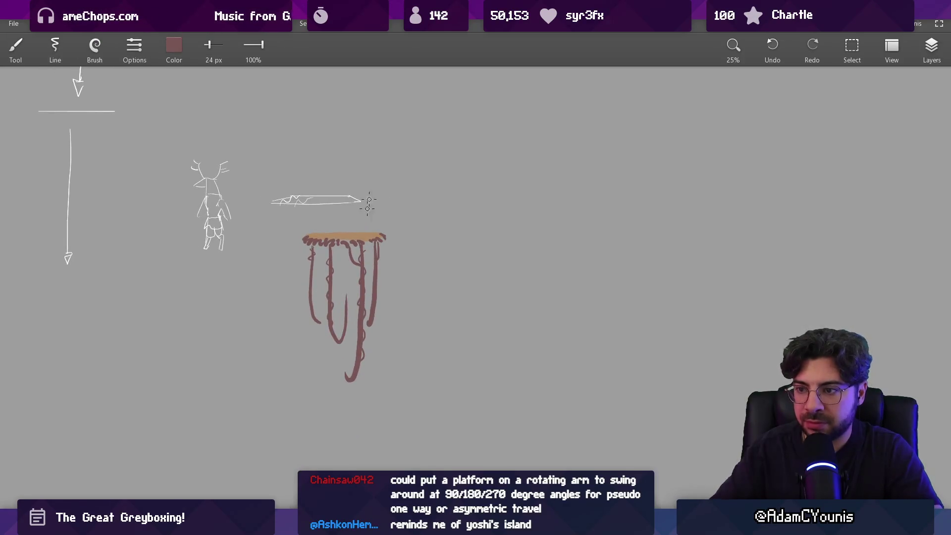
Preview the CNN, Christian Science Monitor and Loupiote Photography root bridge photos, then return to the sketch
key(alt+Tab)
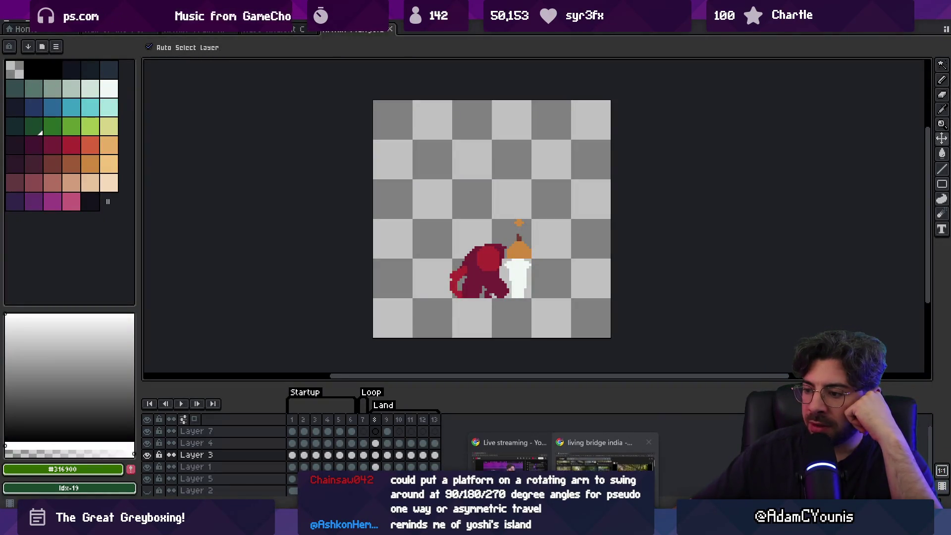
click(590, 461)
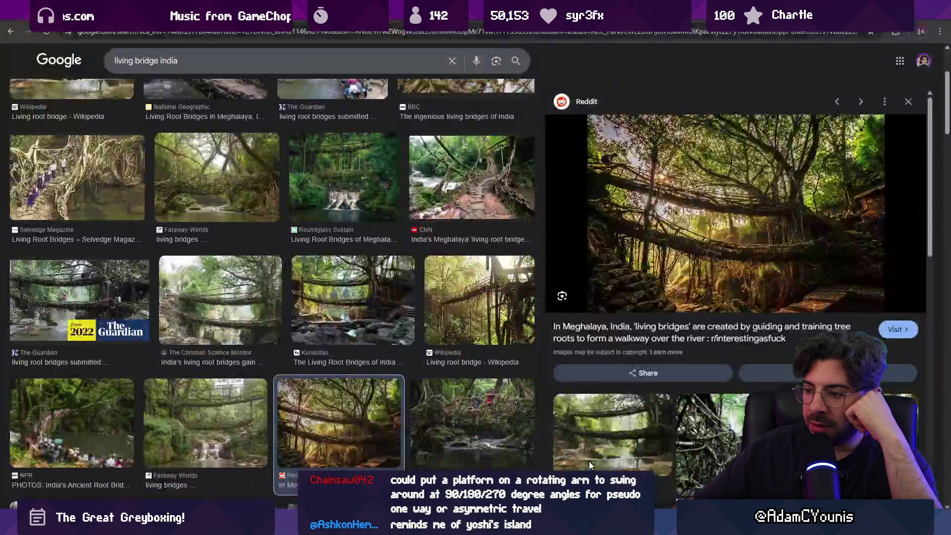
click(451, 185)
scroll(428, 220, down, 2)
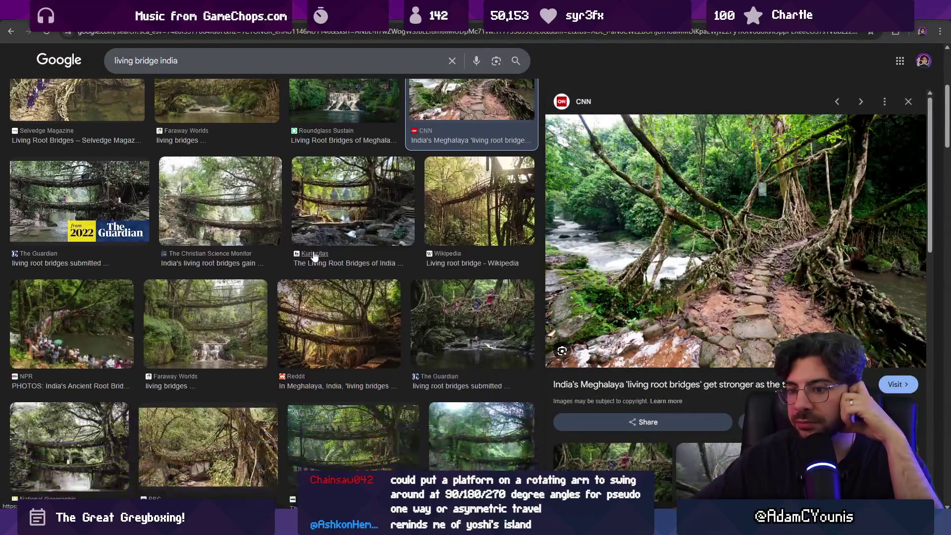
click(236, 230)
scroll(219, 200, down, 4)
scroll(220, 200, down, 4)
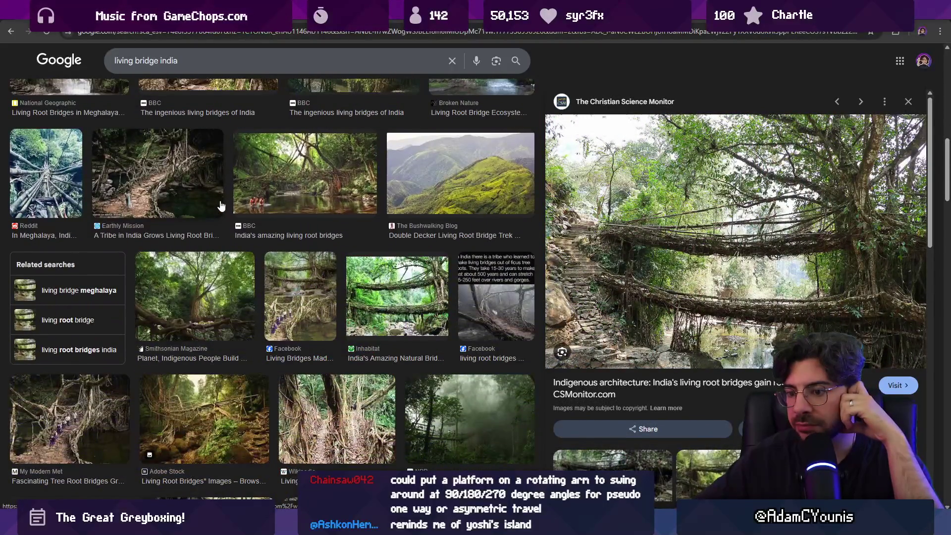
scroll(222, 206, down, 6)
scroll(228, 251, down, 2)
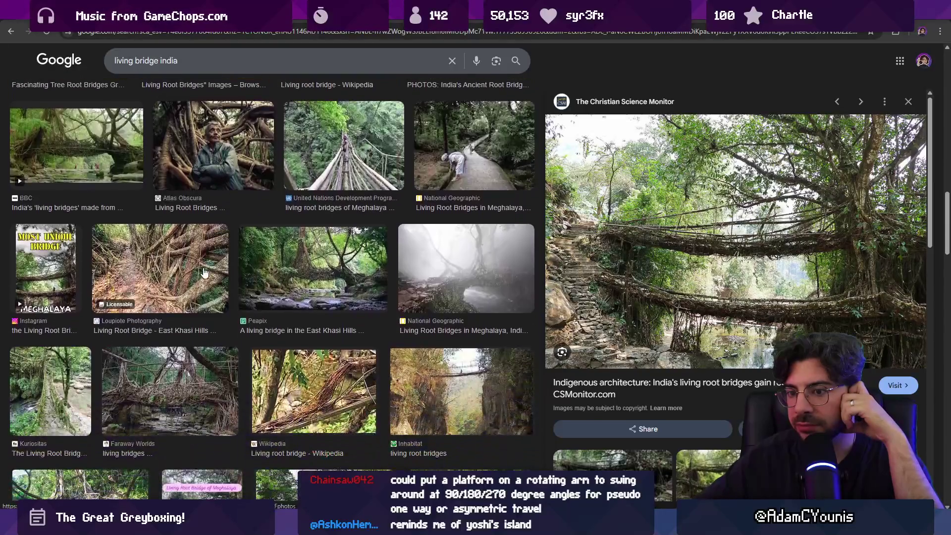
click(204, 272)
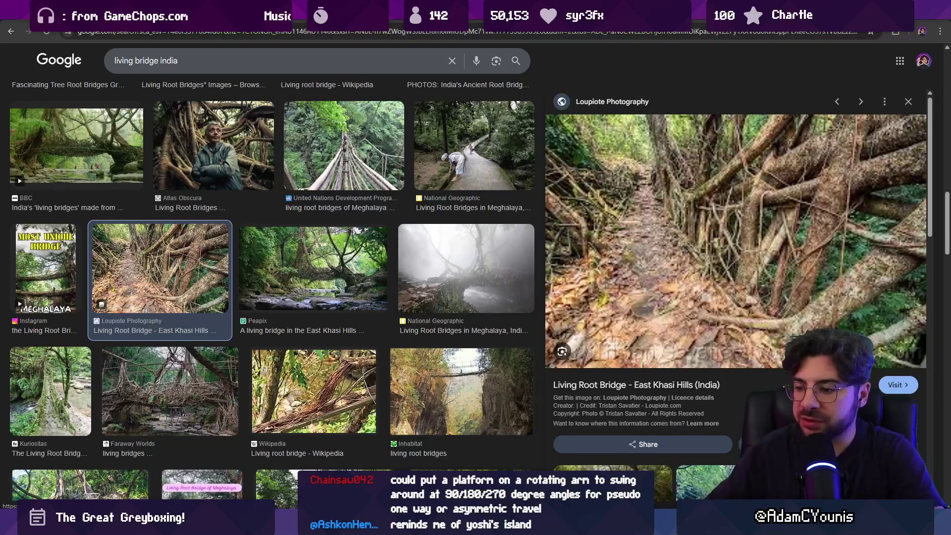
key(alt+Tab)
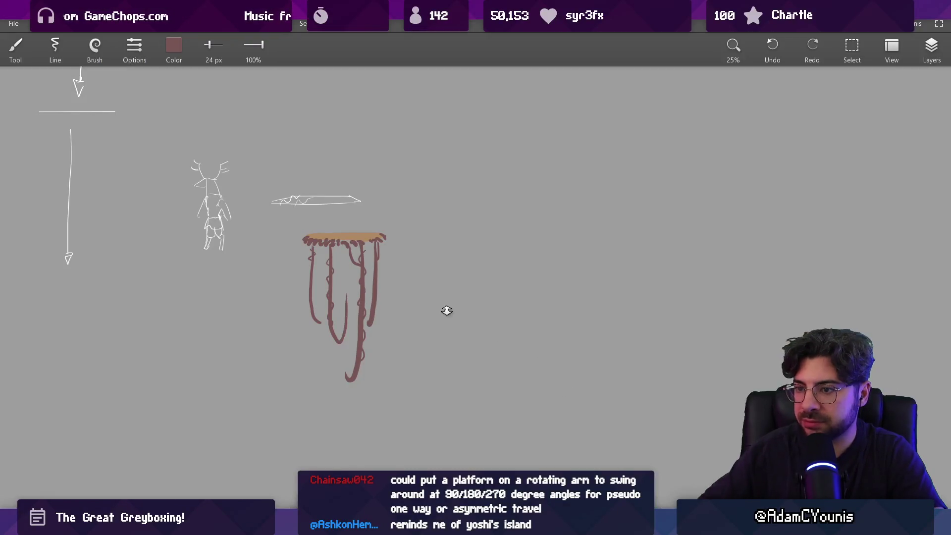
Set the brush to tan #9C8463 at 31 px and dab texture along the platform top
scroll(293, 198, up, 5)
click(174, 45)
drag(182, 116, 187, 112)
drag(154, 141, 176, 141)
drag(154, 171, 160, 171)
click(182, 220)
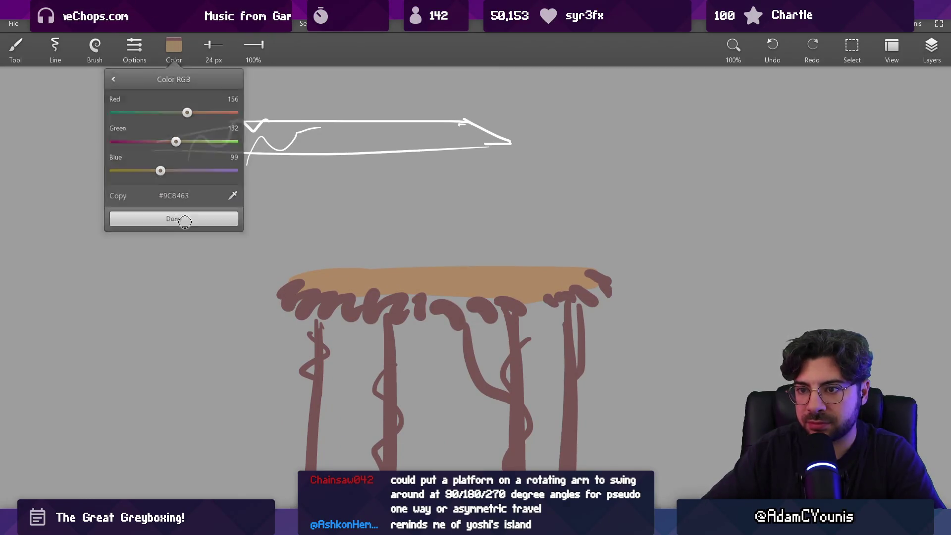
key(bracketright)
mouse_move(342, 269)
mouse_down()
mouse_move(358, 267)
mouse_move(369, 283)
mouse_move(401, 261)
mouse_move(432, 284)
mouse_move(460, 263)
mouse_move(480, 270)
mouse_move(475, 286)
mouse_move(544, 270)
mouse_up()
alt+click(478, 267)
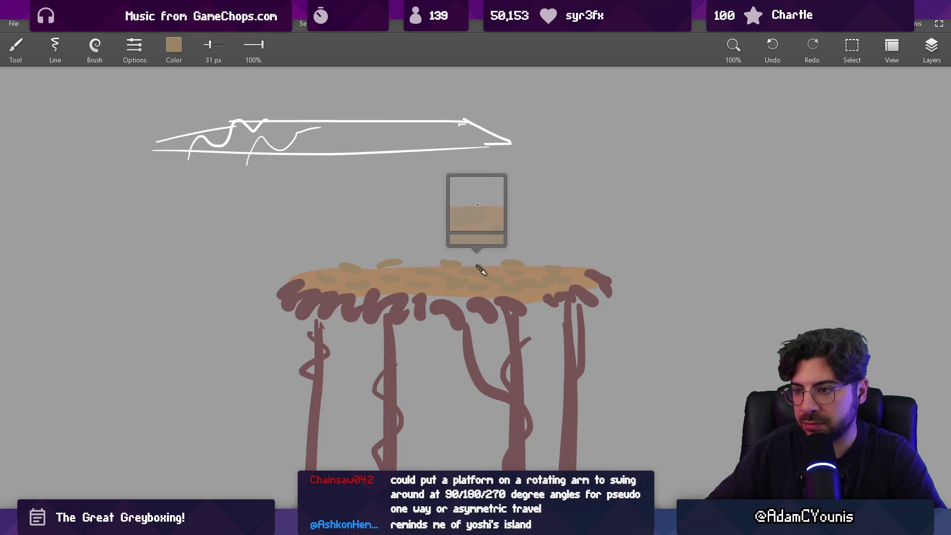
Switch to reddish #AE746E and dab spots across the platform top from left to right
click(189, 63)
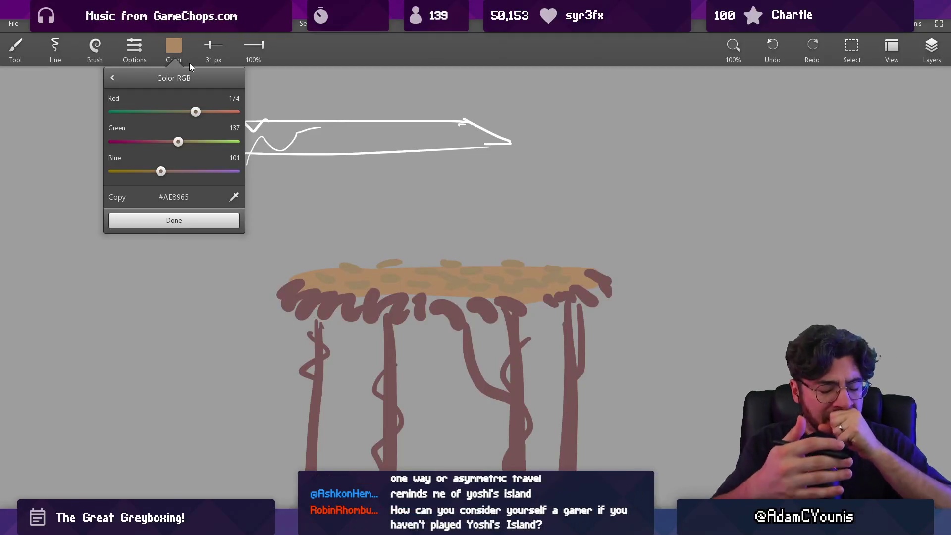
mouse_move(178, 143)
mouse_down()
mouse_move(168, 143)
mouse_move(166, 171)
mouse_up()
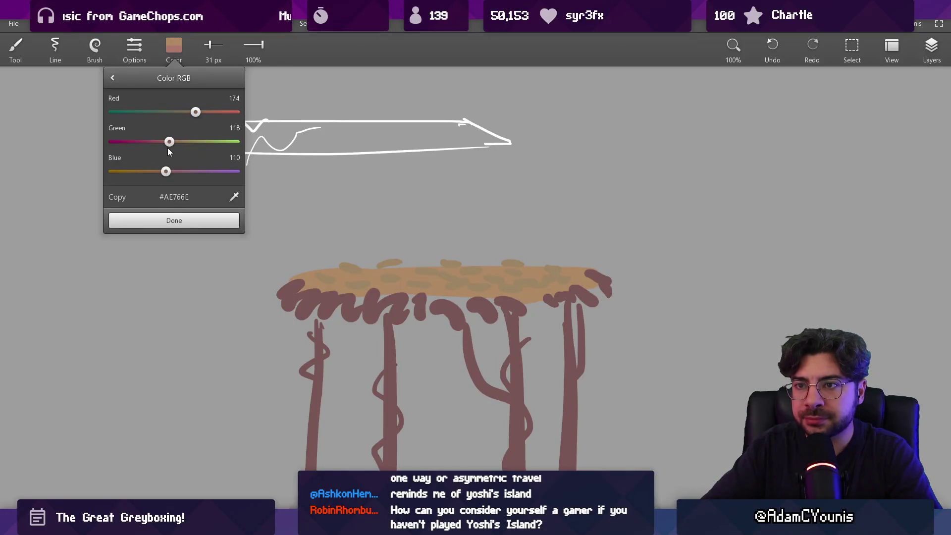
click(178, 221)
click(342, 279)
click(387, 283)
click(401, 272)
click(426, 286)
click(463, 270)
click(508, 279)
click(537, 270)
click(567, 262)
Add dark brown dabs at the platform's left and right ends
scroll(460, 229, down, 5)
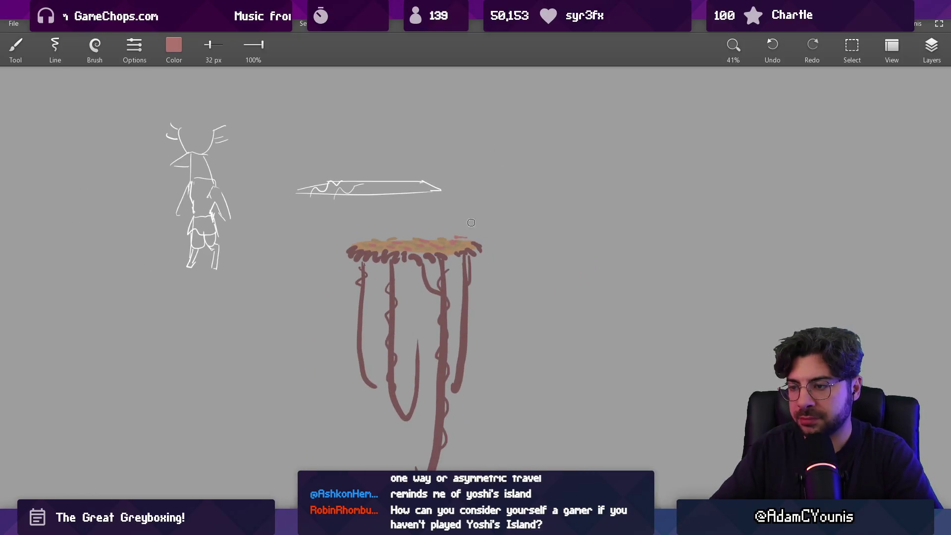
scroll(385, 265, down, 3)
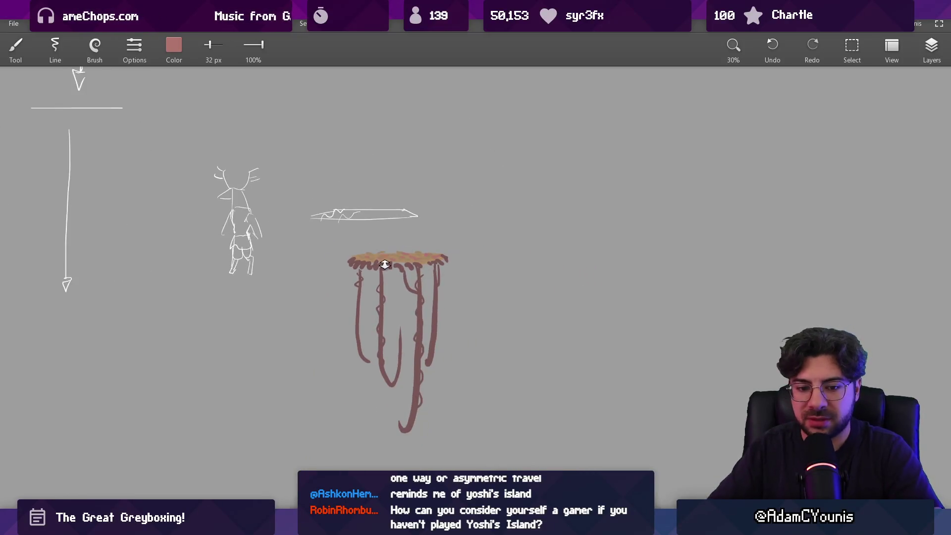
scroll(385, 265, up, 5)
drag(292, 252, 307, 248)
mouse_move(602, 265)
mouse_down()
mouse_move(575, 248)
mouse_move(587, 253)
mouse_up()
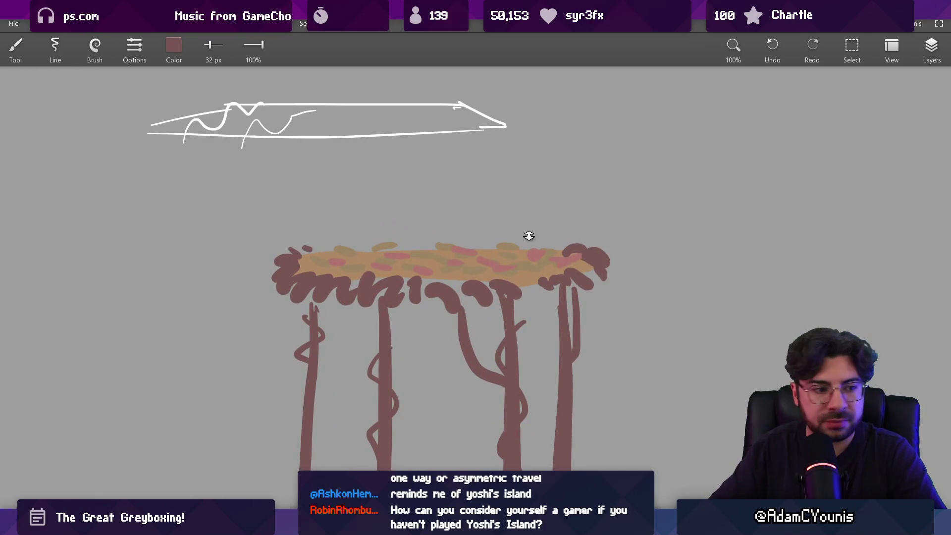
scroll(383, 218, down, 3)
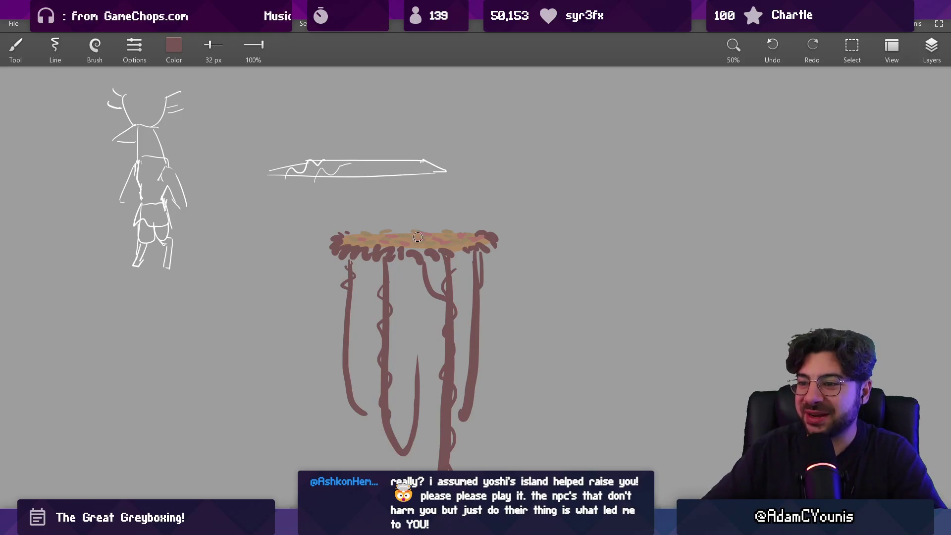
Sample the root colour and raise its red in the colour sliders to make tan
scroll(418, 237, up, 3)
key(alt)
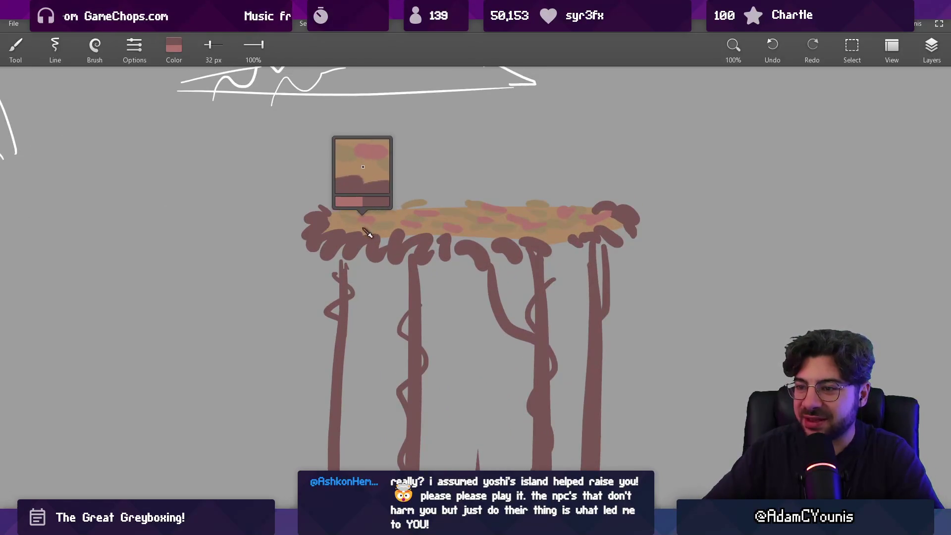
alt+click(367, 233)
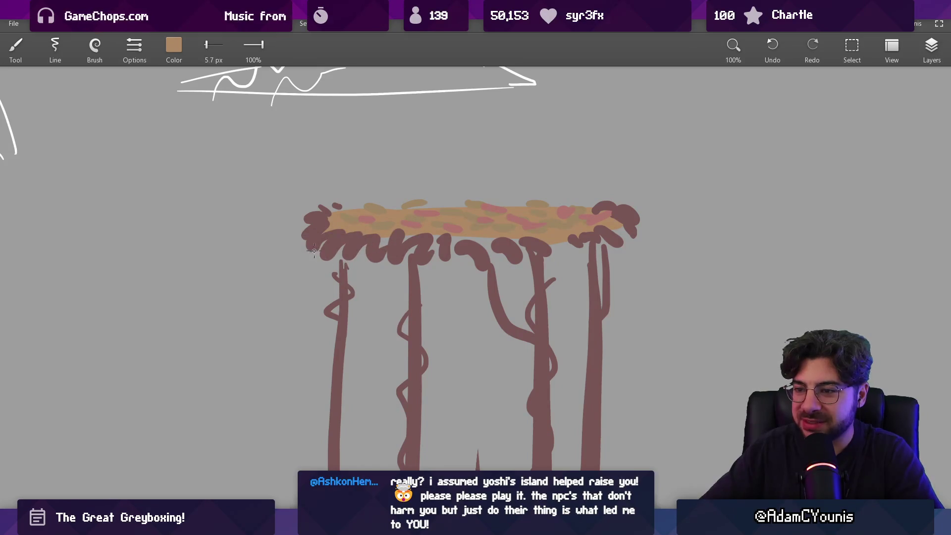
key(alt)
alt+click(359, 251)
click(183, 56)
drag(174, 112, 191, 115)
click(174, 221)
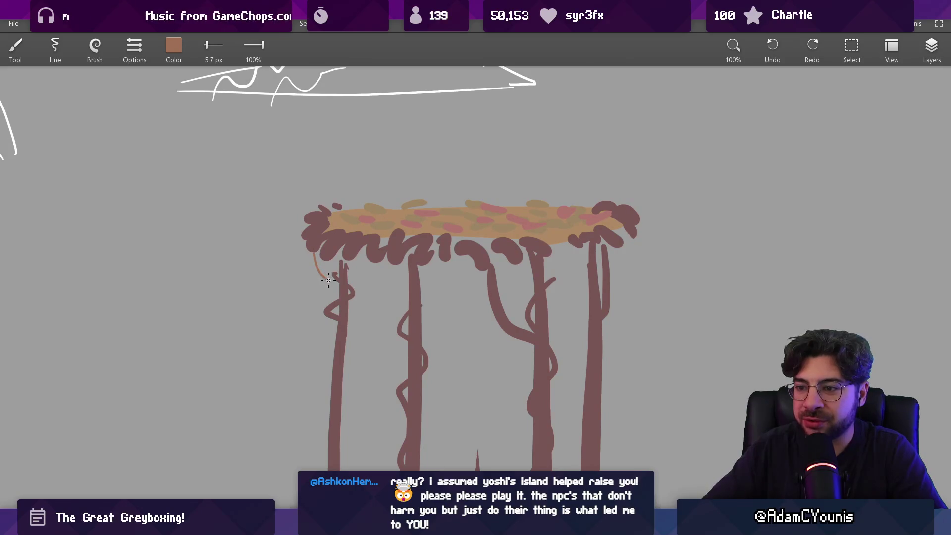
Outline the platform's underside below the canopy and fill it and the gaps with tan
mouse_move(314, 253)
mouse_down()
mouse_move(349, 283)
mouse_move(487, 292)
mouse_move(609, 252)
mouse_up()
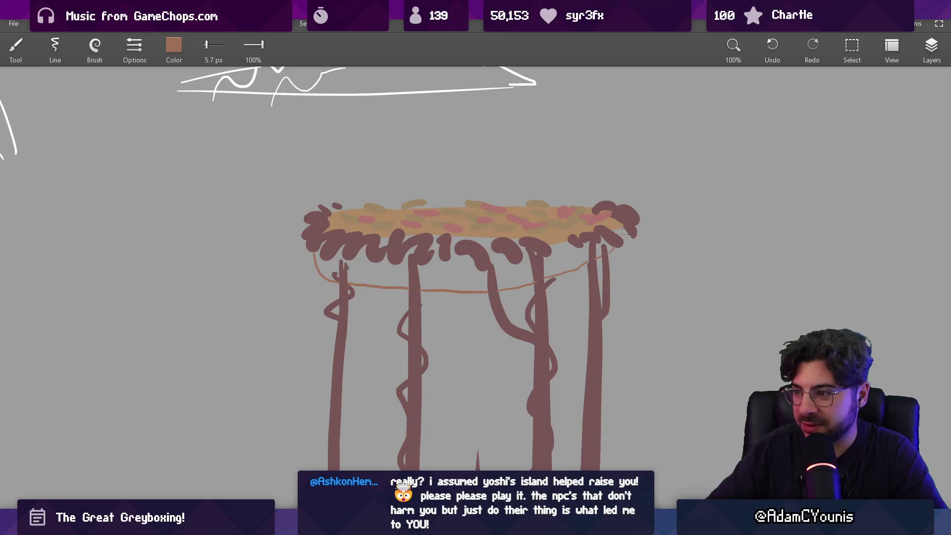
key(g)
click(476, 268)
click(570, 262)
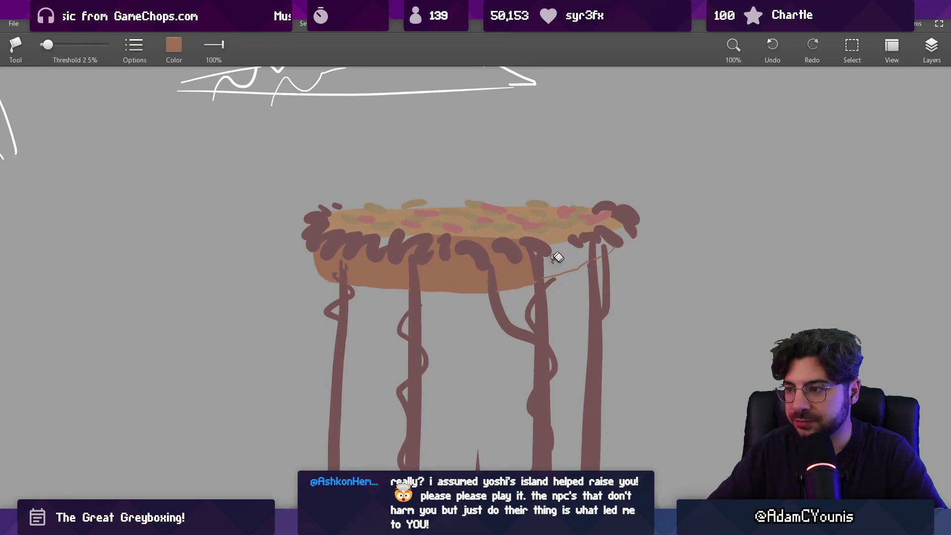
click(547, 251)
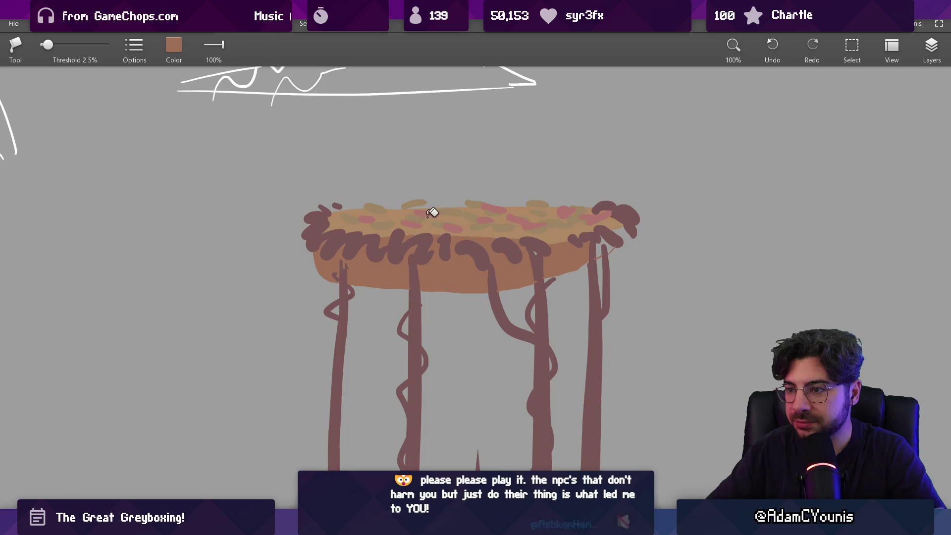
key(b)
scroll(456, 286, down, 10)
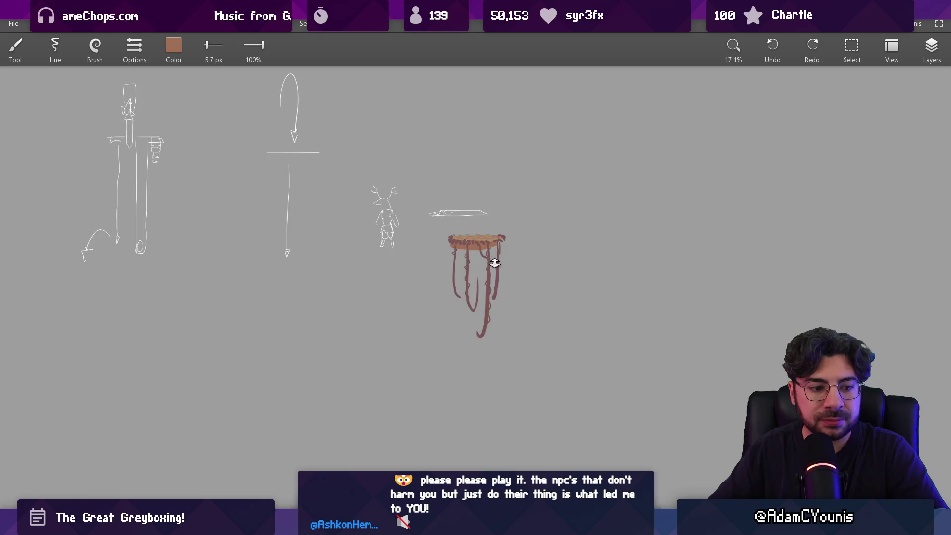
Pick the dark mauve root colour and settle the brush at 17 px
scroll(495, 262, up, 8)
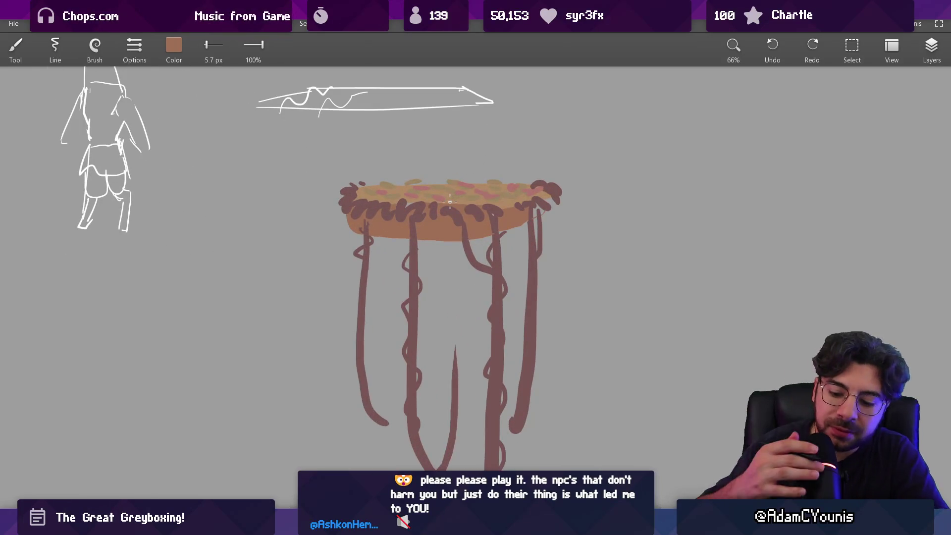
scroll(406, 153, up, 4)
alt+click(403, 204)
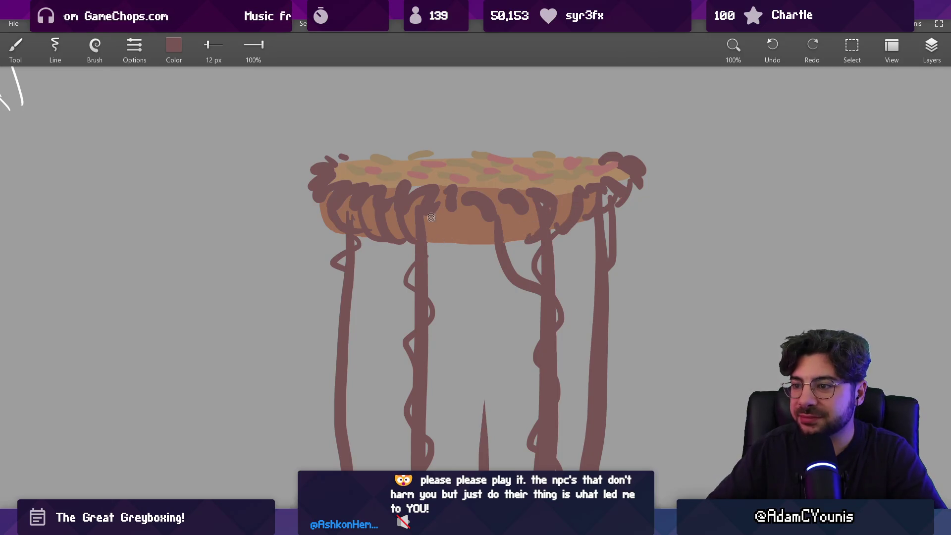
scroll(463, 251, down, 5)
scroll(491, 123, up, 4)
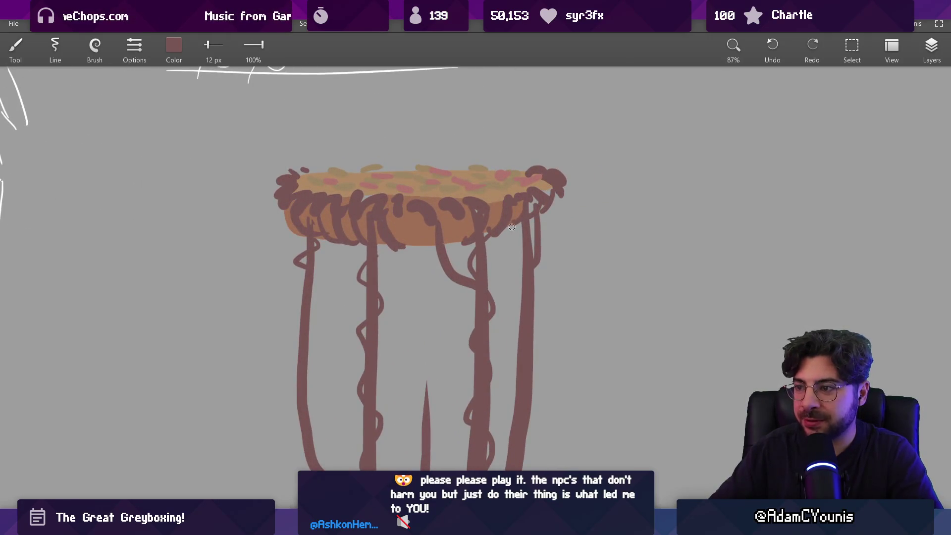
key(bracketright)
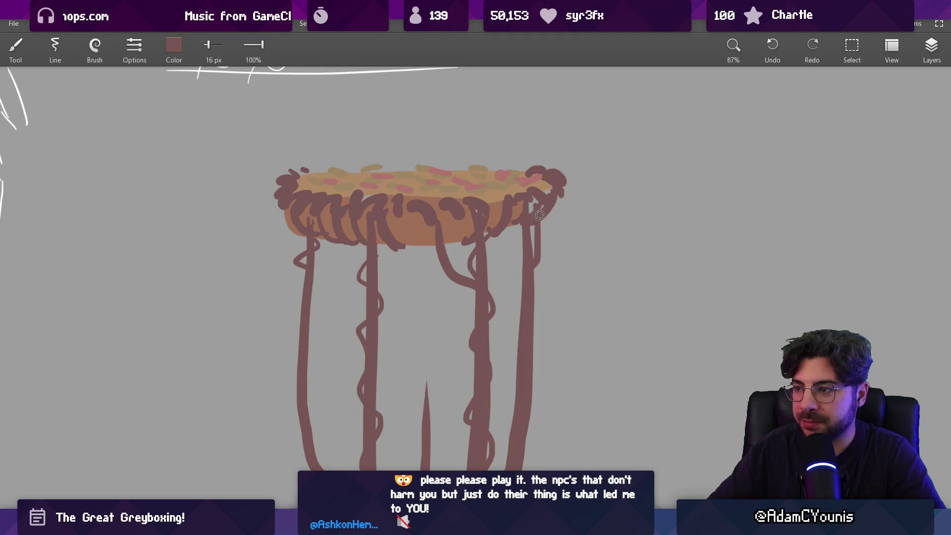
alt+click(520, 209)
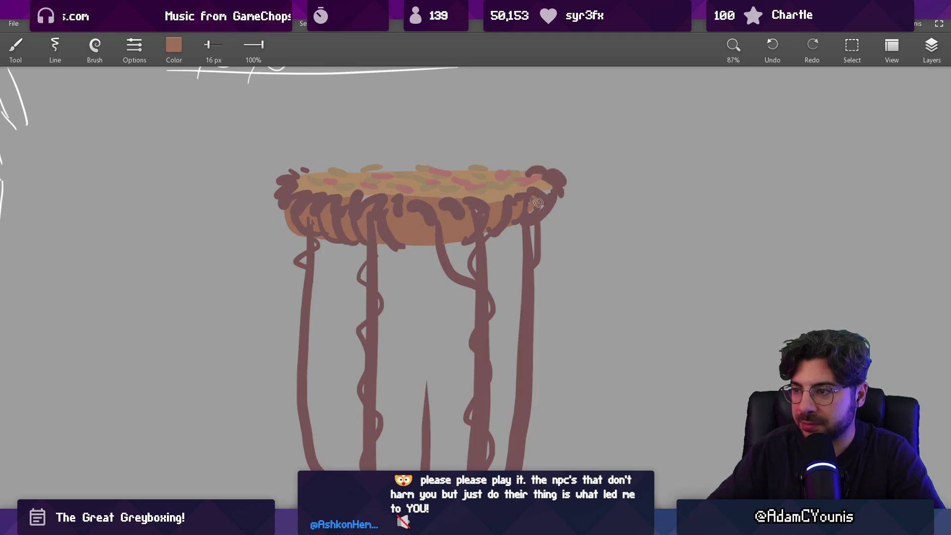
alt+click(529, 199)
key(bracketright)
key(bracketright)
key(bracketright)
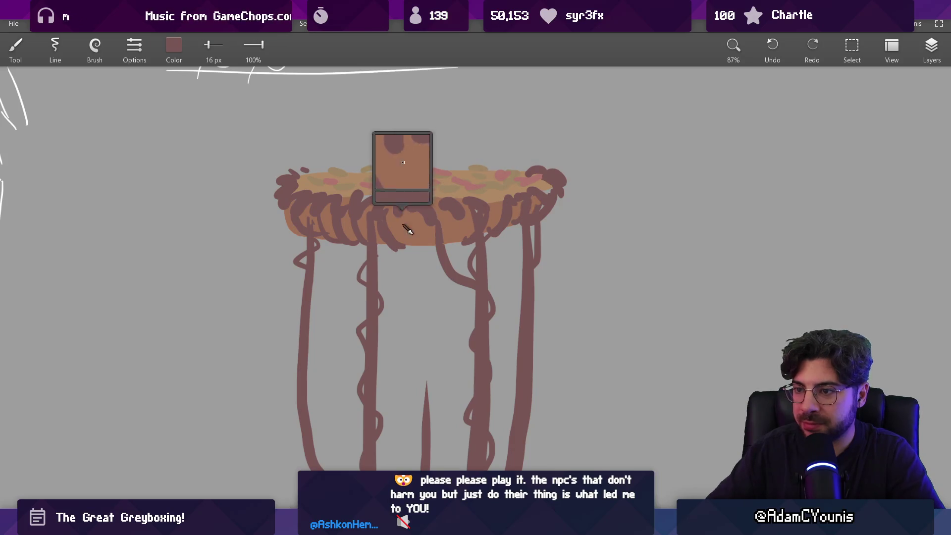
key(bracketleft)
key(bracketleft)
key(bracketleft)
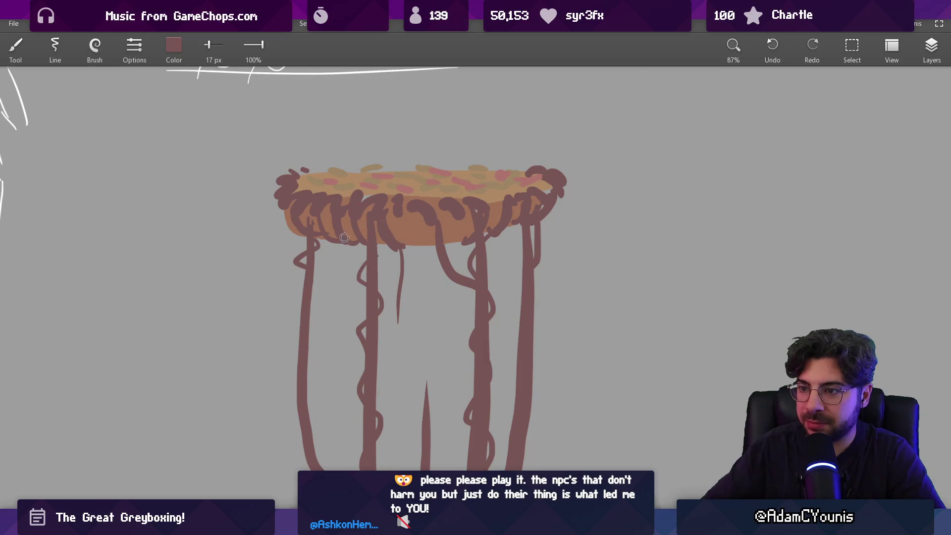
Zoom in on the root platform and start mixing a grass green by raising green
scroll(401, 209, down, 10)
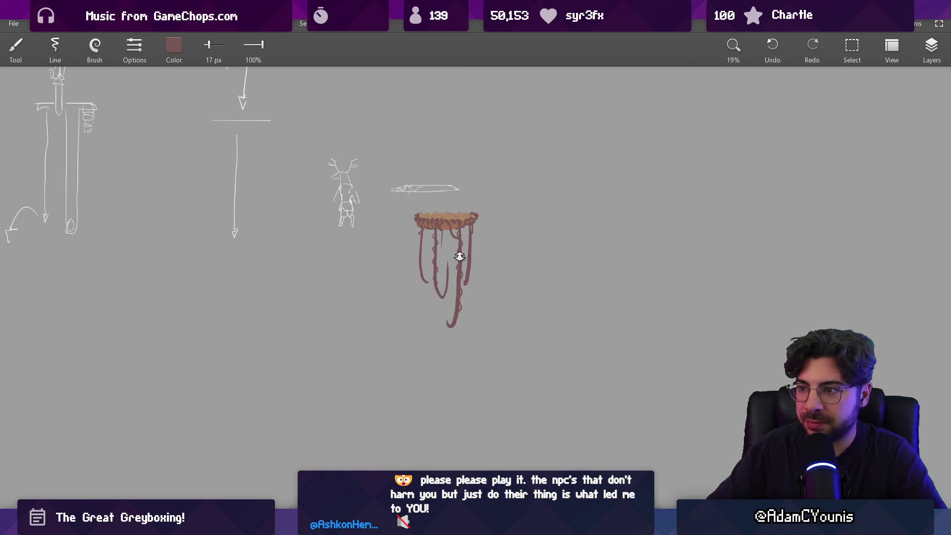
mouse_move(478, 233)
mouse_down()
mouse_move(483, 146)
mouse_move(442, 132)
mouse_up()
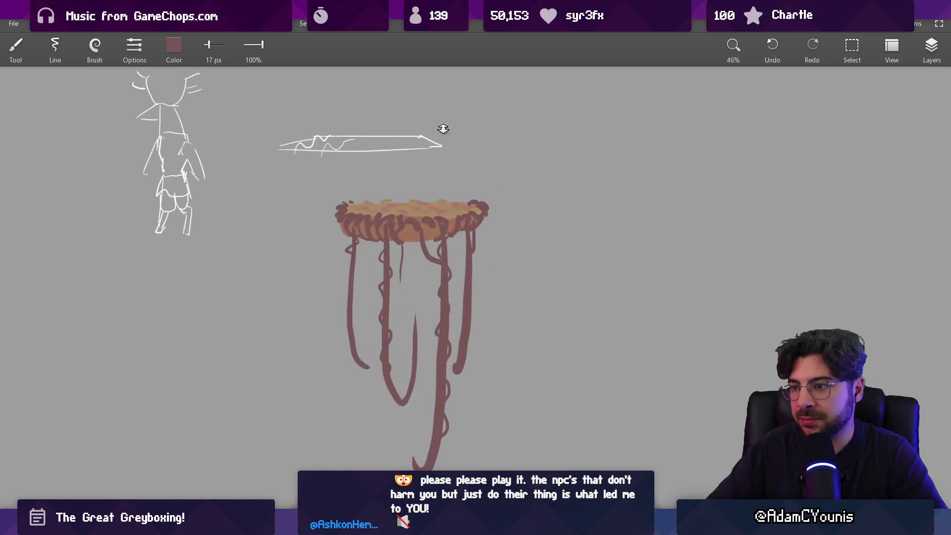
mouse_move(431, 182)
mouse_down()
mouse_move(424, 297)
mouse_move(439, 237)
mouse_move(423, 120)
mouse_up()
drag(408, 227, 416, 256)
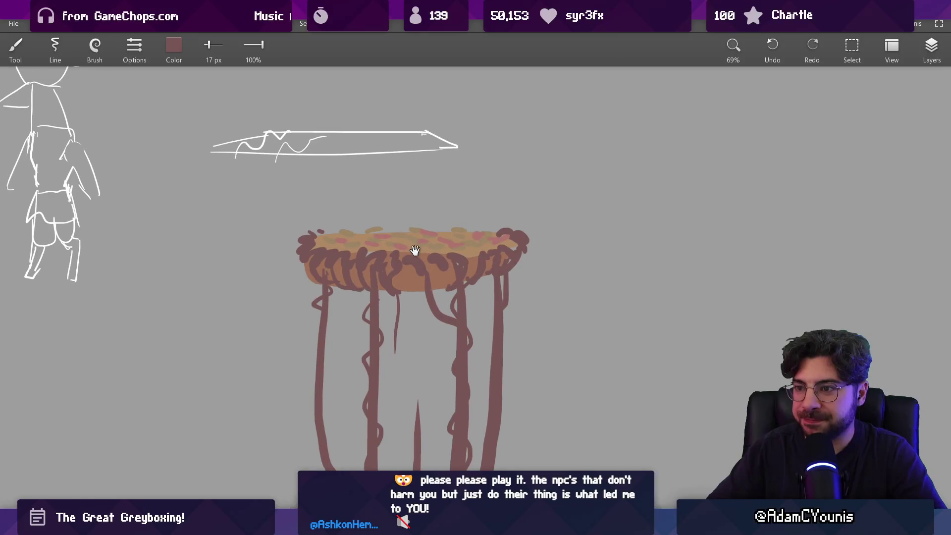
click(174, 45)
drag(168, 143, 179, 142)
Deepen the green and paint grass tufts along the platform's top-left, middle and top-right
drag(165, 108, 153, 108)
click(186, 219)
mouse_move(317, 240)
mouse_down()
mouse_move(325, 218)
mouse_move(336, 229)
mouse_up()
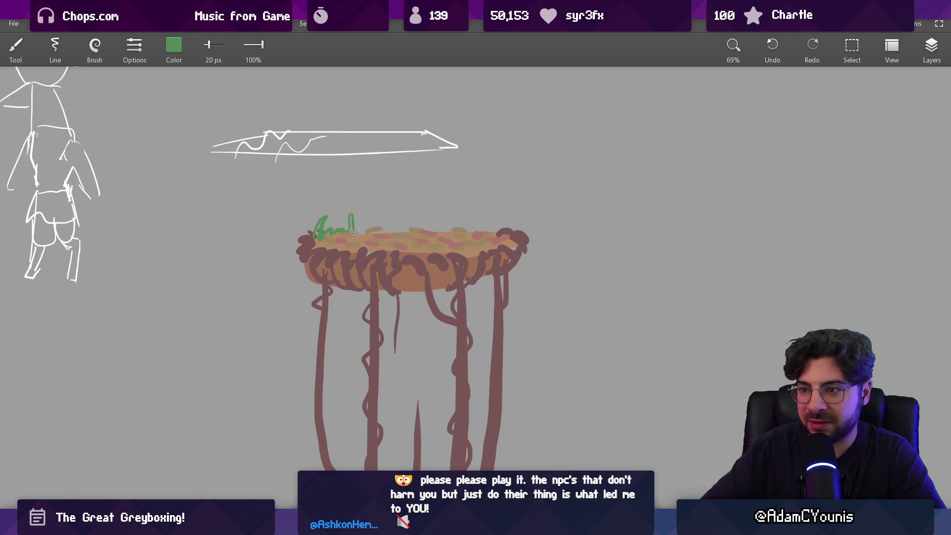
drag(420, 231, 438, 230)
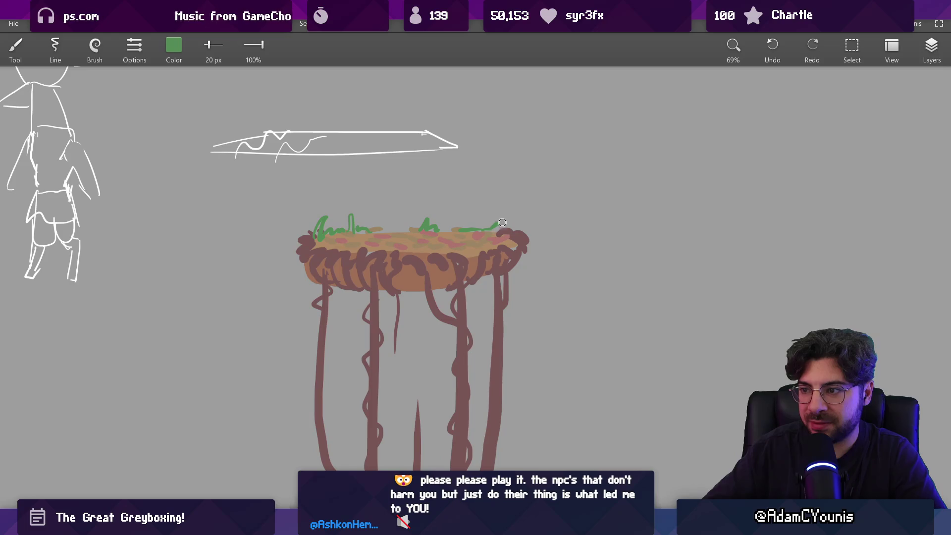
drag(519, 232, 530, 254)
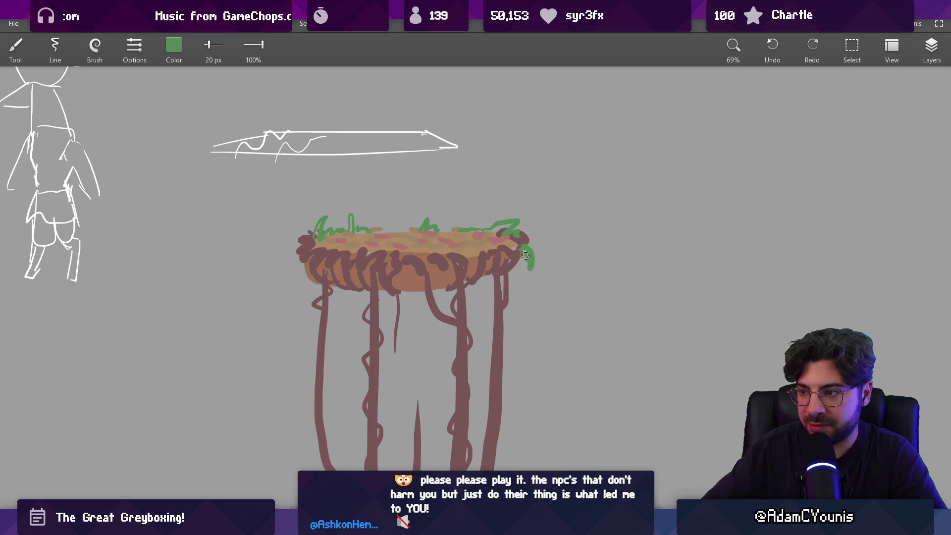
Wrap a green vine around the right-middle trunk, undoing the left-leg vine
mouse_move(306, 260)
mouse_down()
mouse_move(319, 318)
mouse_move(312, 357)
mouse_move(325, 346)
mouse_move(315, 402)
mouse_up()
key(ctrl+z)
drag(458, 327, 455, 357)
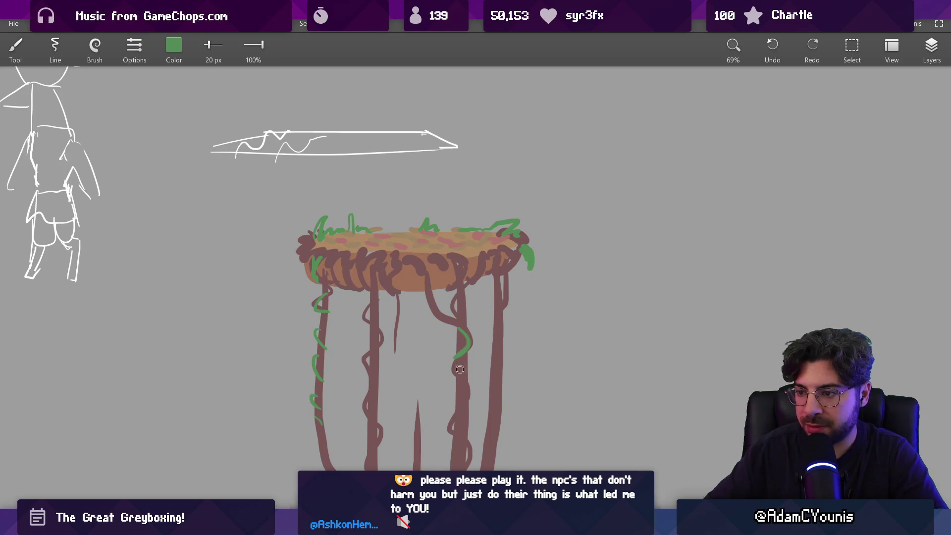
scroll(468, 351, down, 5)
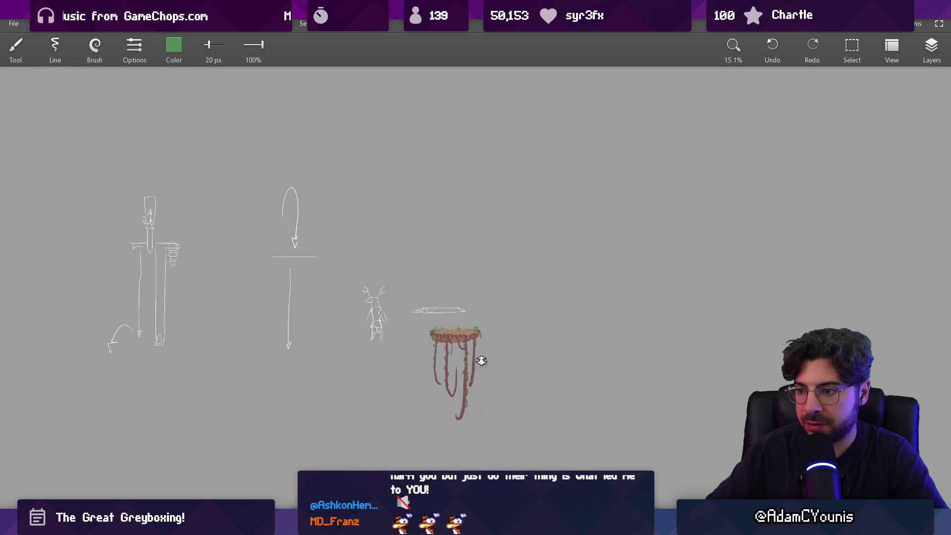
scroll(482, 355, up, 6)
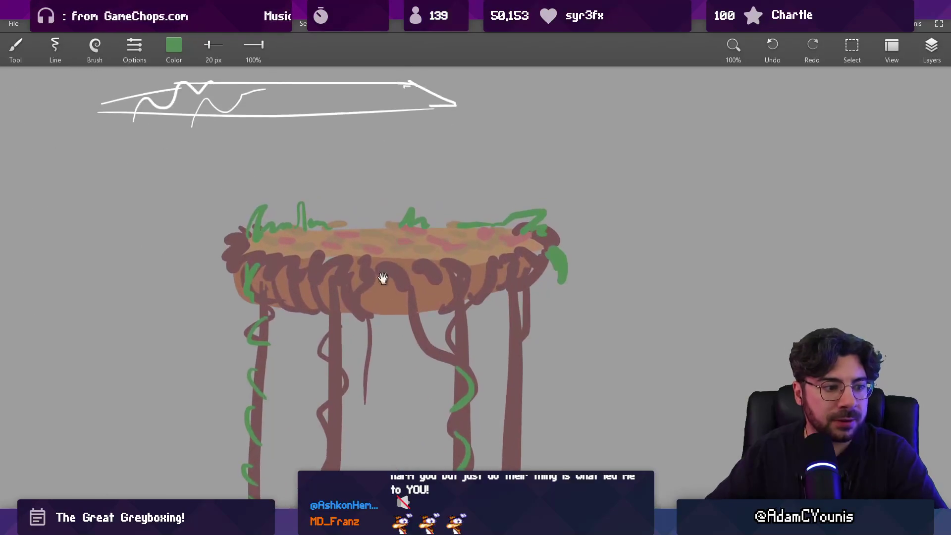
Pick the platform's tan colour into the colour sliders
key(alt)
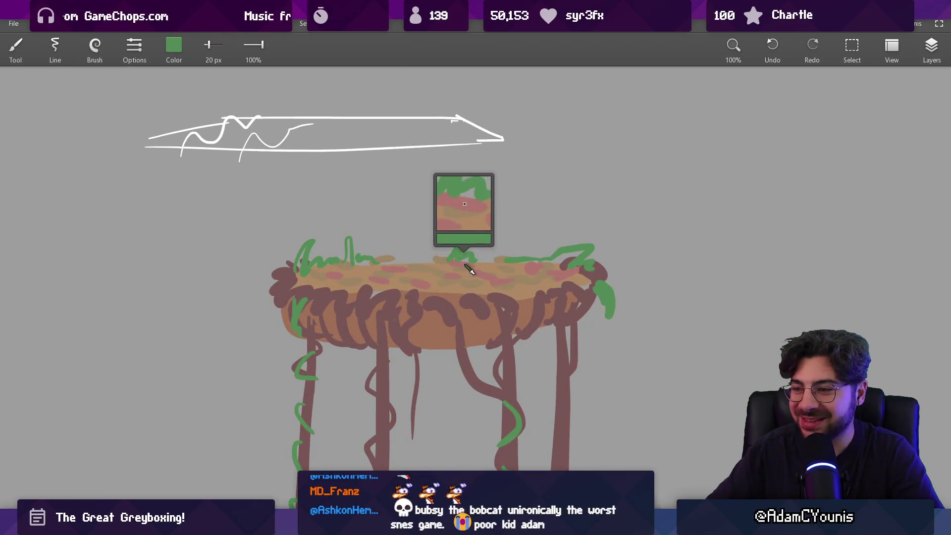
alt+click(464, 282)
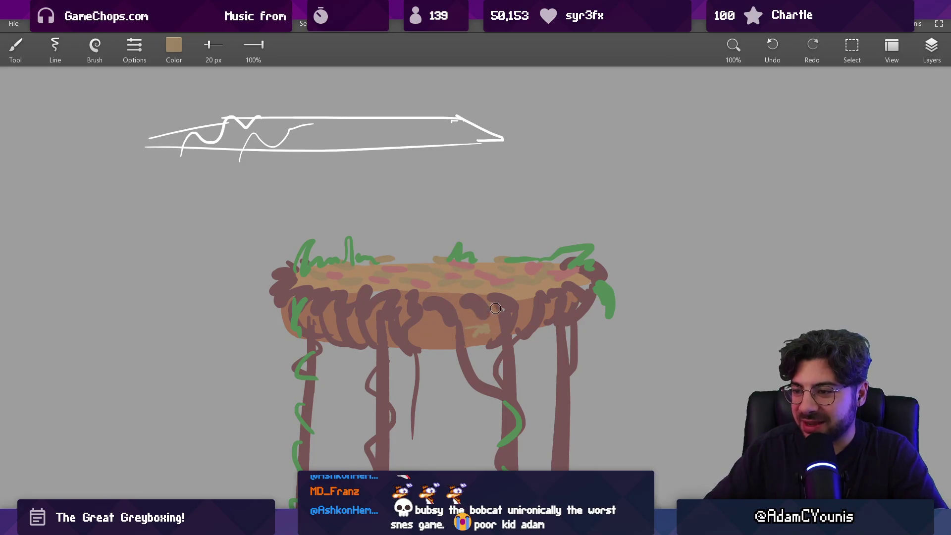
click(173, 45)
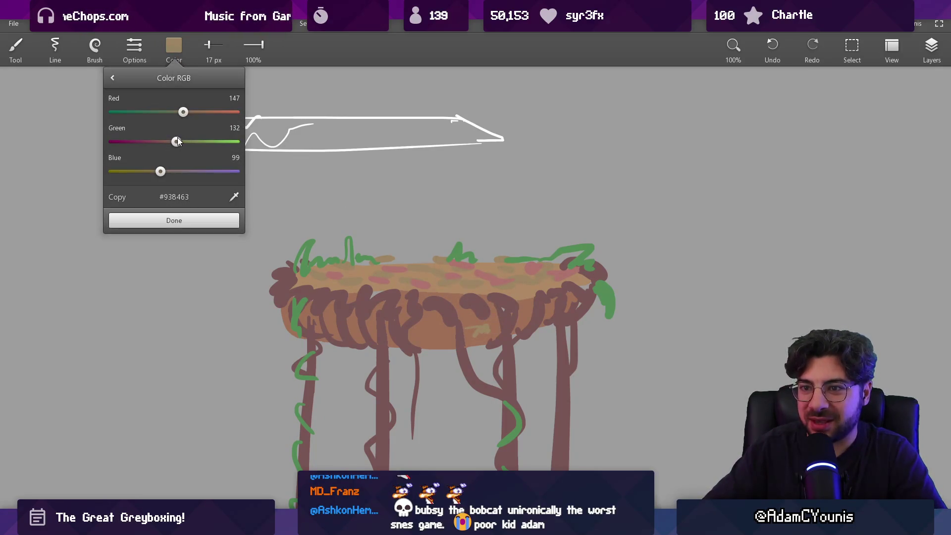
Turn the tan into olive green and dab moss on the brown rim with a 36 px brush
drag(195, 113, 177, 113)
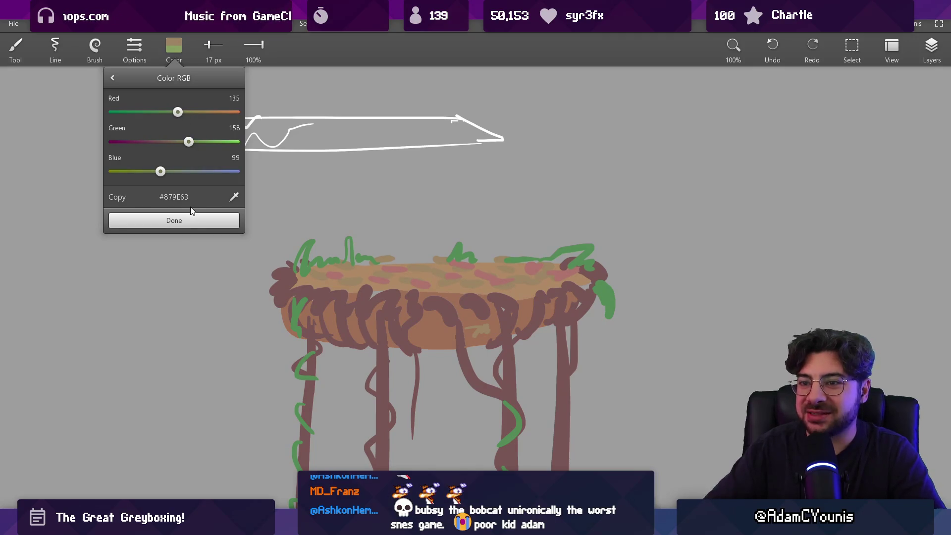
click(194, 220)
key(bracketright)
key(bracketright)
key(bracketright)
drag(494, 317, 491, 336)
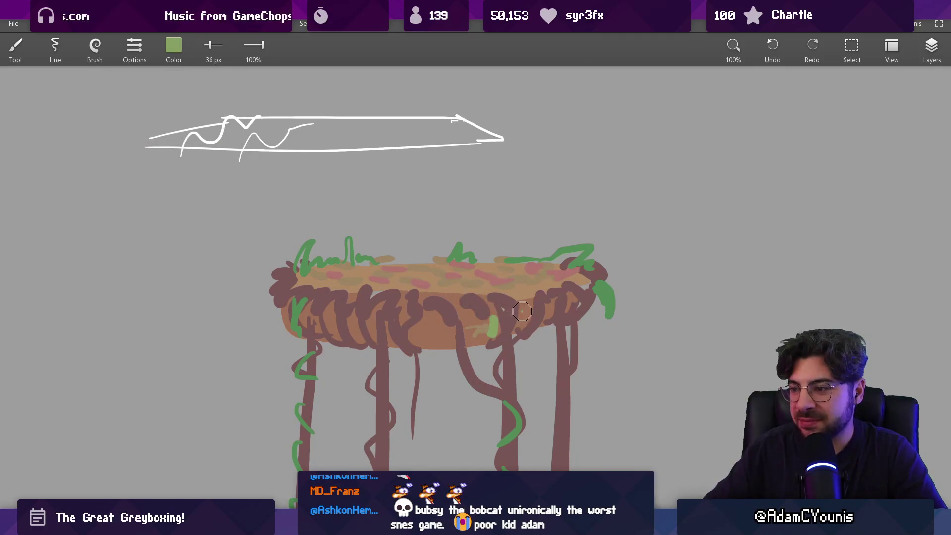
click(571, 300)
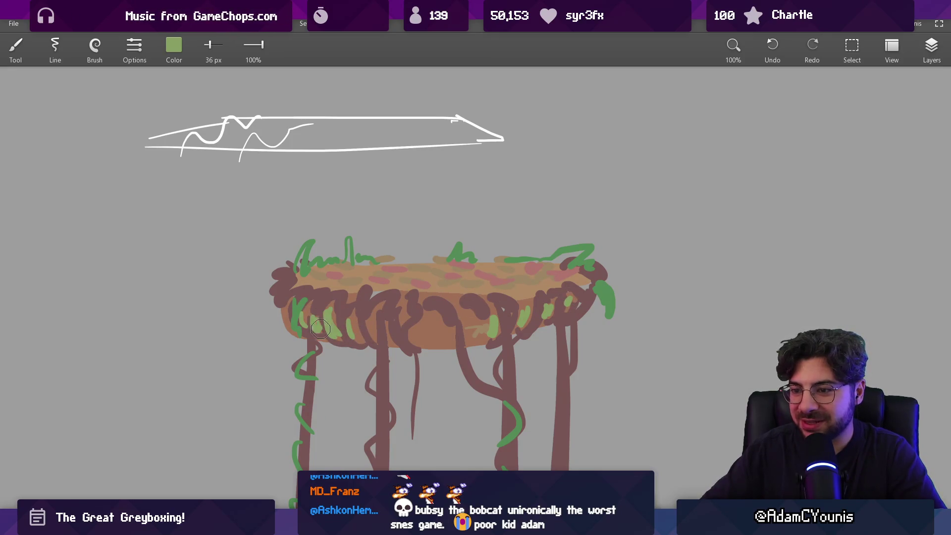
Pick the root brown and shrink the brush to about 26 px
scroll(407, 416, down, 5)
scroll(406, 416, down, 2)
scroll(456, 255, up, 5)
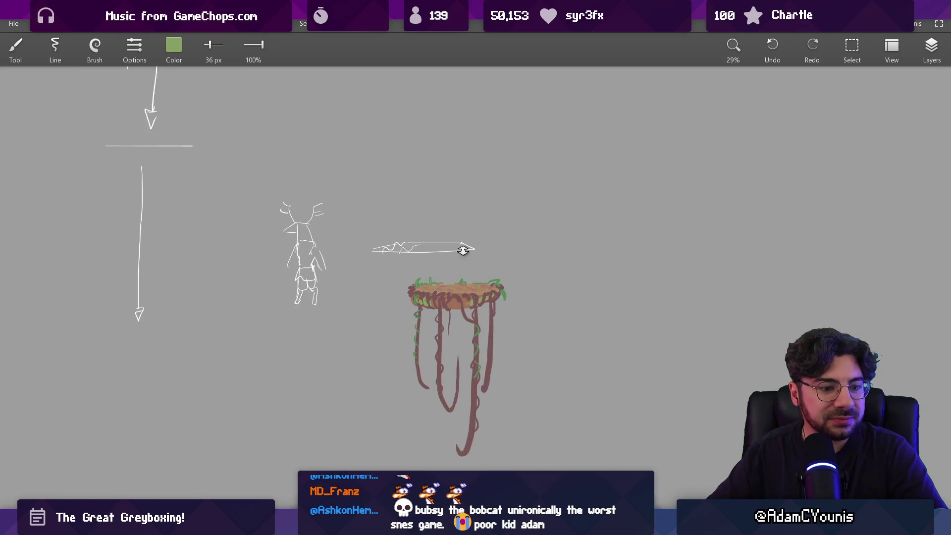
scroll(451, 253, up, 4)
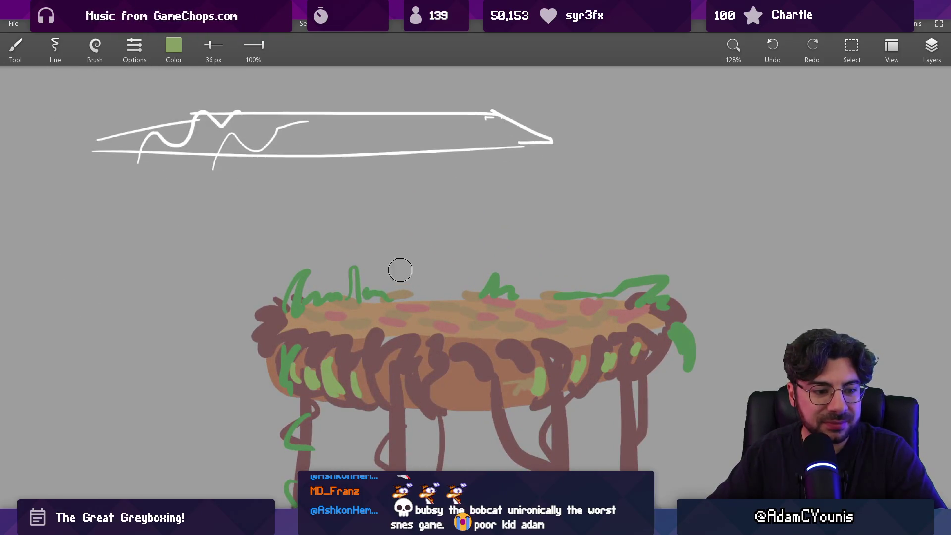
alt+click(389, 319)
key(bracketleft)
key(bracketleft)
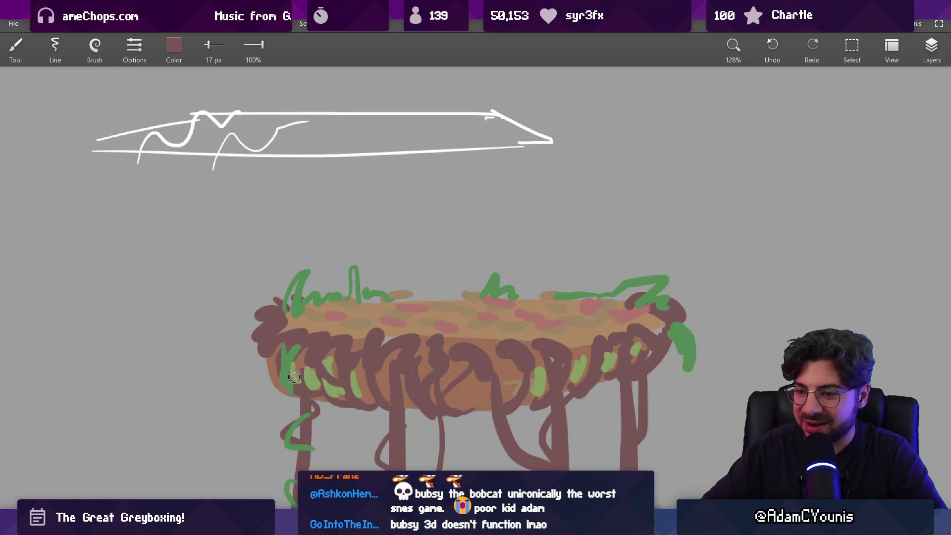
Add a green vine stroke on the platform's right edge
scroll(337, 365, down, 3)
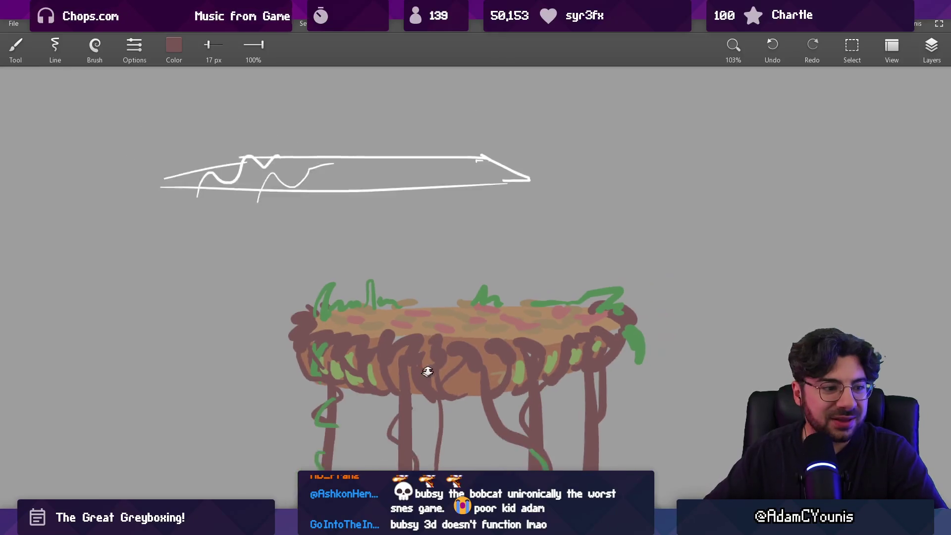
scroll(476, 300, up, 1)
scroll(476, 300, up, 1)
alt+click(633, 316)
drag(625, 335, 638, 316)
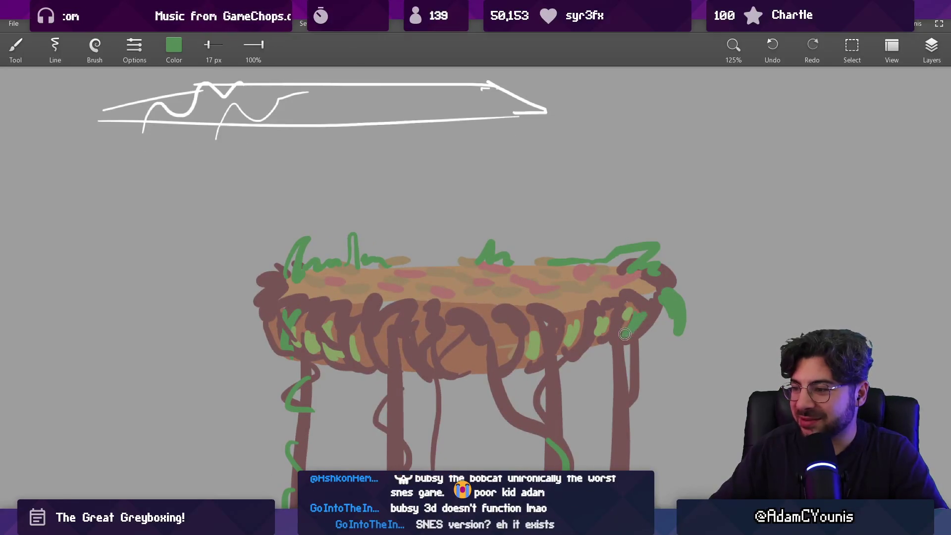
Pick a lighter green, then the root brown, and bring up the layer list
alt+click(575, 332)
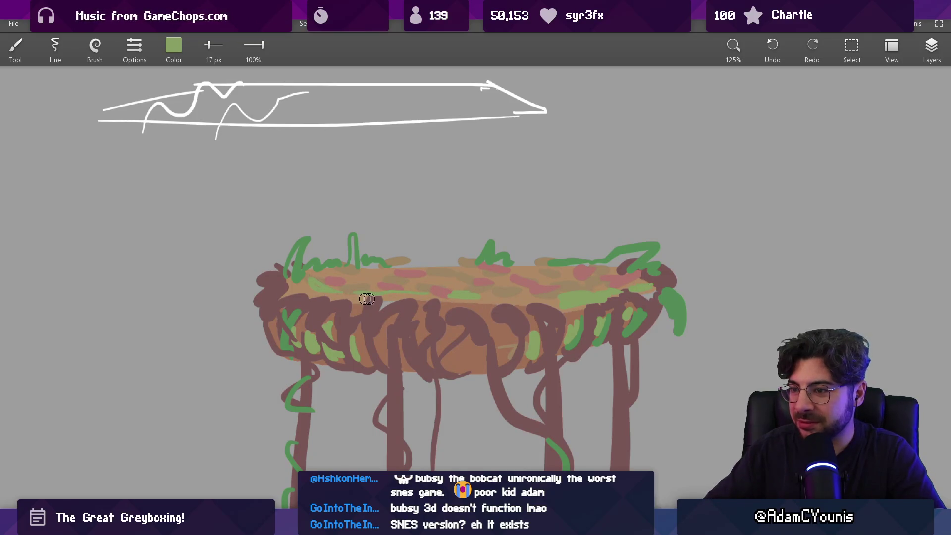
scroll(440, 270, down, 5)
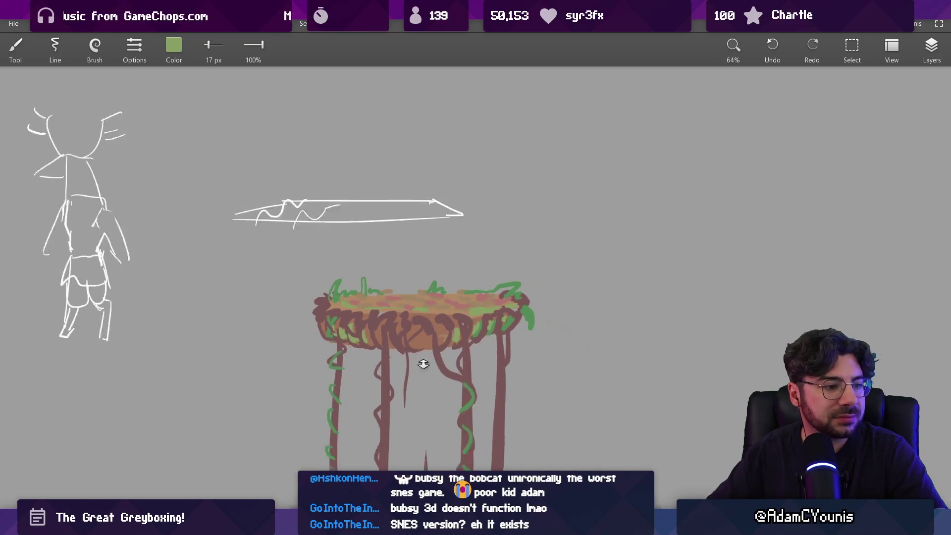
scroll(436, 313, down, 4)
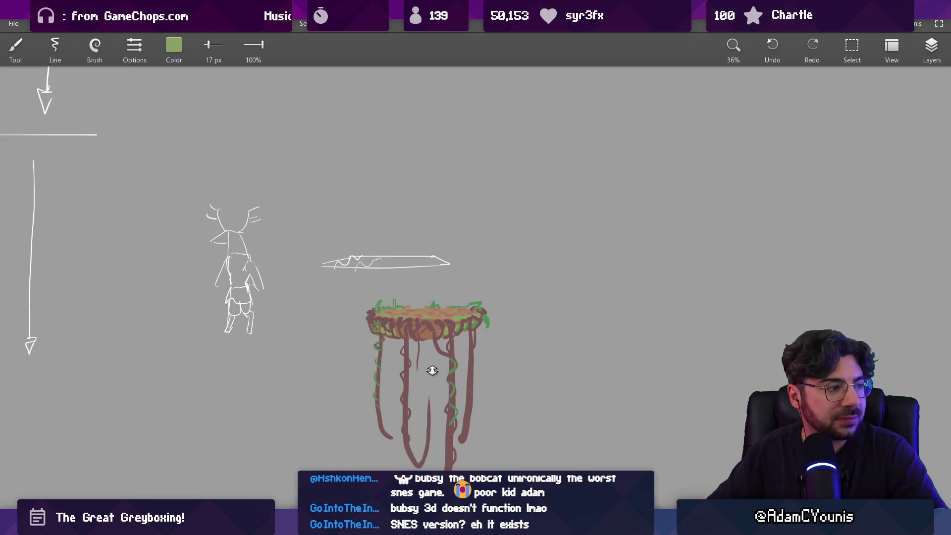
scroll(432, 371, up, 6)
alt+click(497, 311)
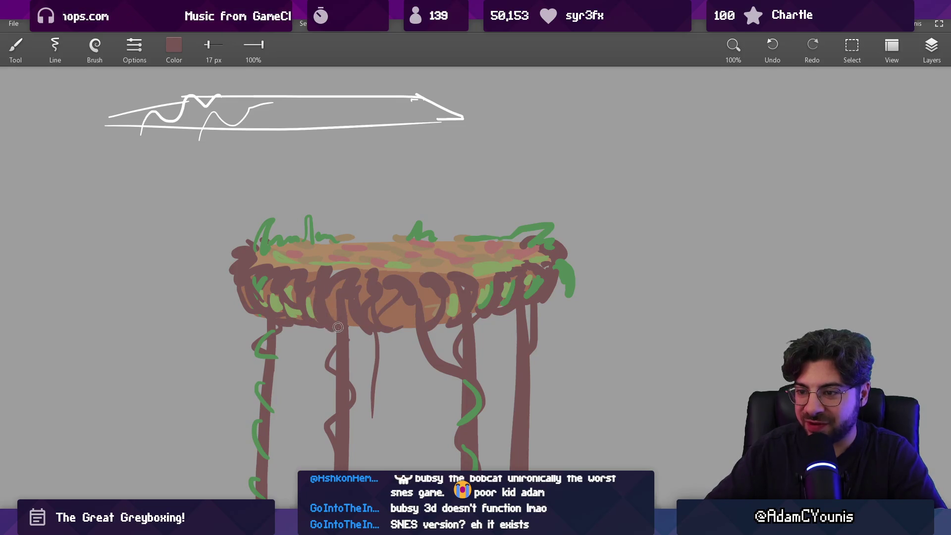
scroll(393, 404, down, 5)
scroll(441, 268, up, 2)
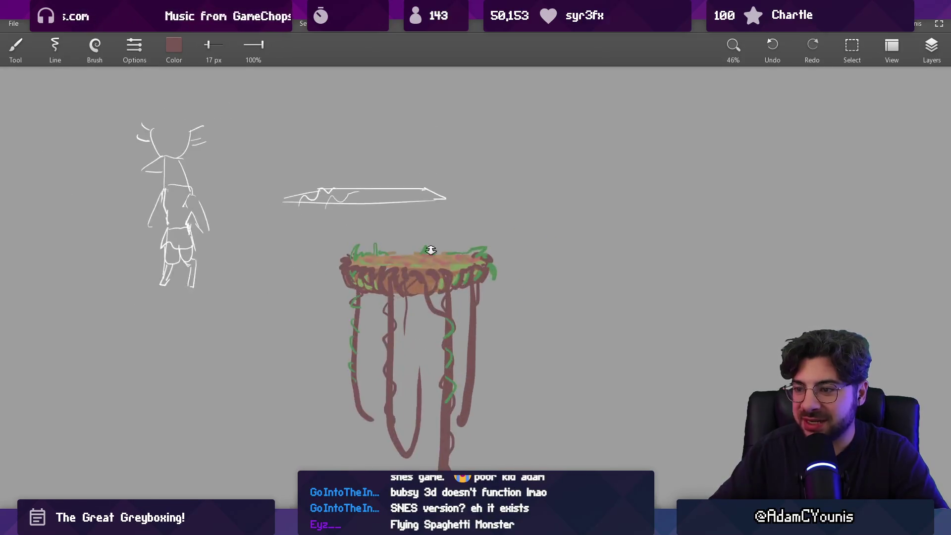
scroll(434, 232, up, 4)
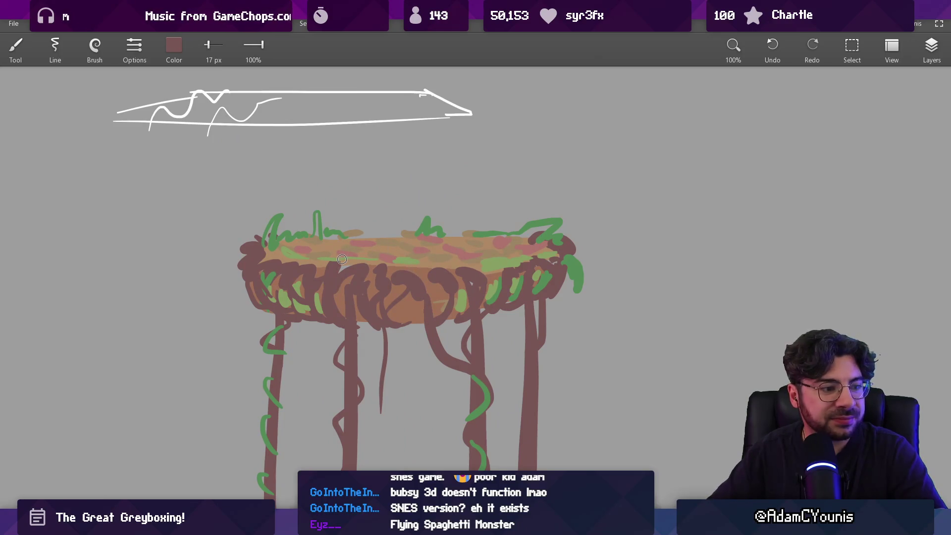
scroll(376, 244, down, 10)
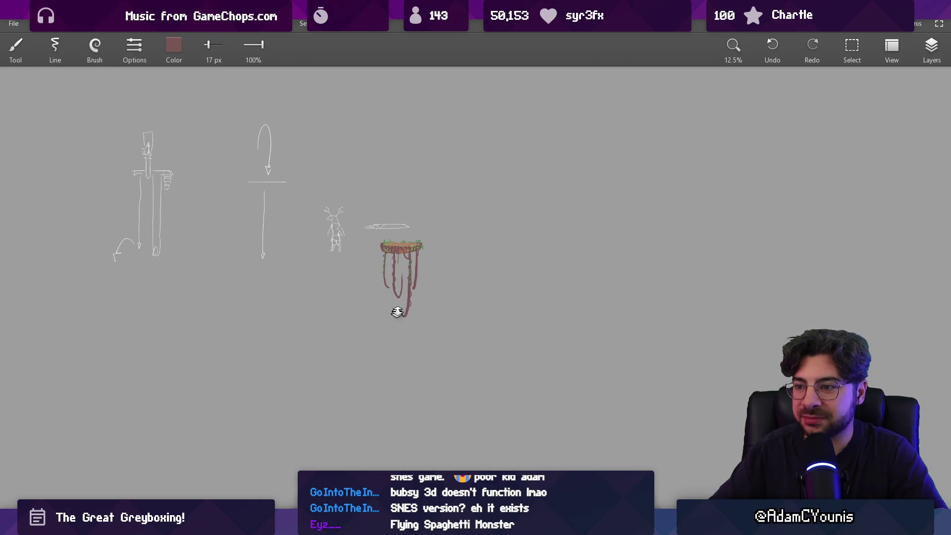
scroll(418, 279, up, 3)
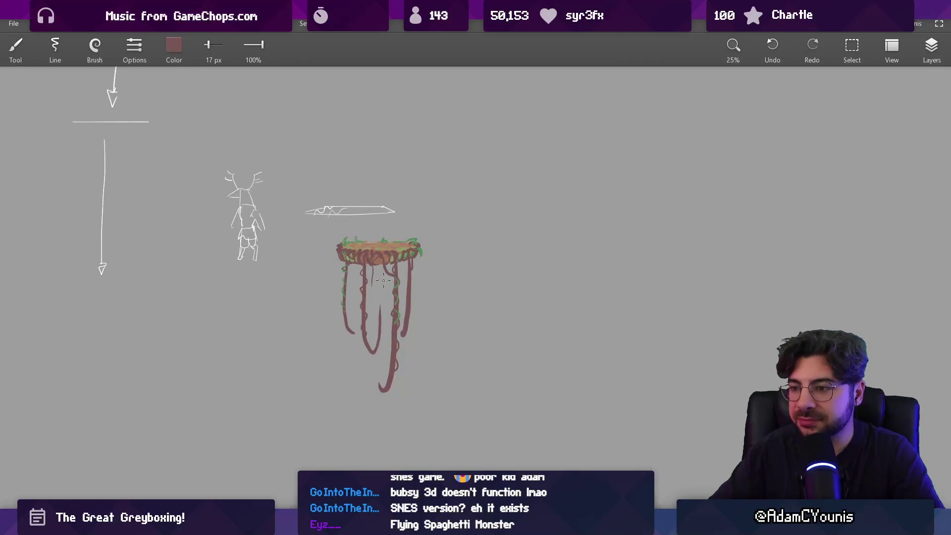
scroll(385, 293, up, 1)
click(931, 48)
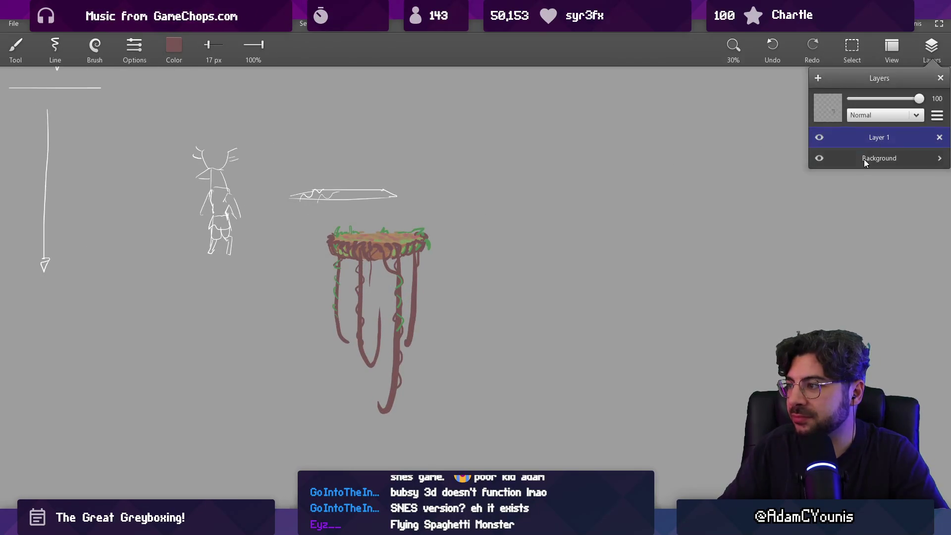
On a new layer, paint an orange-brown trunk under the platform and shade its right side dark reddish-brown
click(820, 80)
alt+click(379, 243)
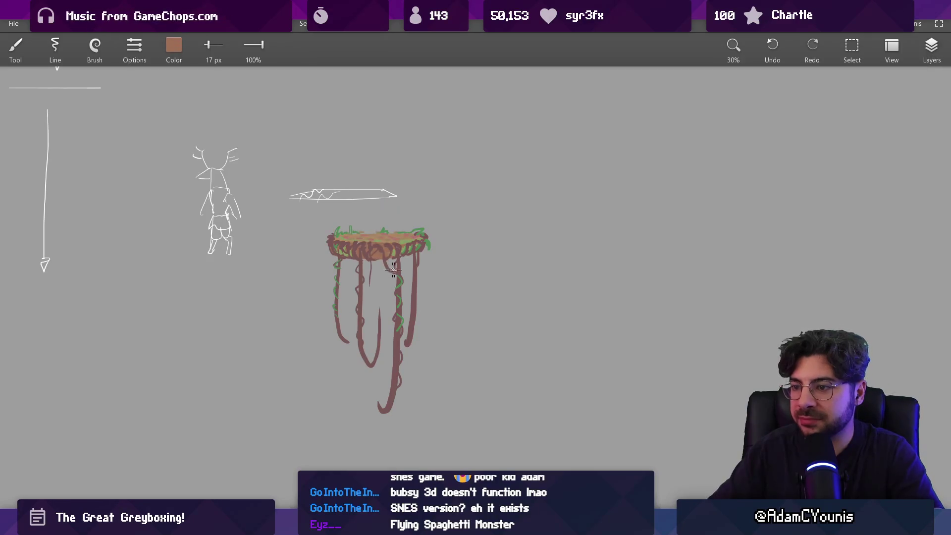
drag(394, 276, 394, 421)
drag(404, 260, 406, 419)
key(ctrl+z)
mouse_move(391, 260)
mouse_down()
mouse_move(395, 421)
mouse_move(410, 260)
mouse_move(441, 272)
mouse_move(433, 283)
mouse_up()
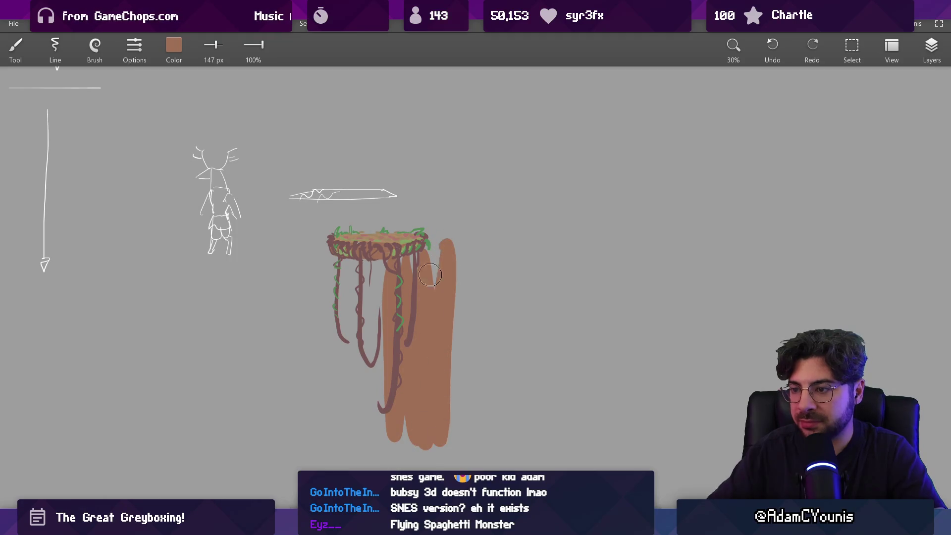
alt+click(409, 262)
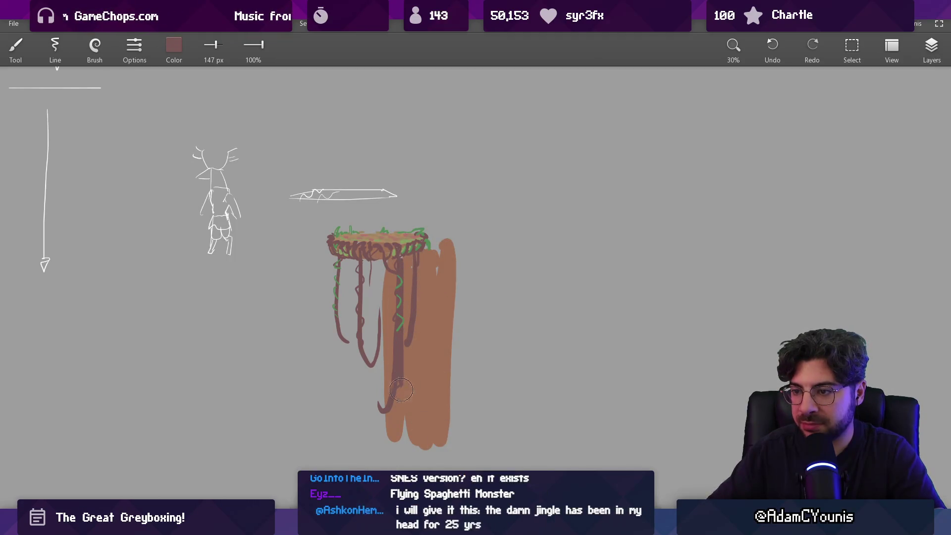
mouse_move(436, 260)
mouse_down()
mouse_move(450, 248)
mouse_move(428, 337)
mouse_up()
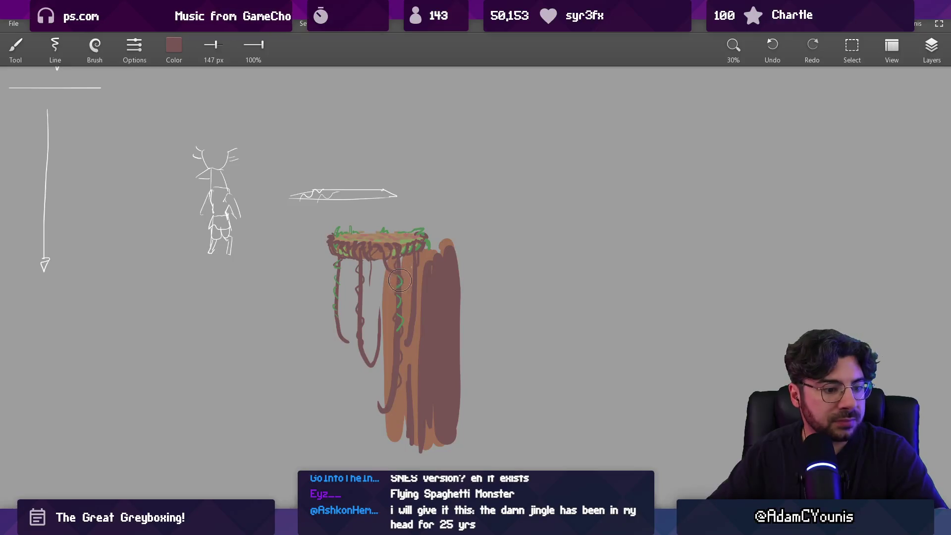
Make Layer 1 active and select the whole vine-covered platform
scroll(398, 279, right, 2)
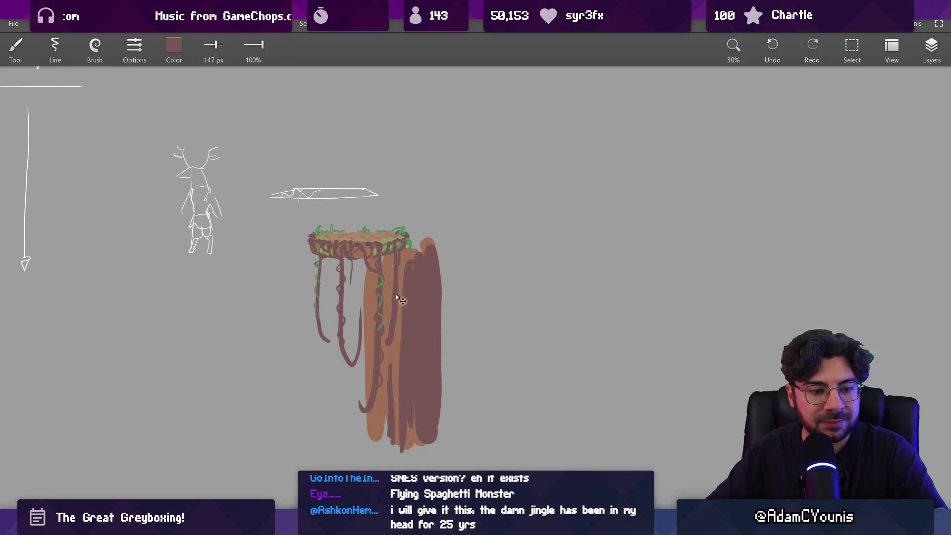
key(v)
click(931, 47)
click(837, 139)
key(m)
mouse_move(302, 223)
mouse_down()
mouse_move(367, 256)
mouse_move(440, 270)
mouse_up()
mouse_move(304, 217)
mouse_down()
mouse_move(421, 364)
mouse_move(424, 450)
mouse_up()
Try squashing and moving the platform down, reverting both changes
key(v)
drag(378, 217, 368, 317)
key(Escape)
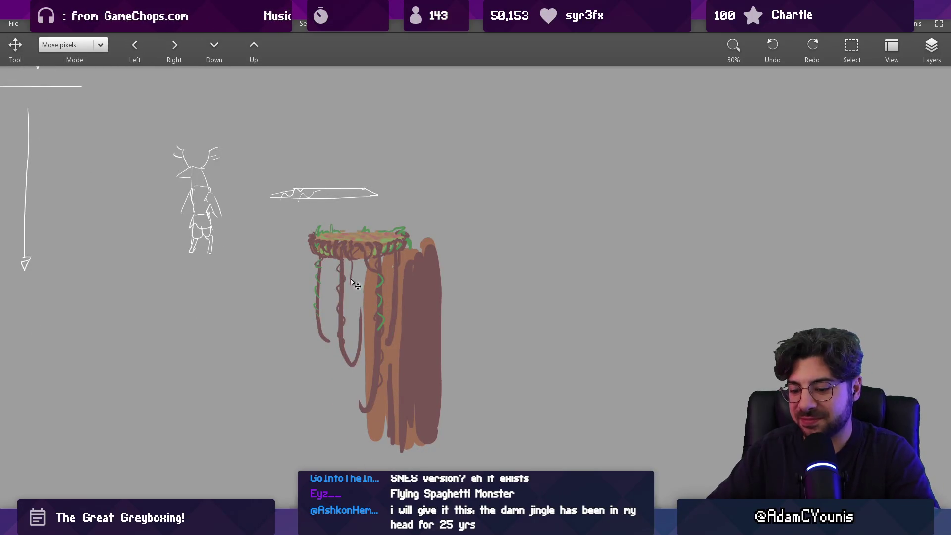
drag(403, 290, 411, 460)
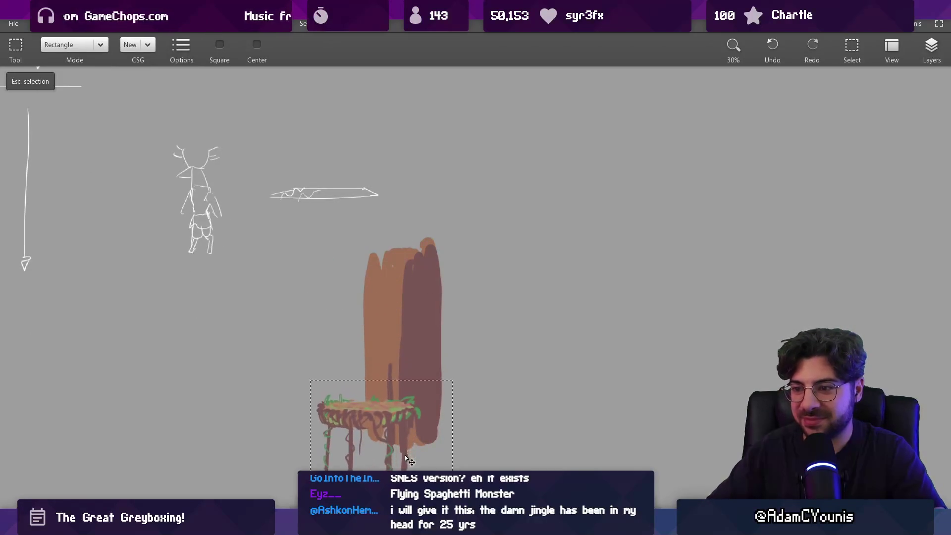
key(ctrl+z)
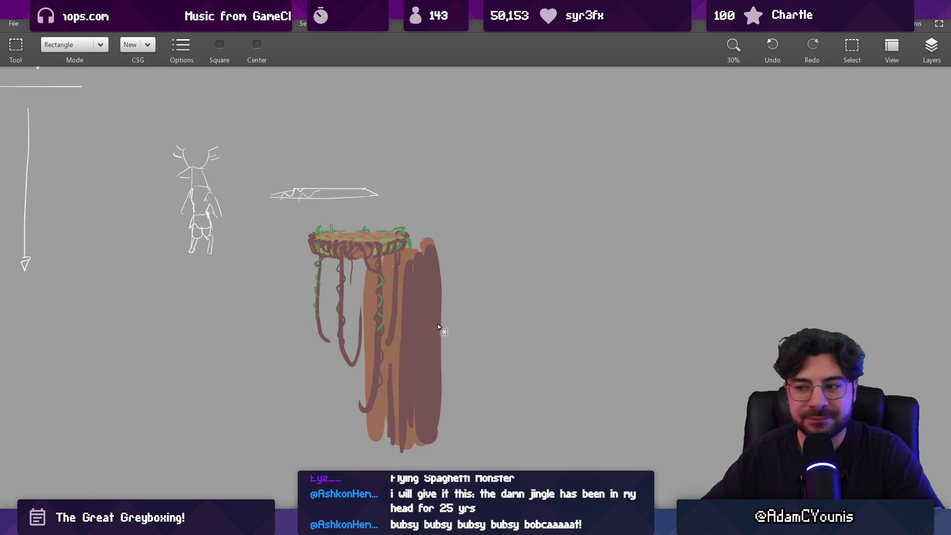
scroll(461, 295, down, 2)
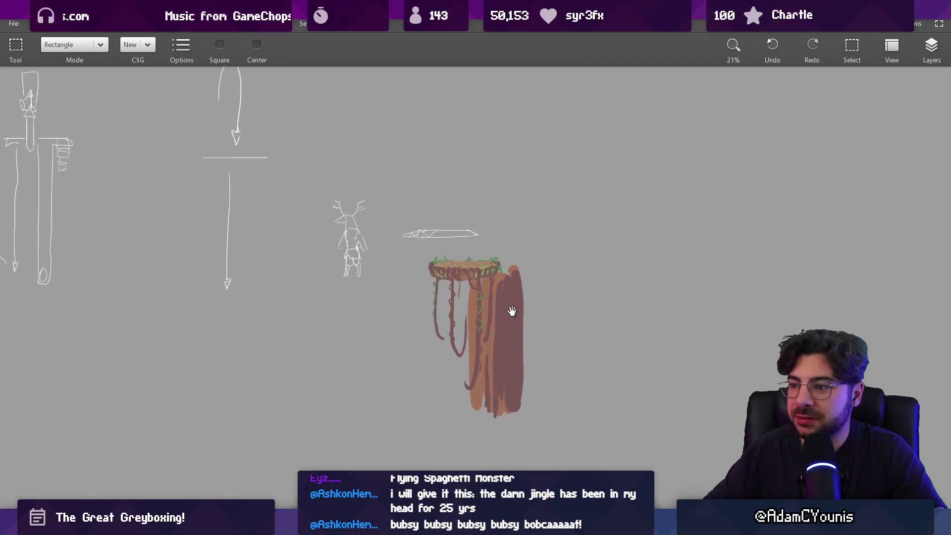
Nudge the vine platform slightly right and down
scroll(512, 314, up, 5)
scroll(505, 258, up, 1)
key(b)
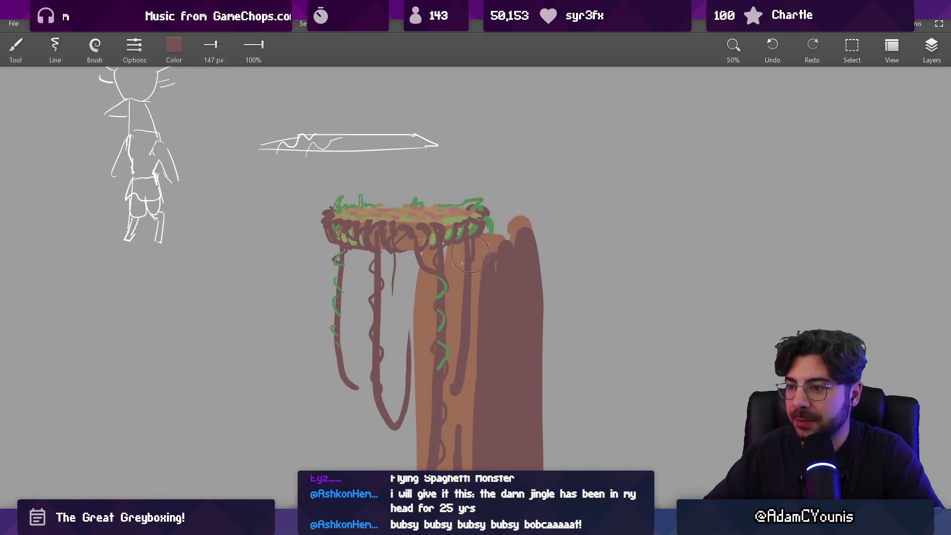
key(v)
scroll(442, 234, up, 1)
drag(442, 234, 600, 227)
Switch to the trunk's Layer 2 and paint a dark brown stroke down the trunk
click(930, 47)
click(837, 158)
click(511, 309)
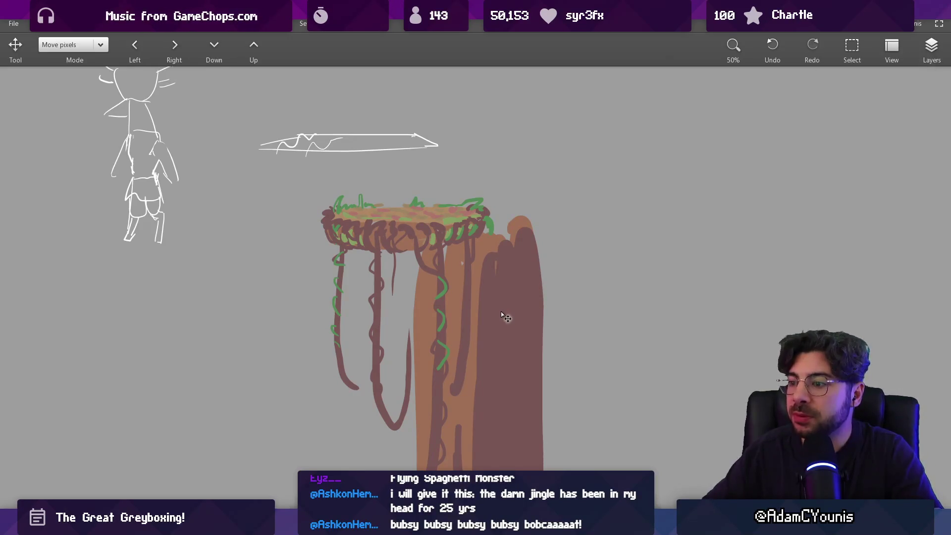
key(b)
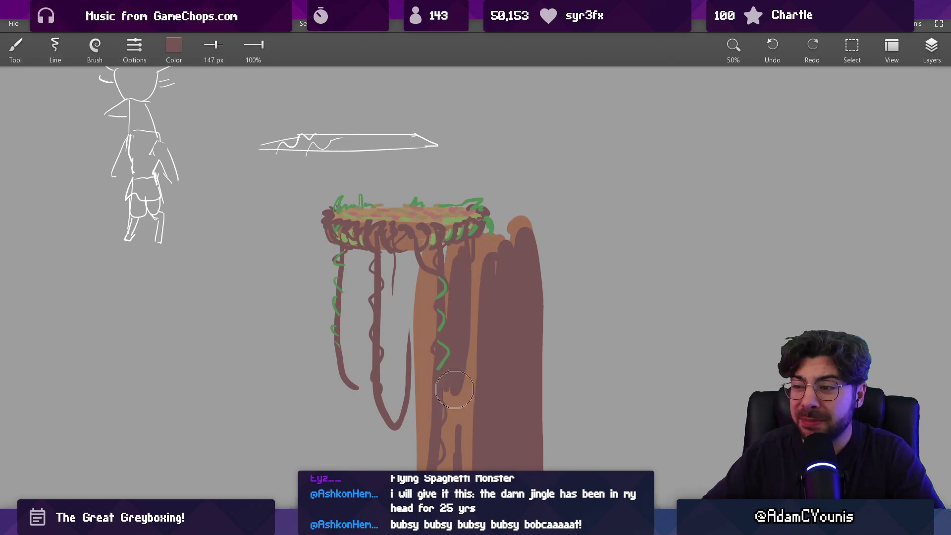
scroll(453, 344, down, 3)
drag(465, 250, 456, 402)
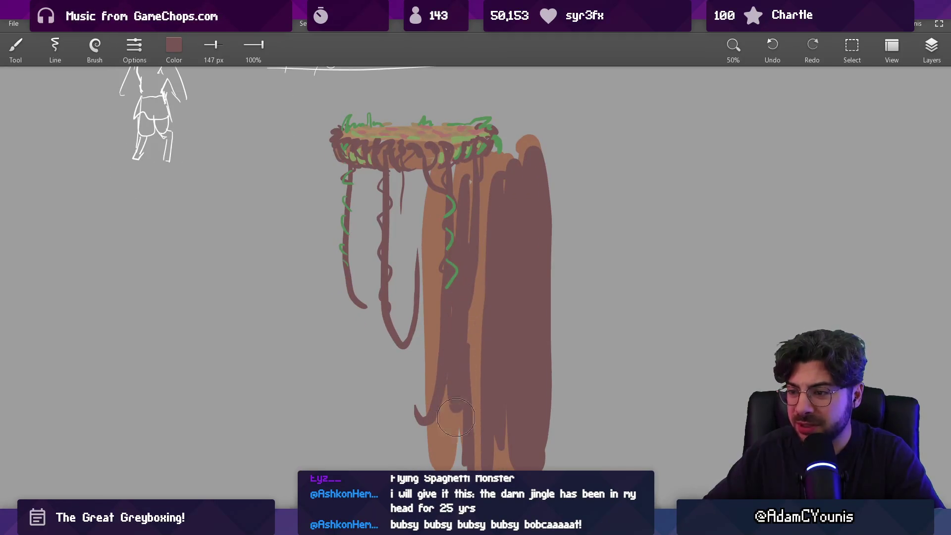
mouse_move(434, 174)
mouse_down()
mouse_move(429, 354)
mouse_move(418, 213)
mouse_move(421, 399)
mouse_up()
key(ctrl+z)
Paint an orange streak down the trunk's dark side and shrink the brush to 26 px
scroll(425, 436, down, 5)
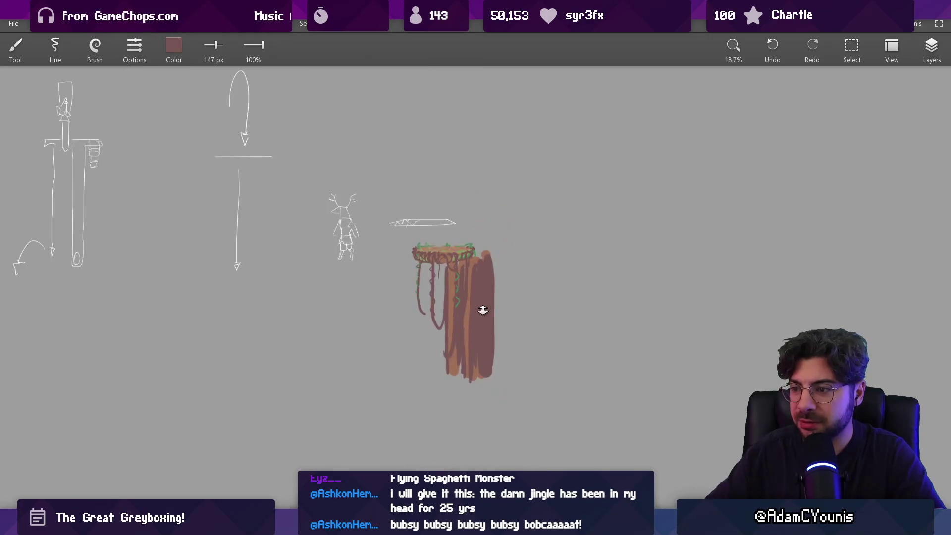
scroll(505, 322, up, 4)
alt+click(475, 217)
drag(471, 219, 468, 338)
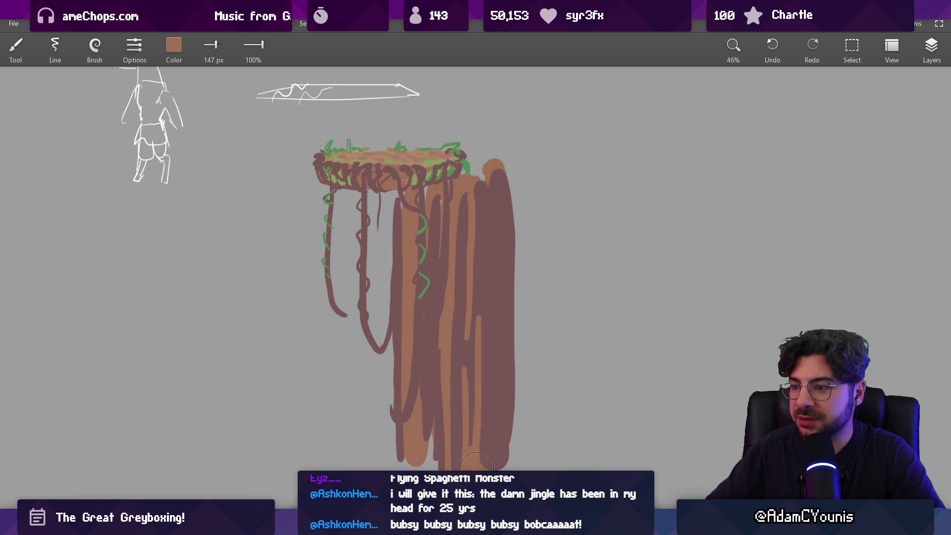
alt+click(440, 332)
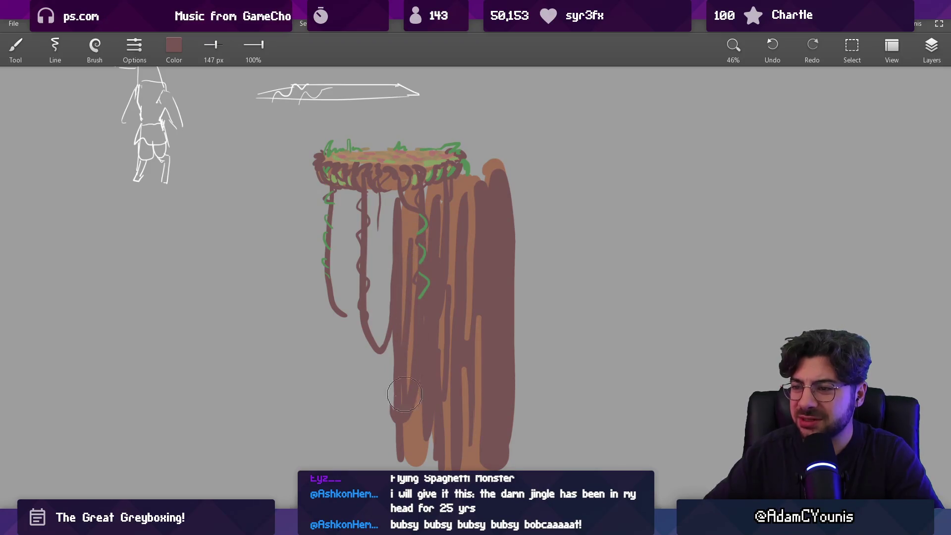
alt+click(475, 305)
key(bracketleft)
key(bracketleft)
key(bracketleft)
Darken the trunk's right edge with a 115 px dark mauve brush
scroll(481, 245, down, 5)
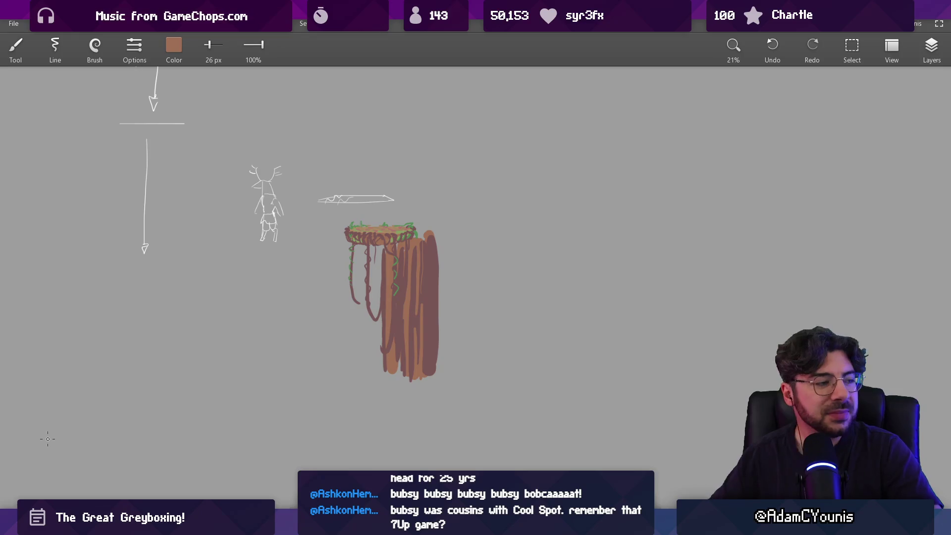
alt+click(436, 279)
key(bracketright)
key(bracketright)
key(bracketright)
drag(439, 235, 442, 360)
alt+click(420, 287)
key(bracketleft)
key(bracketleft)
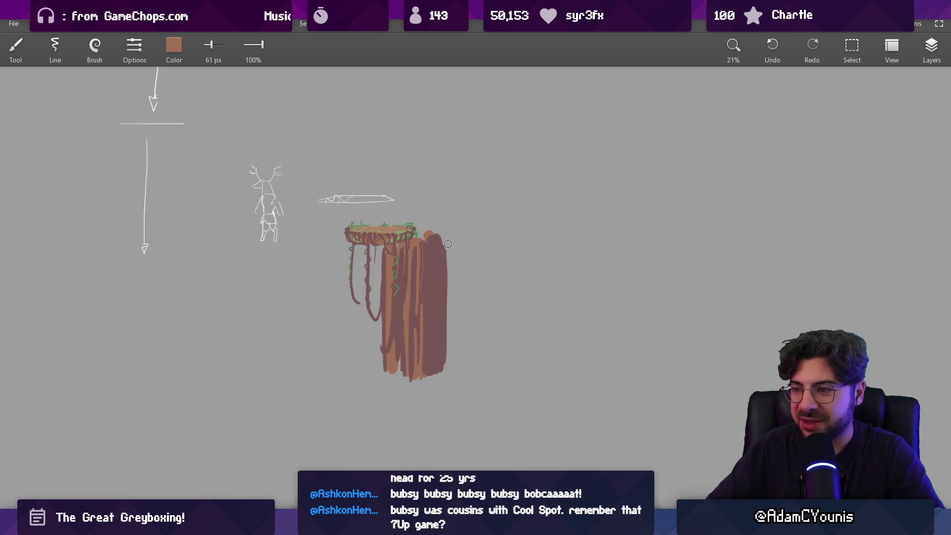
alt+click(439, 223)
key(bracketright)
key(bracketright)
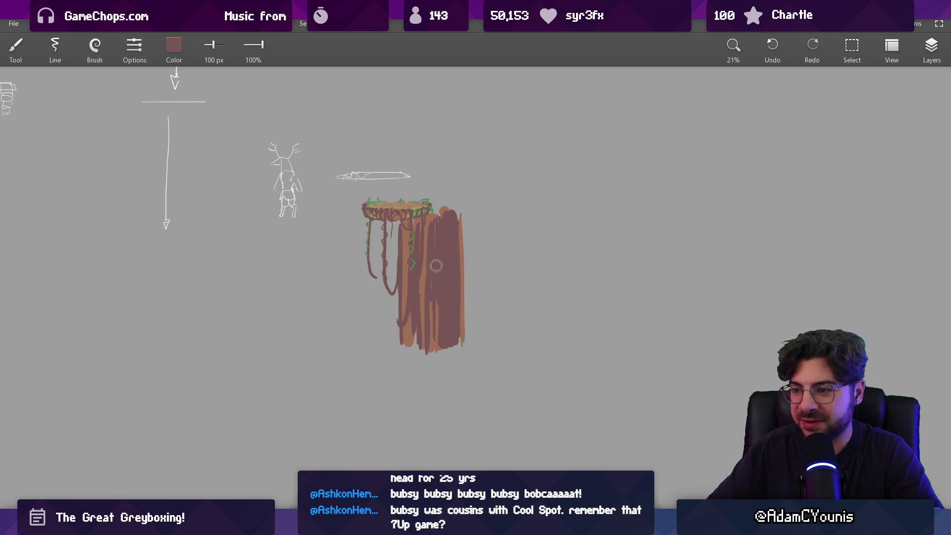
Review the whole sheet, resize the brush, and undo a stray vertical stroke
drag(452, 277, 436, 314)
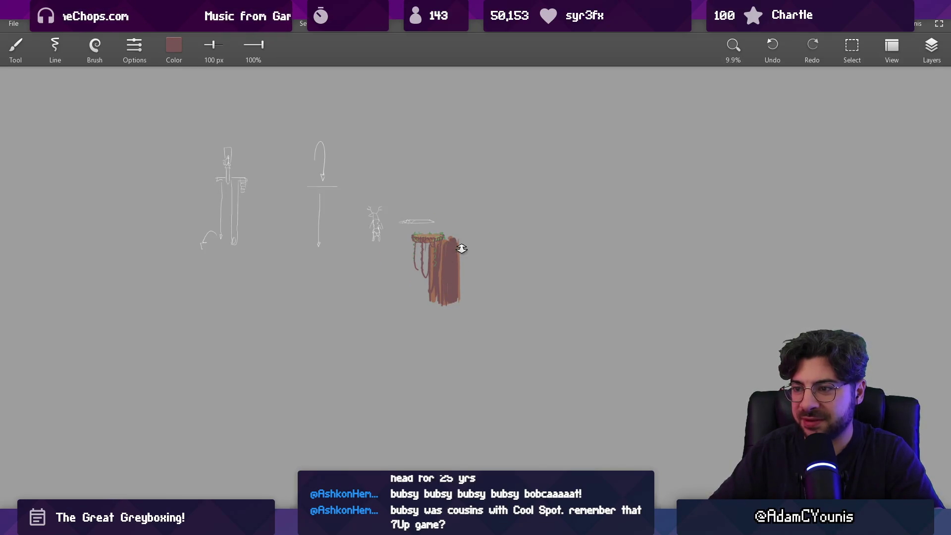
drag(462, 246, 431, 195)
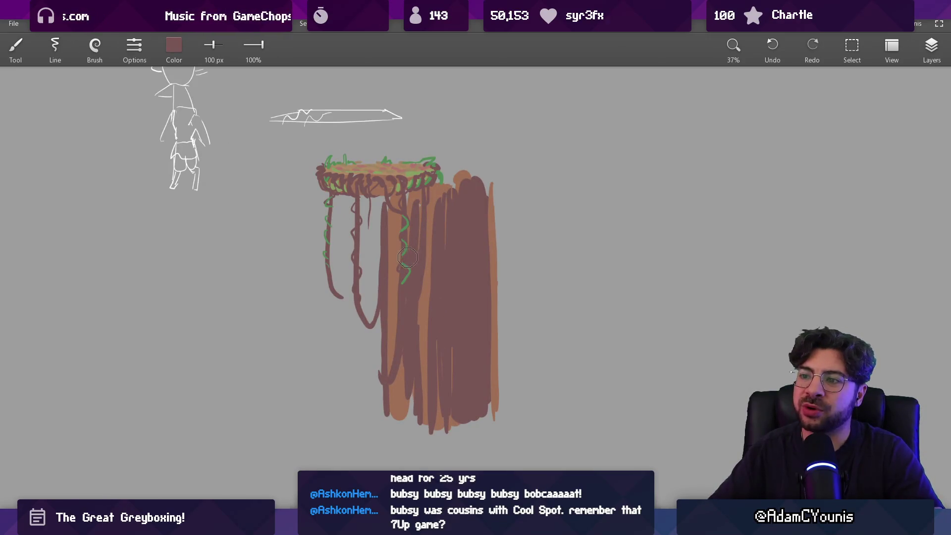
scroll(446, 263, right, 4)
scroll(446, 263, up, 2)
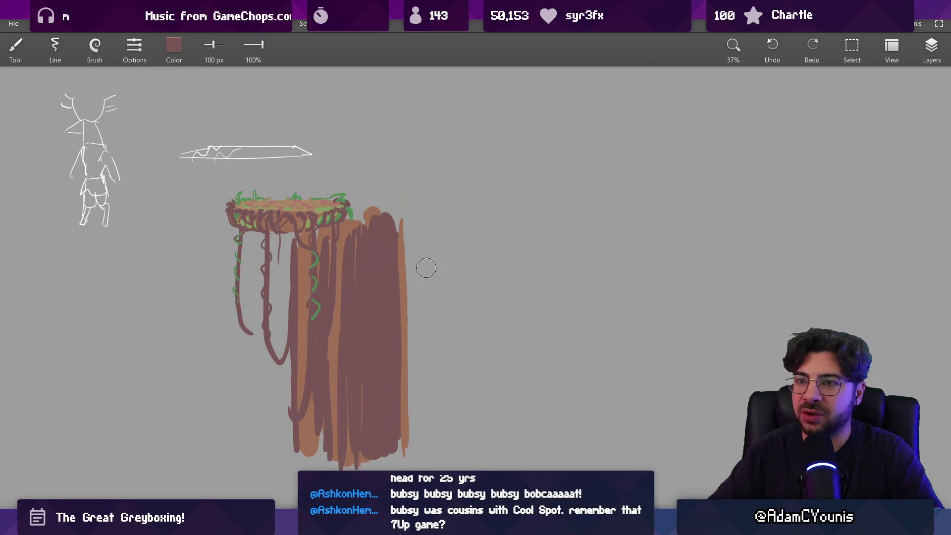
scroll(426, 268, right, 5)
scroll(427, 282, up, 1)
key(bracketleft)
key(bracketleft)
key(bracketleft)
key(bracketright)
key(bracketright)
key(ctrl+z)
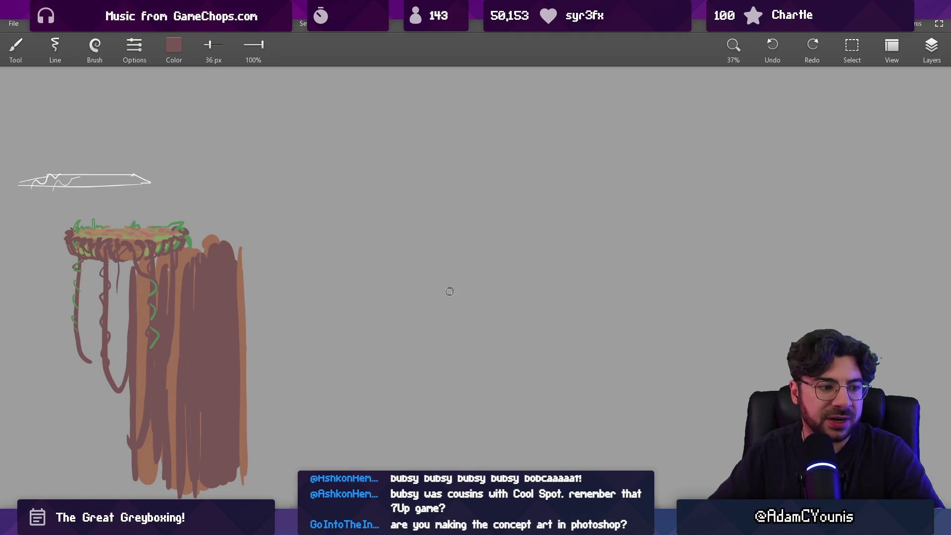
Draw the arching rope and the loop holding the hanging rock, erasing the rope inside the rock
drag(444, 338, 462, 142)
key(ctrl+z)
key(bracketright)
key(bracketright)
mouse_move(432, 258)
mouse_down()
mouse_move(448, 132)
mouse_move(518, 343)
mouse_up()
mouse_move(516, 292)
mouse_down()
mouse_move(485, 327)
mouse_move(553, 300)
mouse_up()
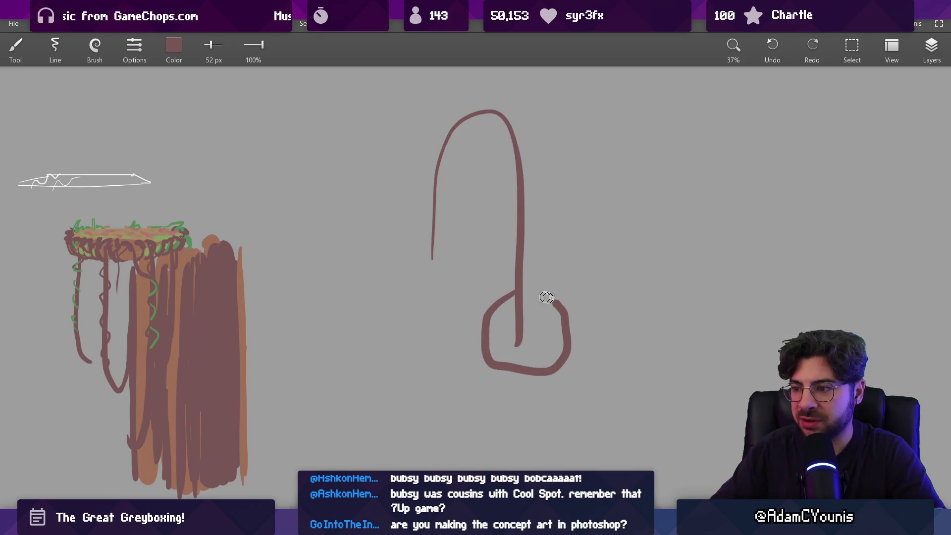
key(bracketright)
key(bracketright)
key(bracketright)
mouse_move(495, 297)
mouse_down()
mouse_move(484, 308)
mouse_move(498, 287)
mouse_up()
Sample the rope's brown and draw the bare branch with a thin twig above the rope
alt+click(504, 278)
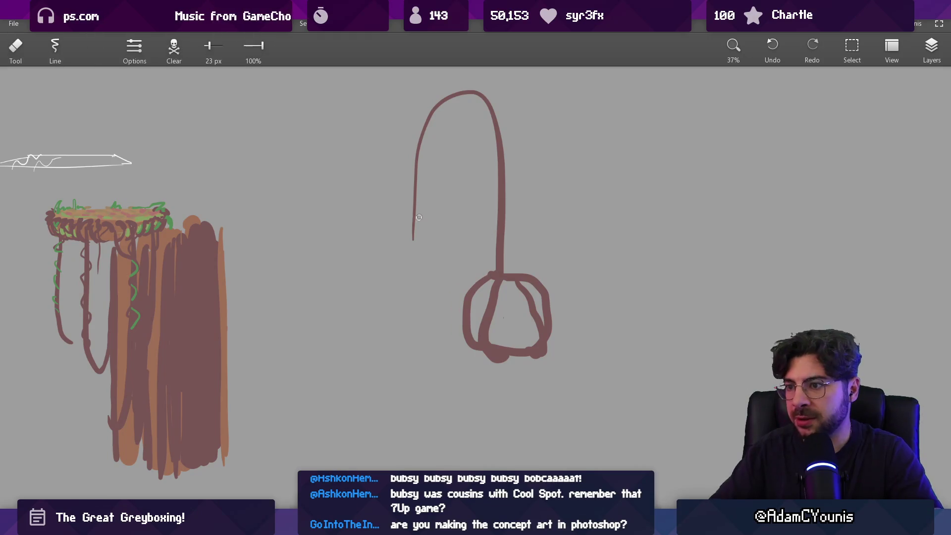
alt+click(503, 148)
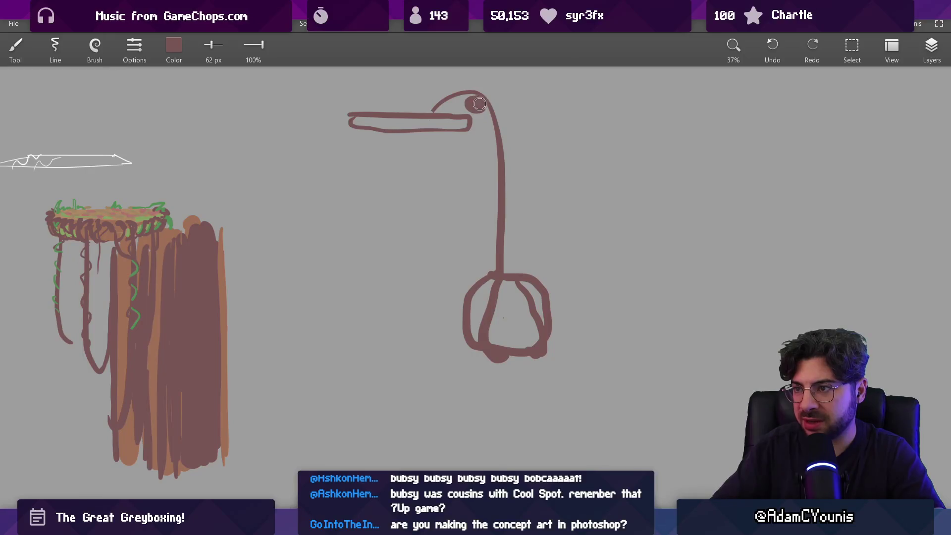
drag(478, 104, 532, 95)
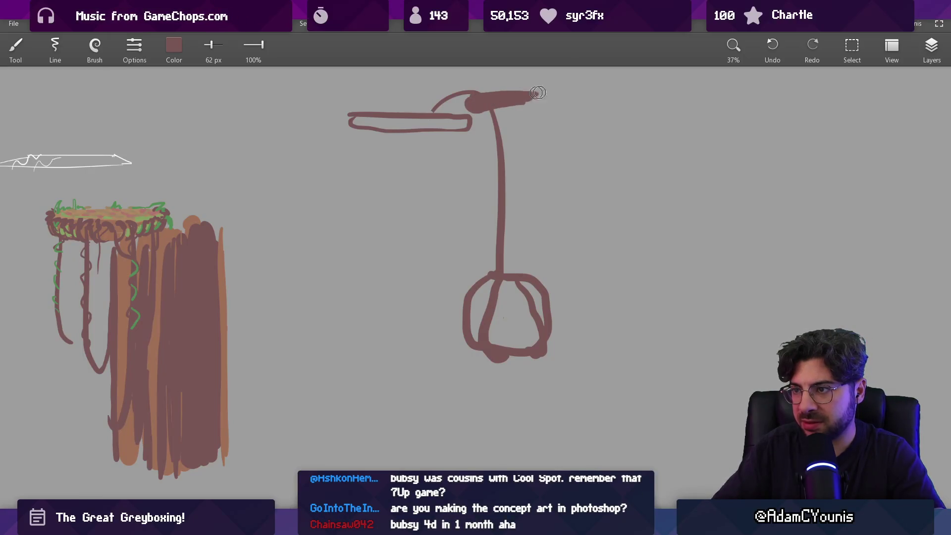
mouse_move(487, 123)
mouse_down()
mouse_move(462, 183)
mouse_move(482, 173)
mouse_up()
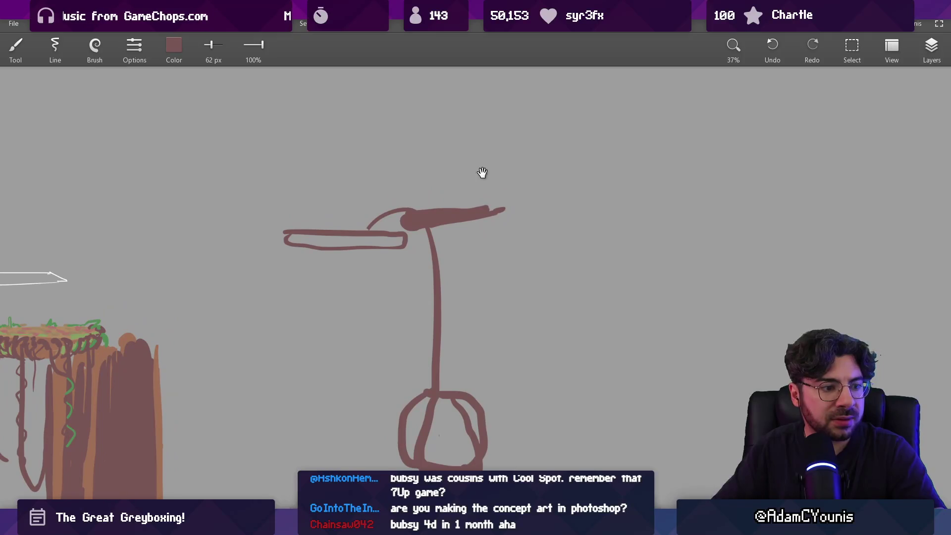
scroll(484, 192, up, 2)
key(alt)
alt+click(489, 207)
drag(474, 184, 451, 213)
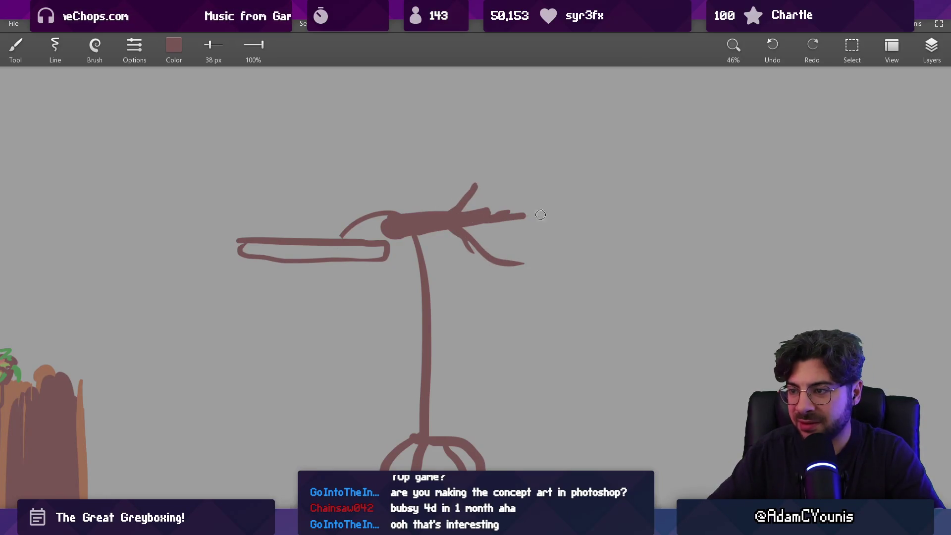
key(super)
Launch Chrome and search the web for 'bubsy 4d' to reach its Steam store page
text(chrome)
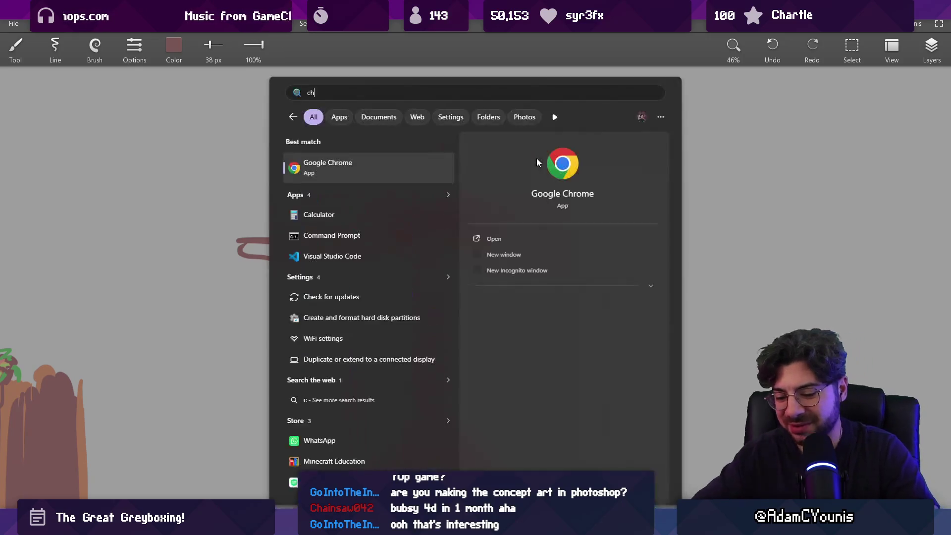
key(Return)
text(bubsy 4d)
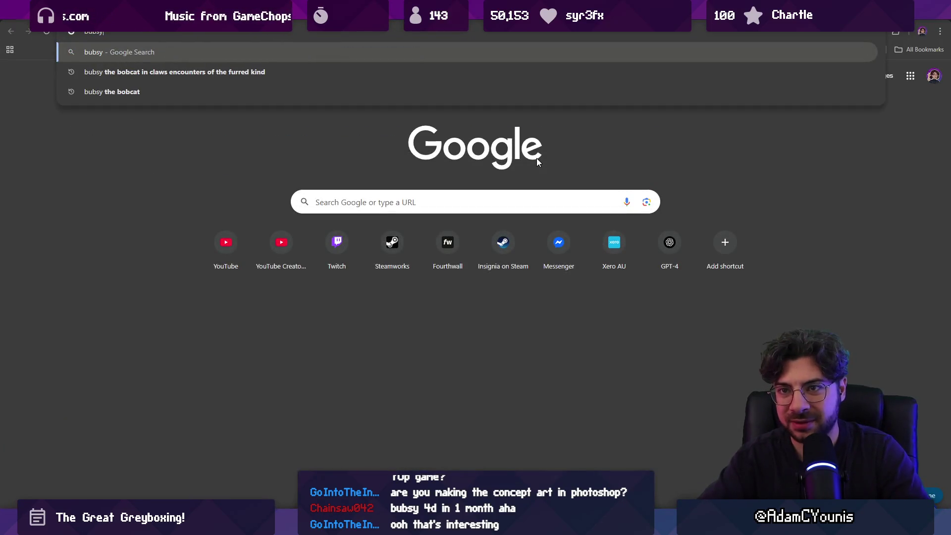
key(Return)
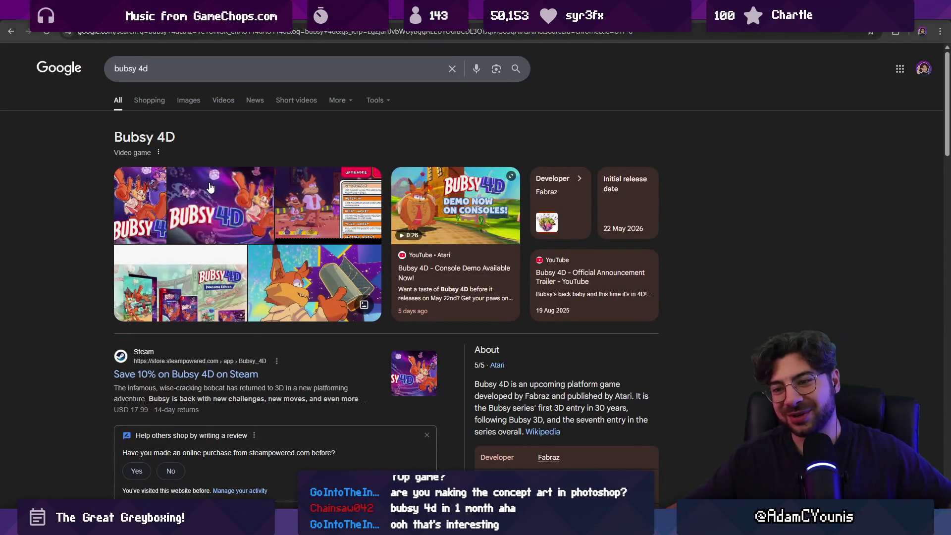
scroll(225, 302, down, 1)
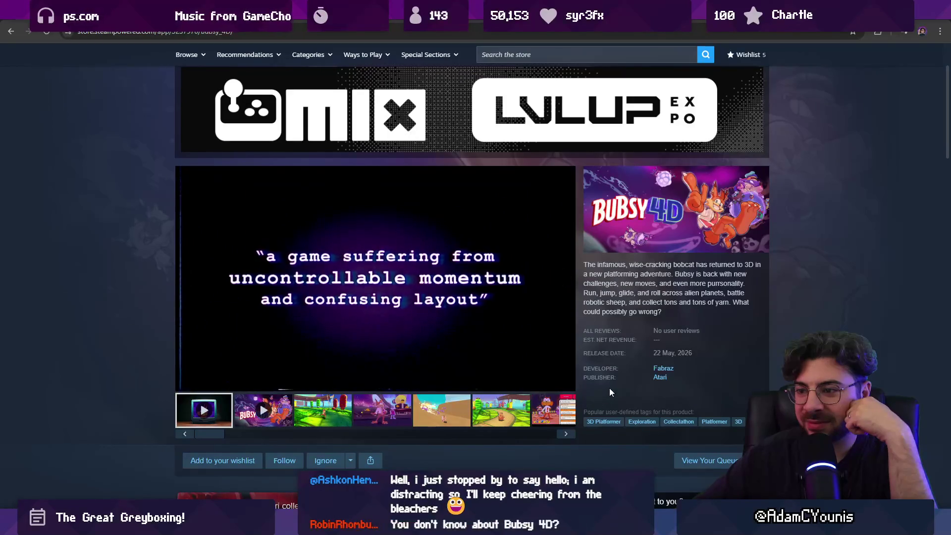
Watch the Bubsy 4D trailer full screen, then exit back to the store page
mouse_move(572, 383)
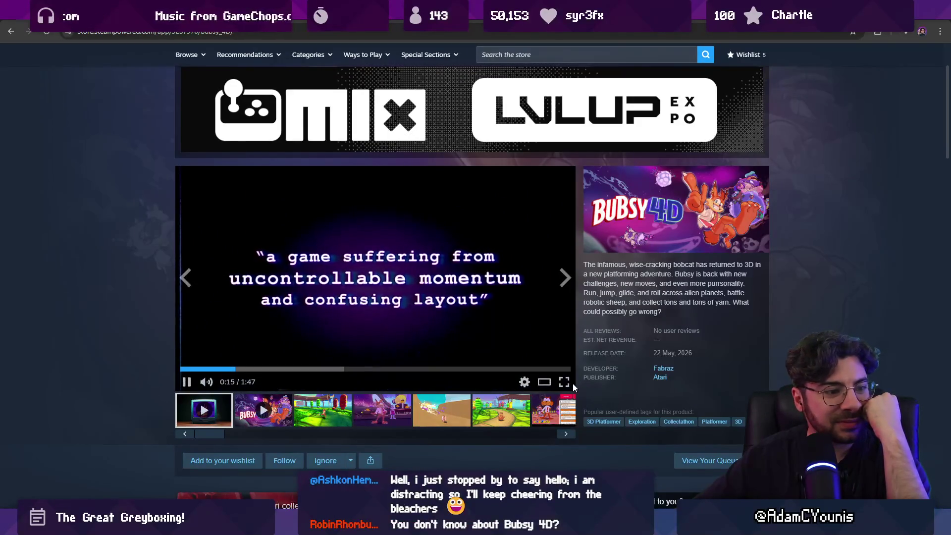
click(565, 382)
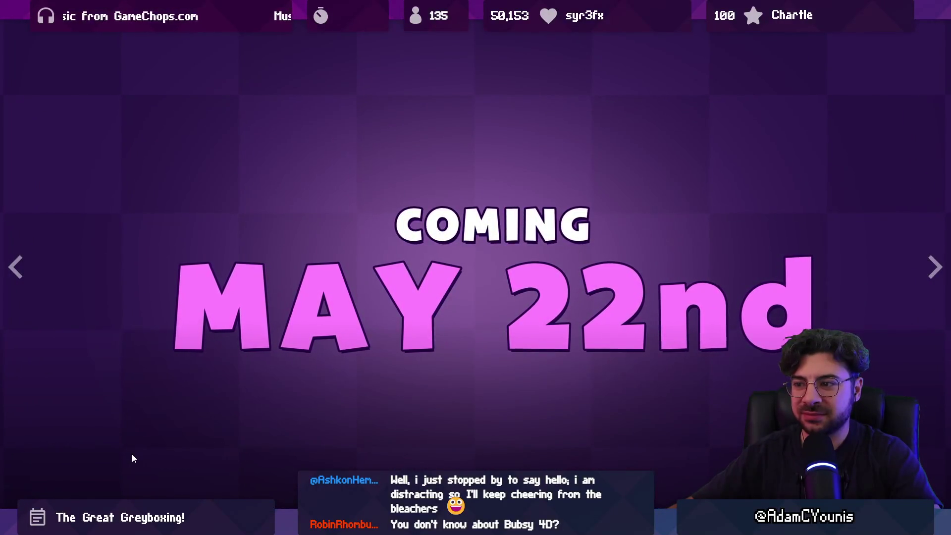
key(Escape)
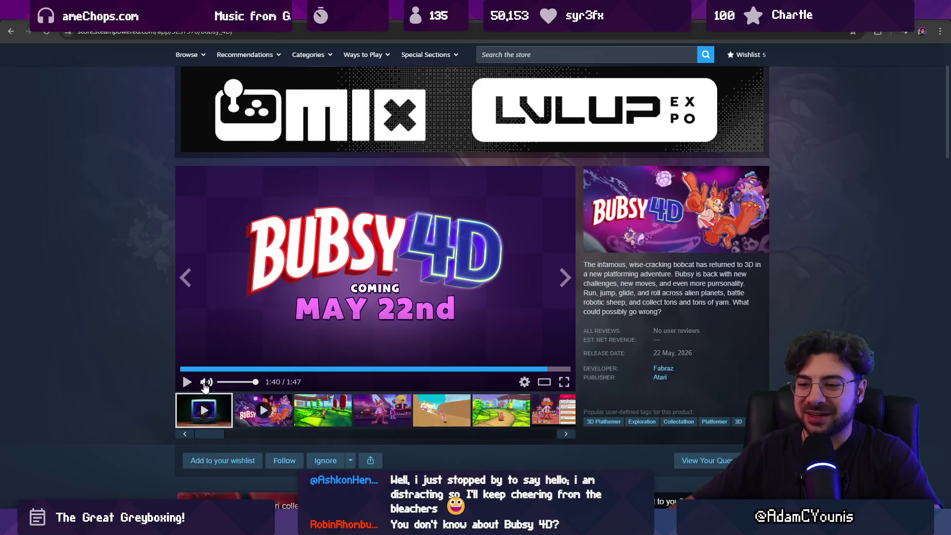
Scroll through the store page details and select the page address to replace it
scroll(113, 391, down, 15)
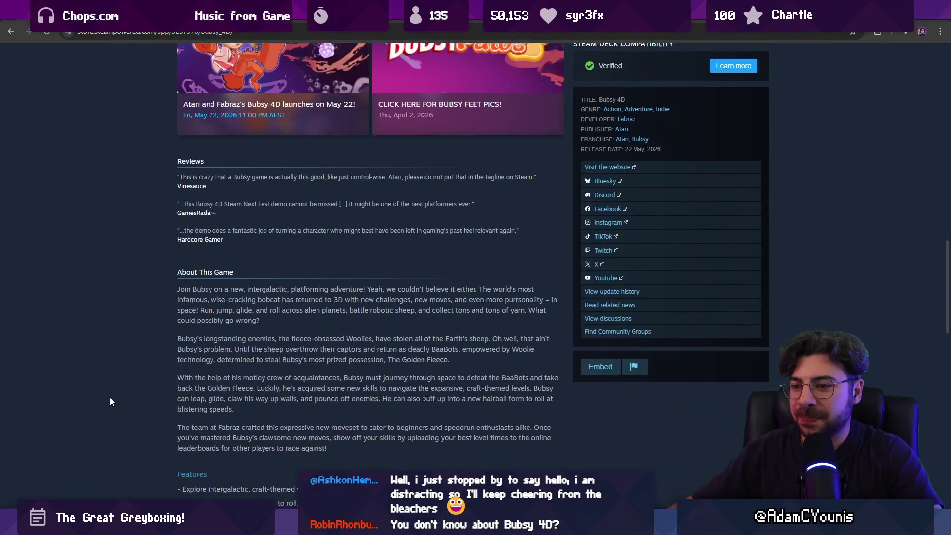
scroll(113, 401, down, 10)
scroll(113, 391, up, 20)
scroll(113, 385, down, 5)
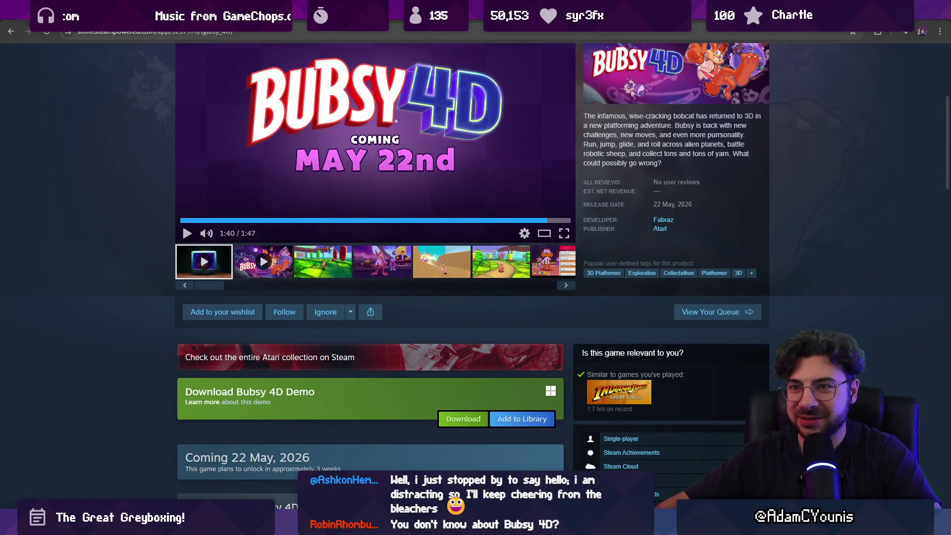
double_click(204, 32)
drag(226, 33, 255, 34)
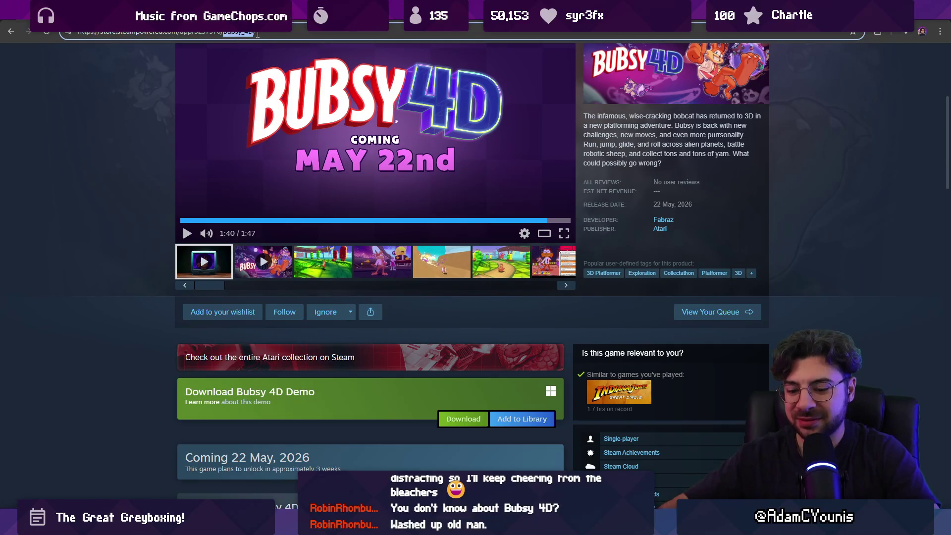
click(257, 33)
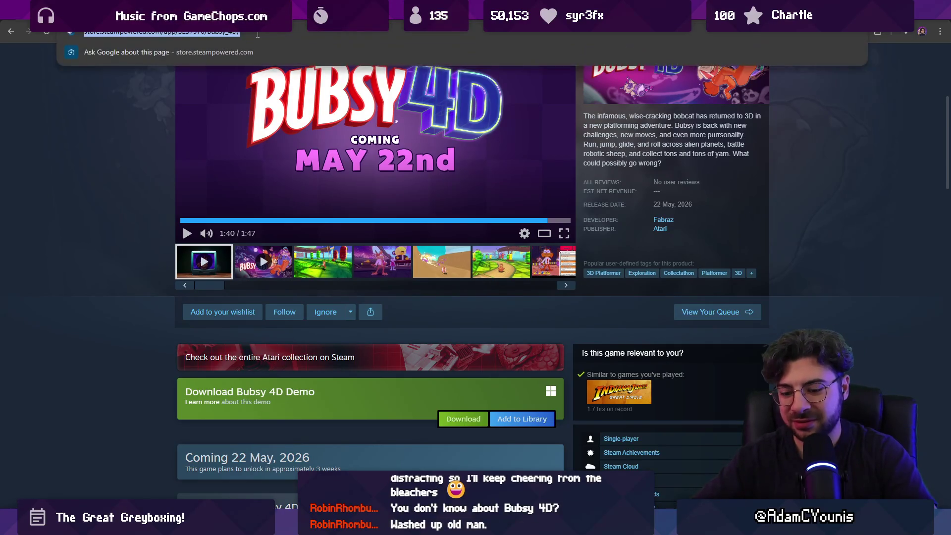
Open gamalytic.com from the address bar and go to its home page
text(gama)
key(Return)
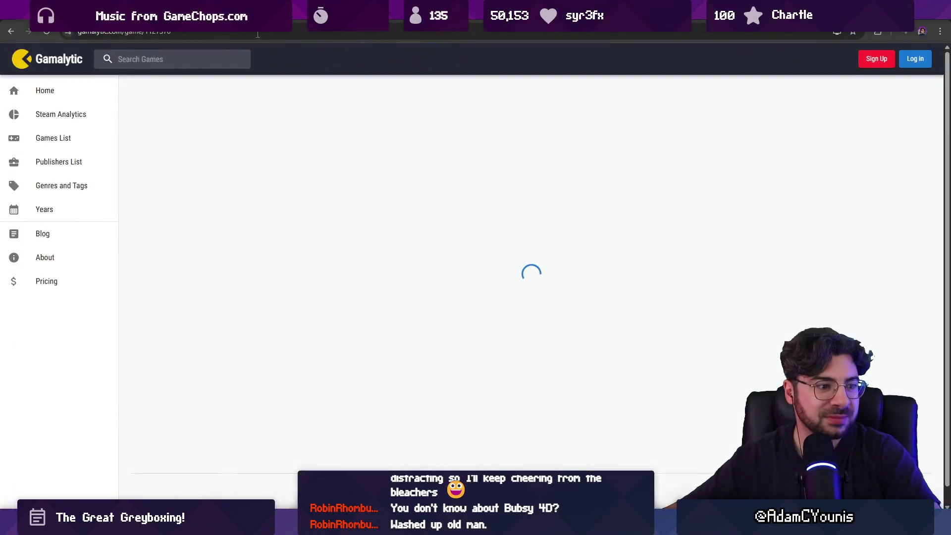
click(231, 59)
text(Bubsy4D)
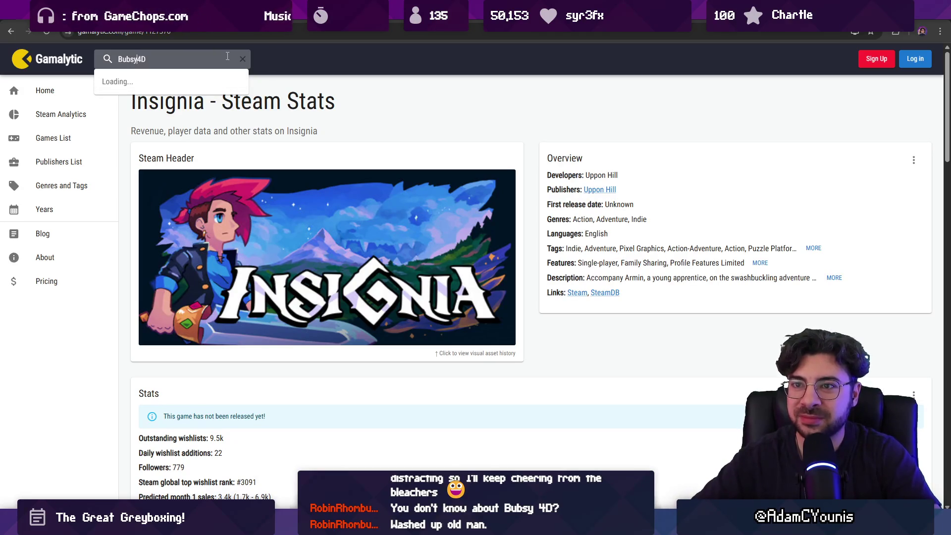
click(25, 62)
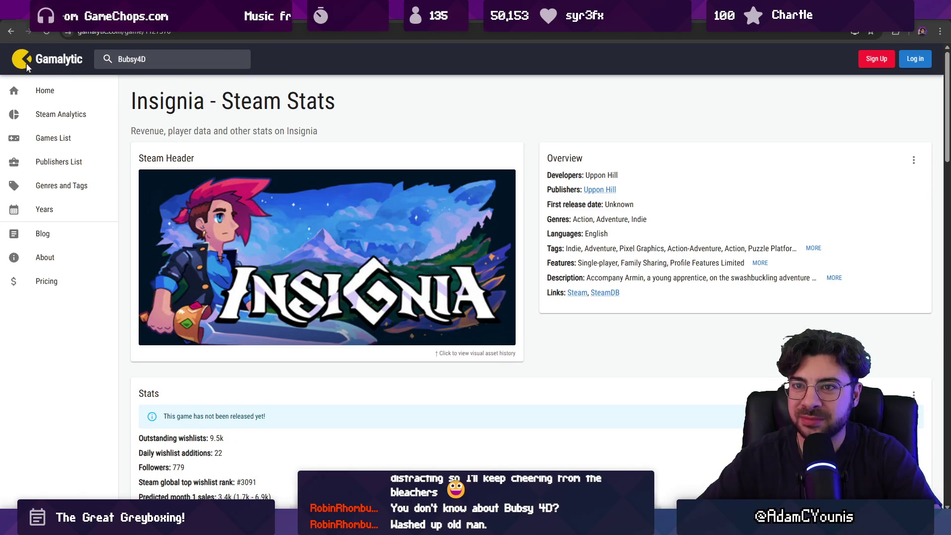
key(ctrl+l)
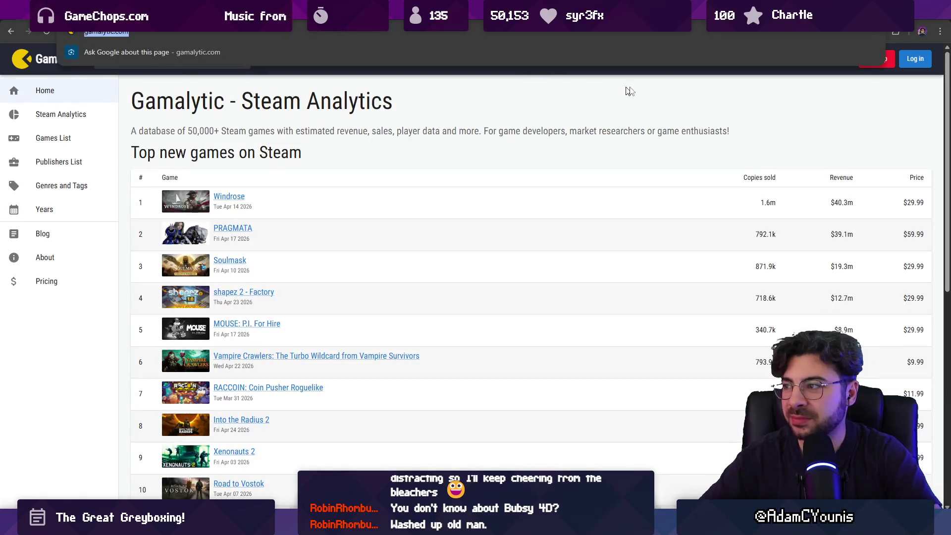
click(770, 97)
Search Gamalytic for Bubsy and open the Bubsy 4D stats: 111.9k wishlists, $45.5k revenue
click(198, 60)
key(BackSpace)
key(BackSpace)
key(BackSpace)
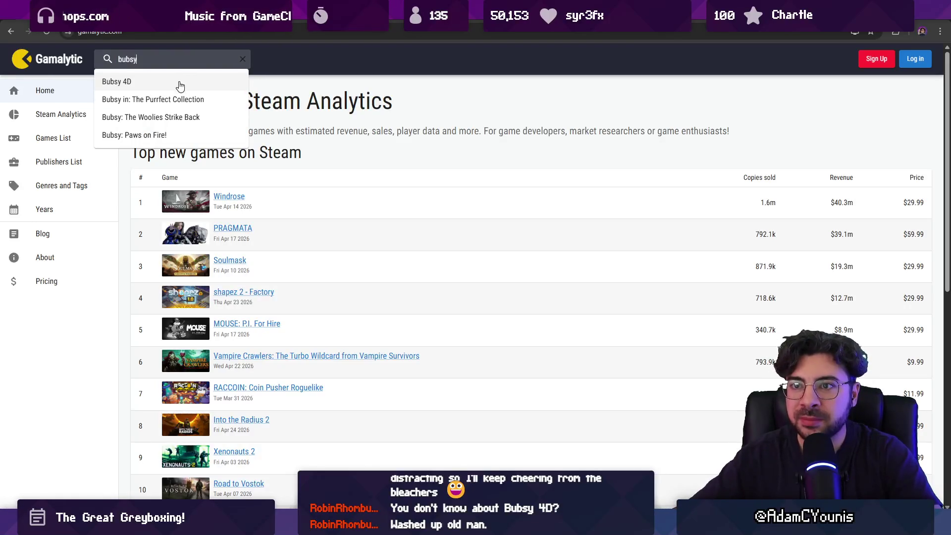
click(177, 82)
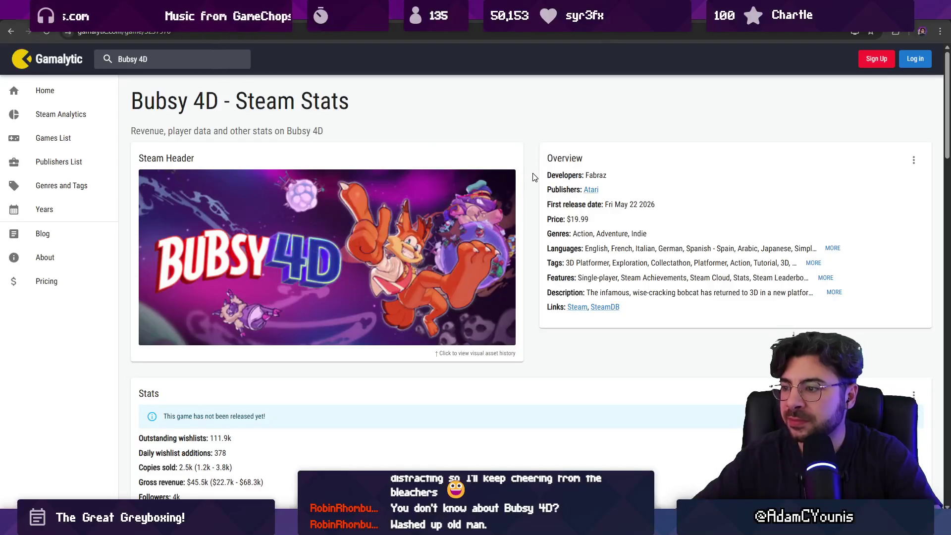
scroll(529, 178, down, 1)
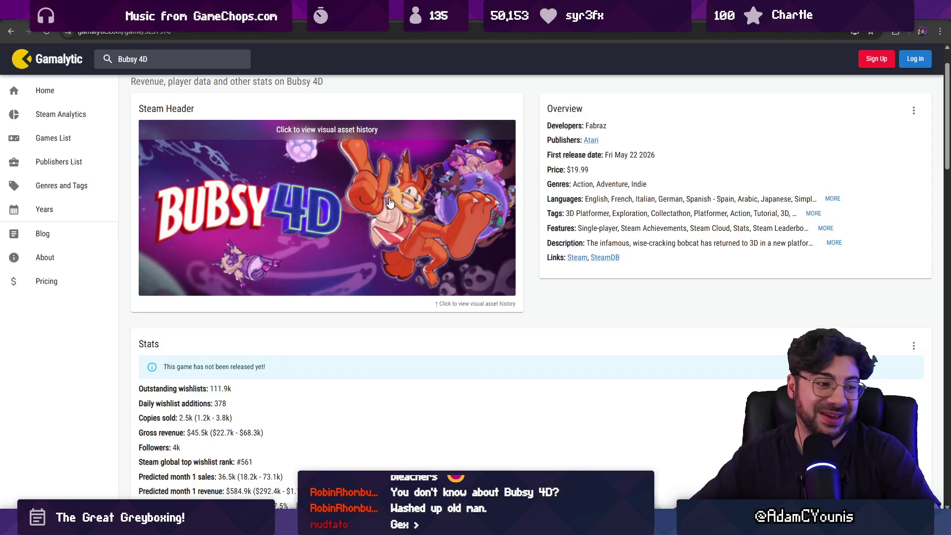
scroll(445, 129, up, 1)
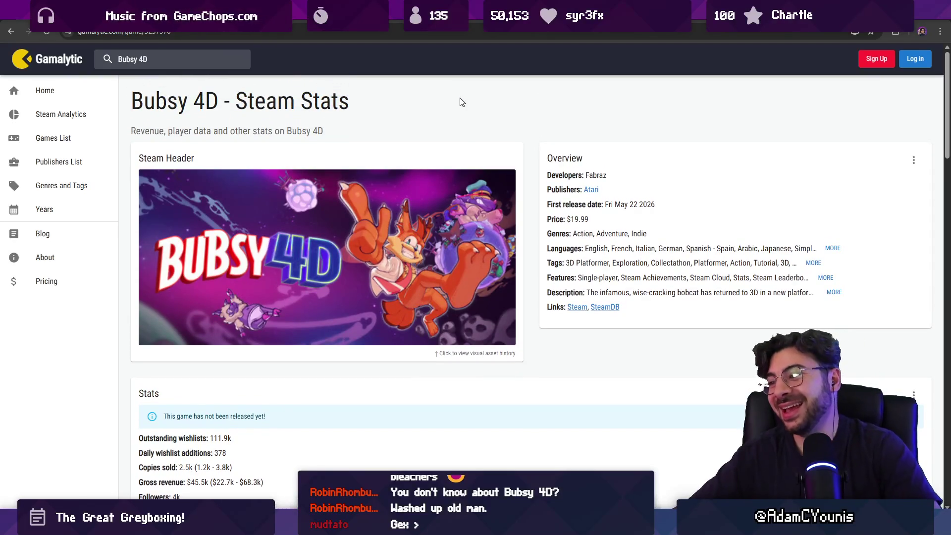
scroll(474, 145, down, 5)
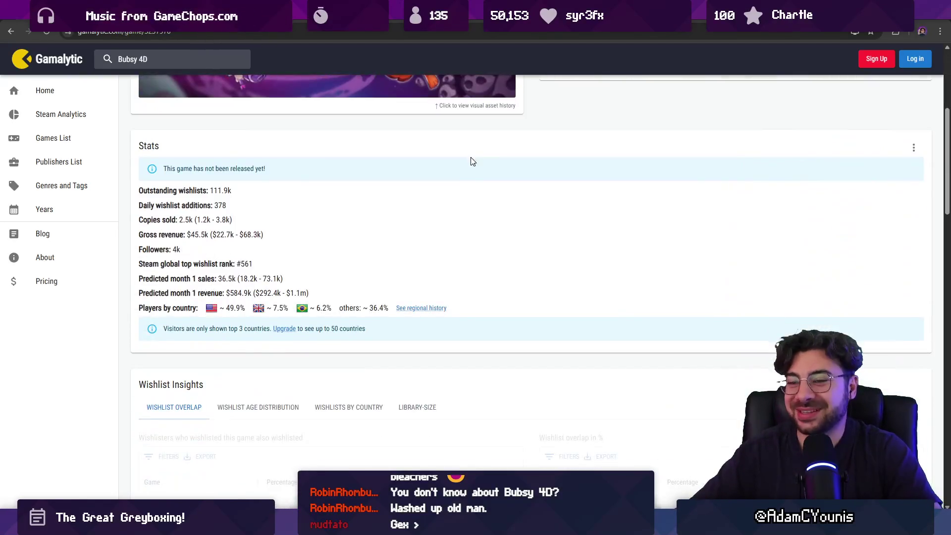
scroll(446, 148, up, 5)
key(alt+Tab)
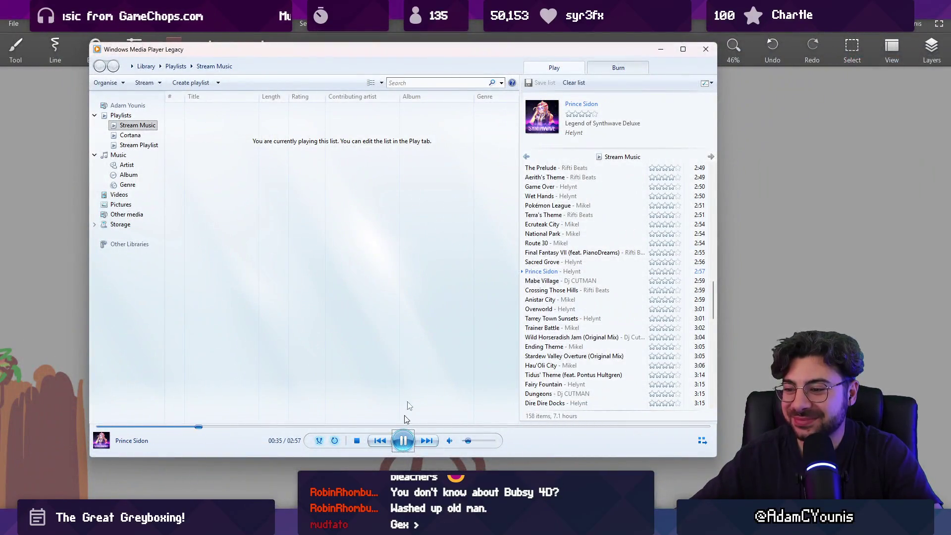
Dismiss the media player and pan the canvas to reposition the hanging-rock sketch
click(403, 440)
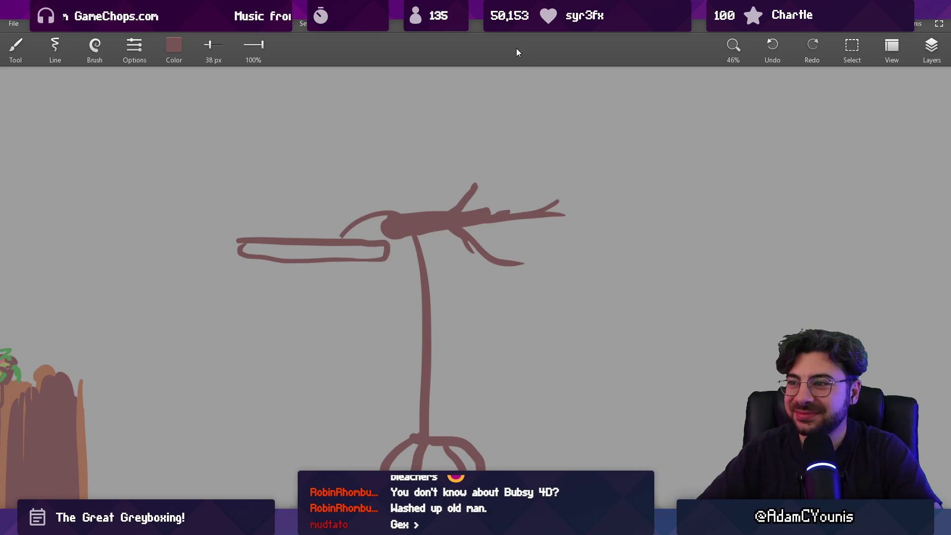
scroll(437, 199, down, 4)
scroll(462, 281, up, 4)
scroll(444, 221, down, 3)
drag(430, 249, 418, 226)
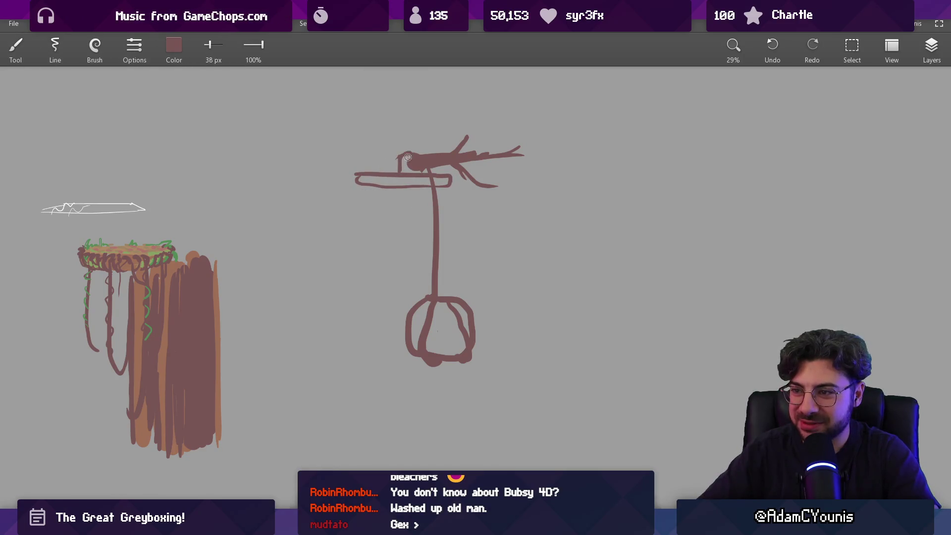
drag(417, 168, 404, 225)
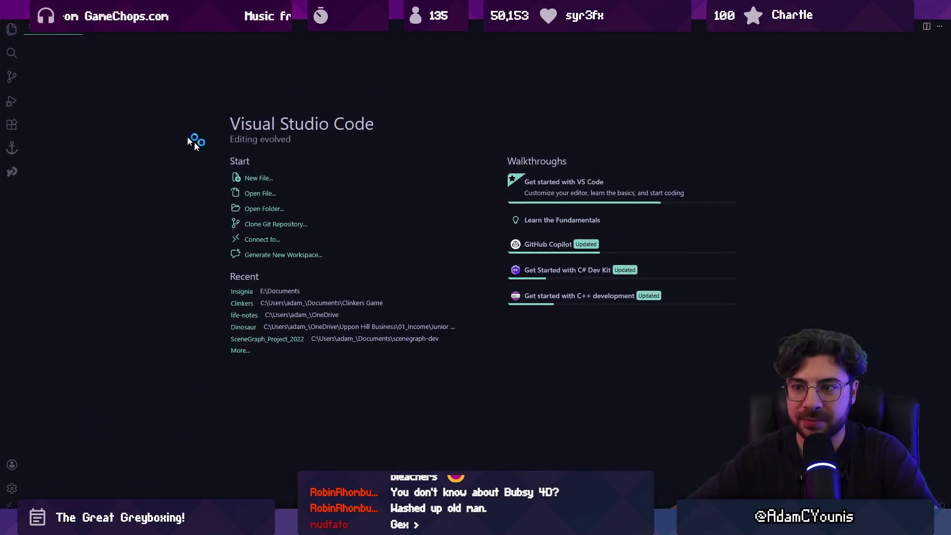
Open the Clinkers project, run its sketch to reveal a magenta clinker, then close it
click(244, 306)
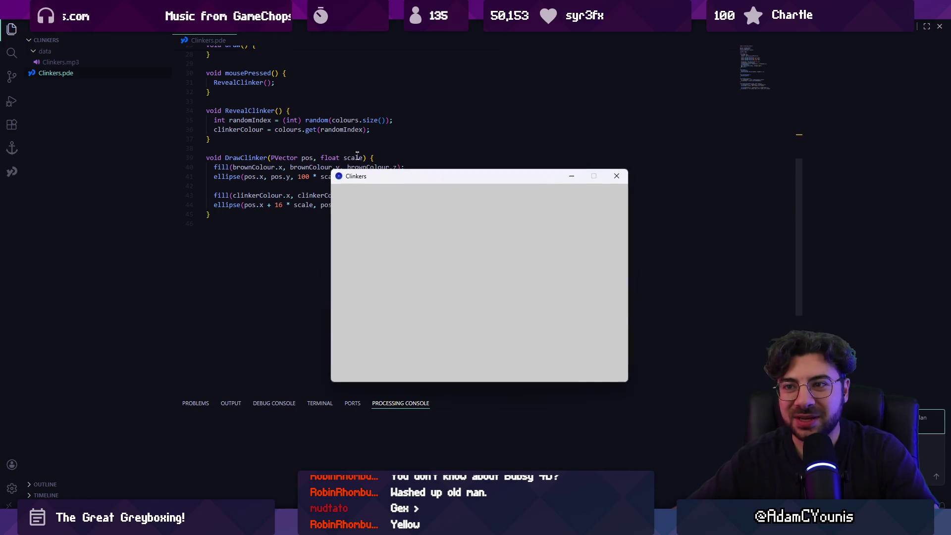
drag(388, 183, 354, 138)
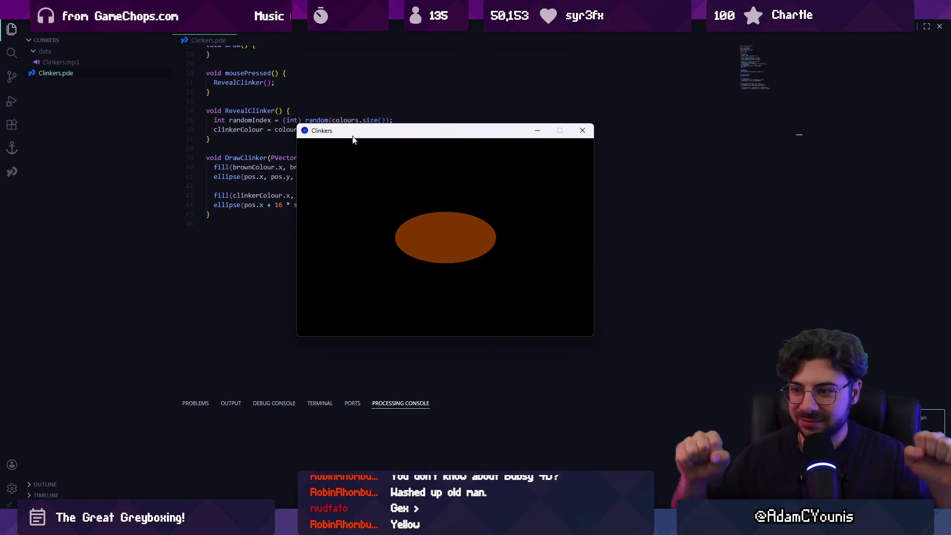
click(399, 233)
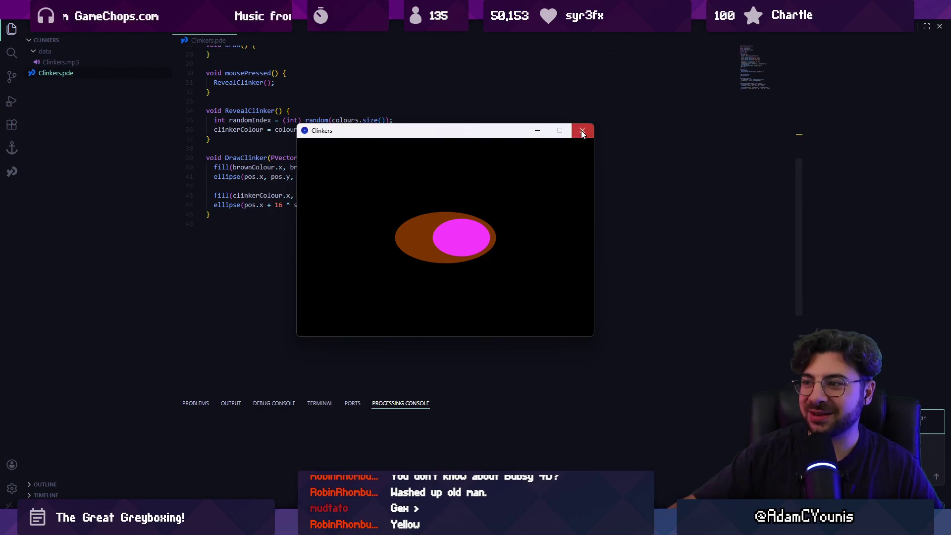
click(582, 131)
key(alt+Tab)
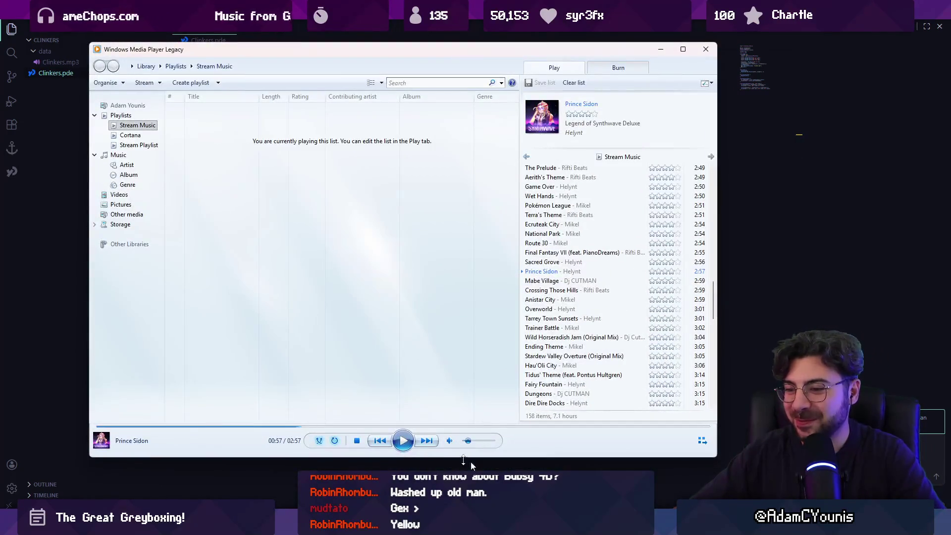
Return to the code, drag its bottom panel closed, and bring Windows Media Player back up
key(alt+Tab)
drag(455, 393, 458, 488)
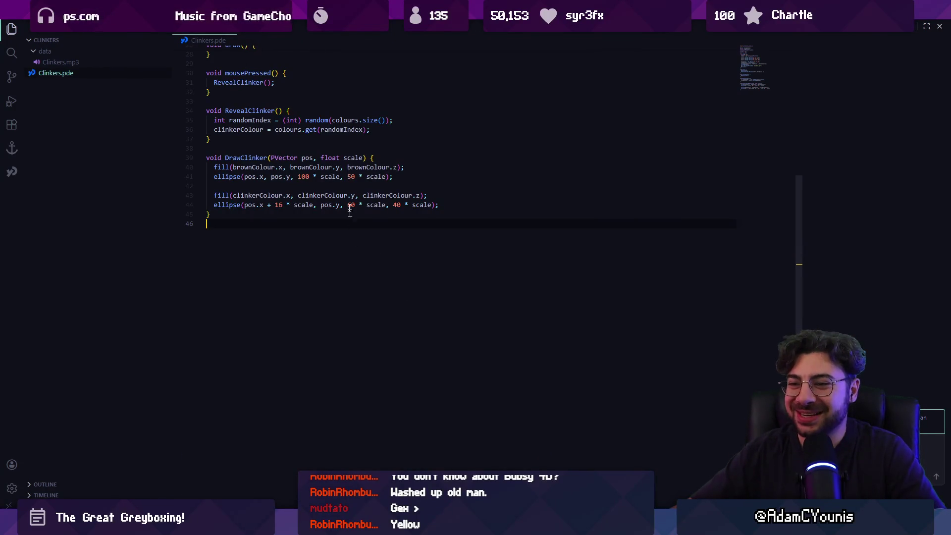
key(alt+Tab)
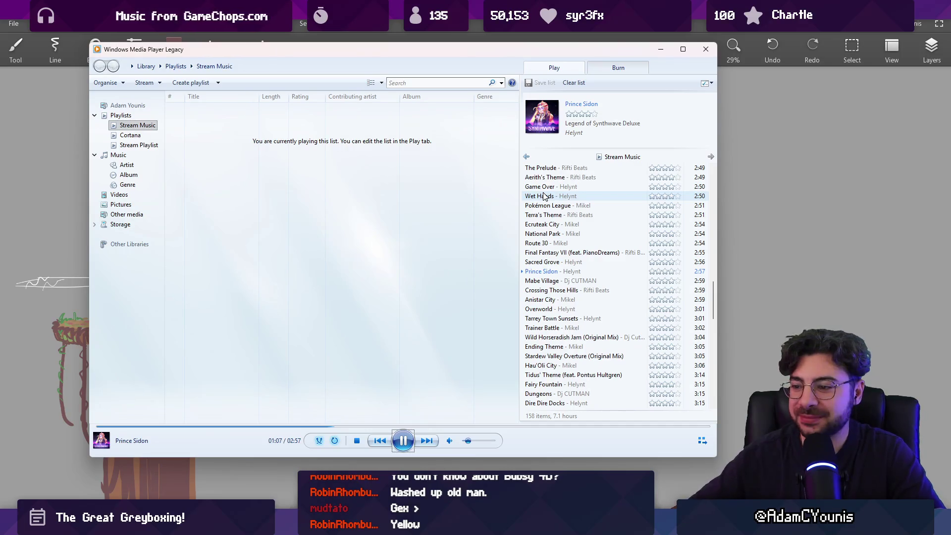
Return to the canvas and pan the existing sketches left to clear empty space
key(alt+Tab)
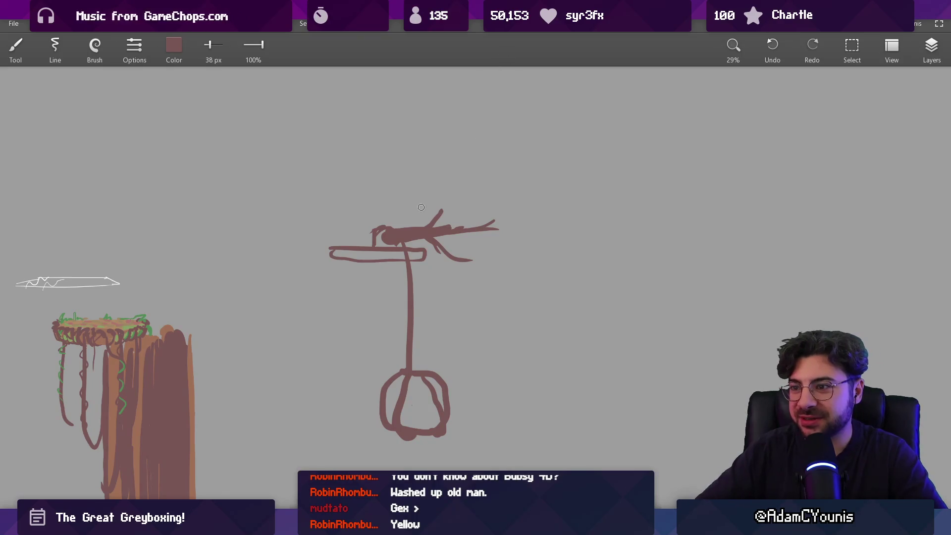
scroll(430, 194, up, 4)
scroll(393, 195, down, 2)
scroll(389, 243, up, 1)
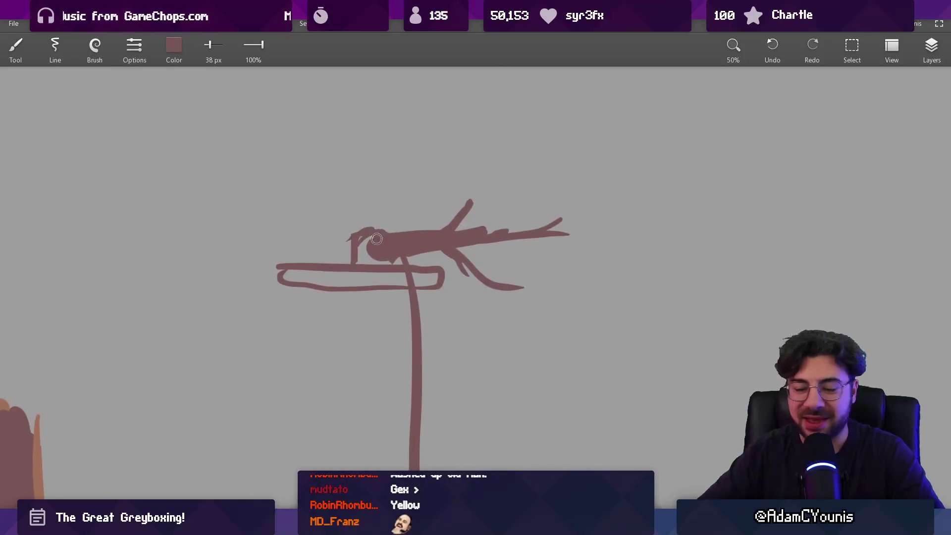
scroll(377, 238, down, 3)
key(e)
key(b)
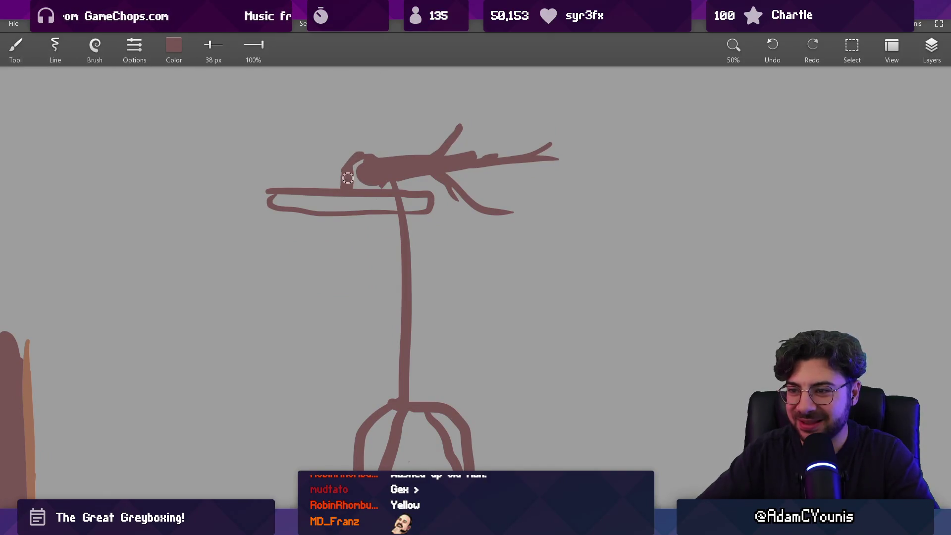
scroll(357, 198, down, 3)
key(e)
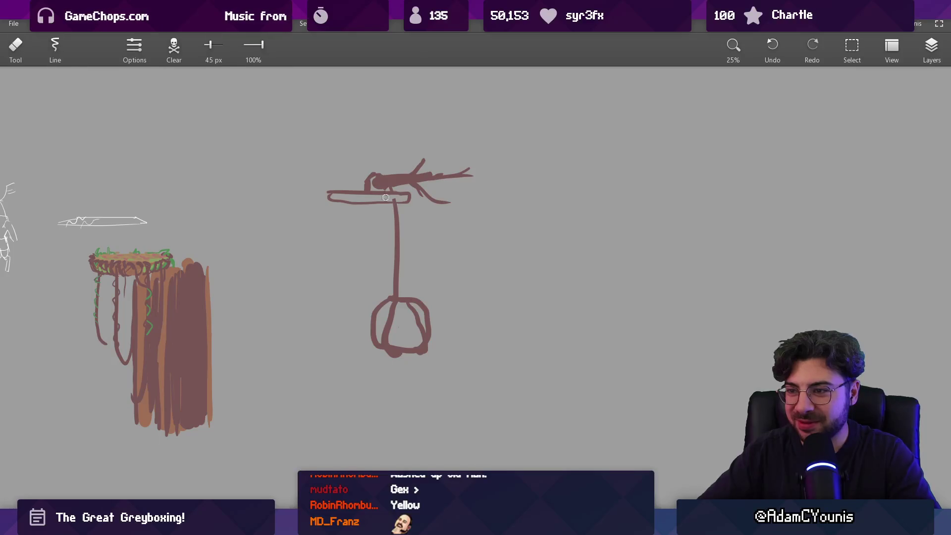
scroll(418, 233, down, 2)
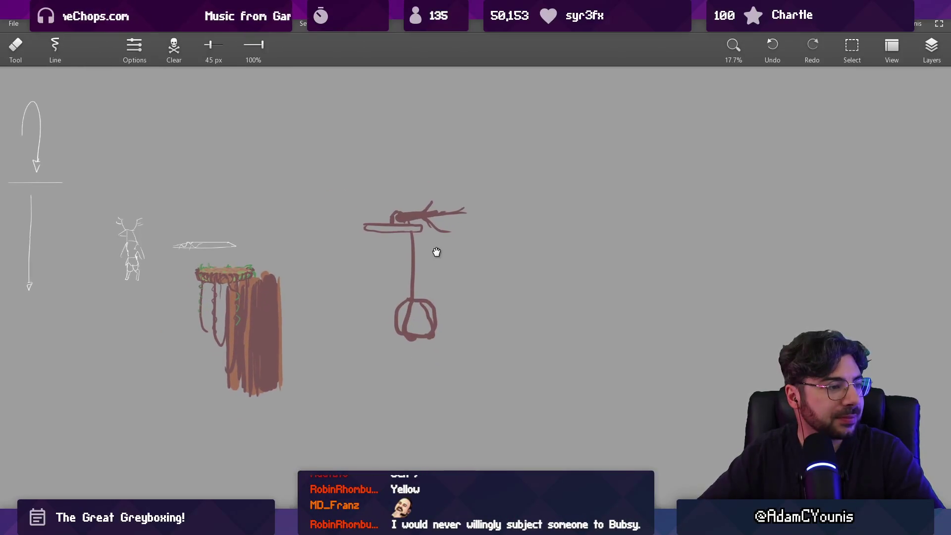
drag(436, 252, 343, 233)
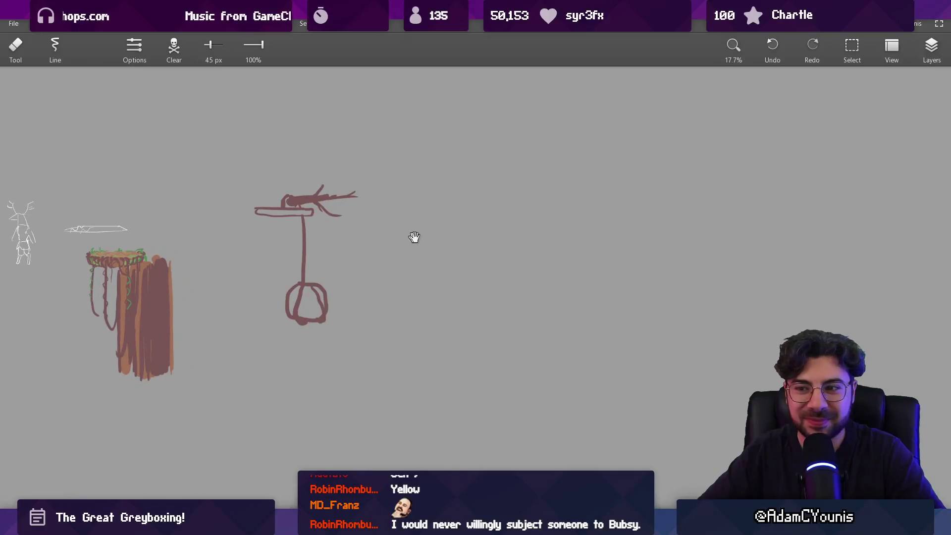
scroll(424, 251, up, 2)
key(b)
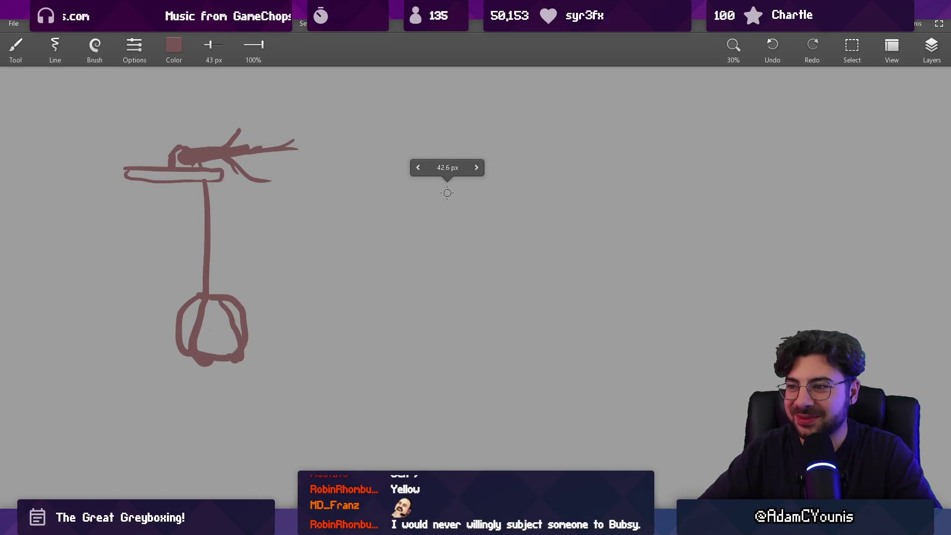
Draw the second hanging rock with a thin rope stem, small blocks and a faceted rock
key(bracketright)
mouse_move(495, 263)
mouse_down()
mouse_move(519, 329)
mouse_move(488, 263)
mouse_move(490, 169)
mouse_up()
key(ctrl+z)
mouse_move(508, 215)
mouse_down()
mouse_move(515, 223)
mouse_move(501, 245)
mouse_move(520, 231)
mouse_up()
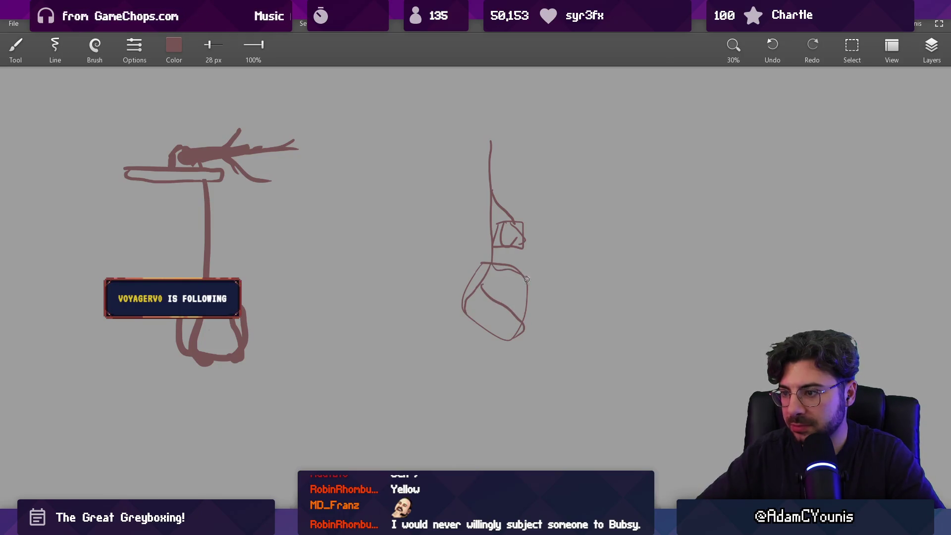
scroll(514, 285, up, 4)
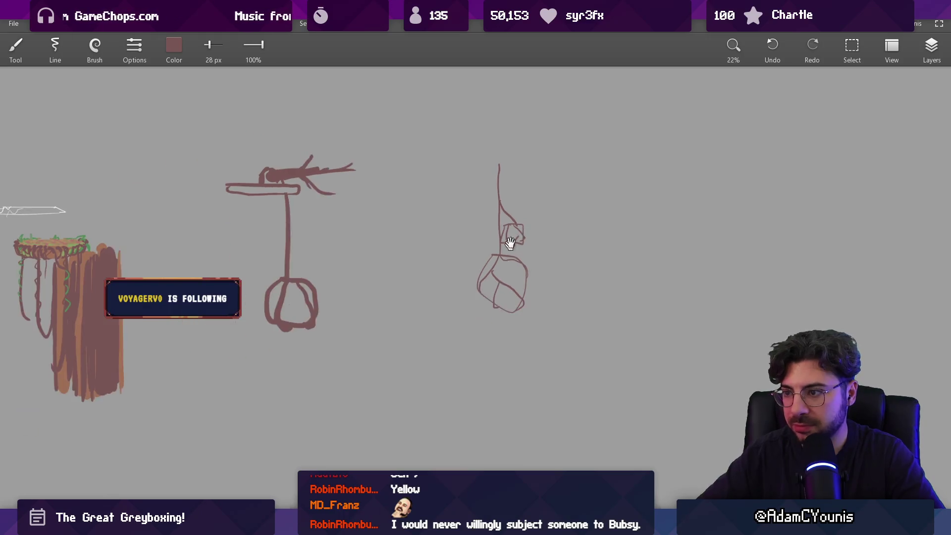
drag(461, 352, 463, 270)
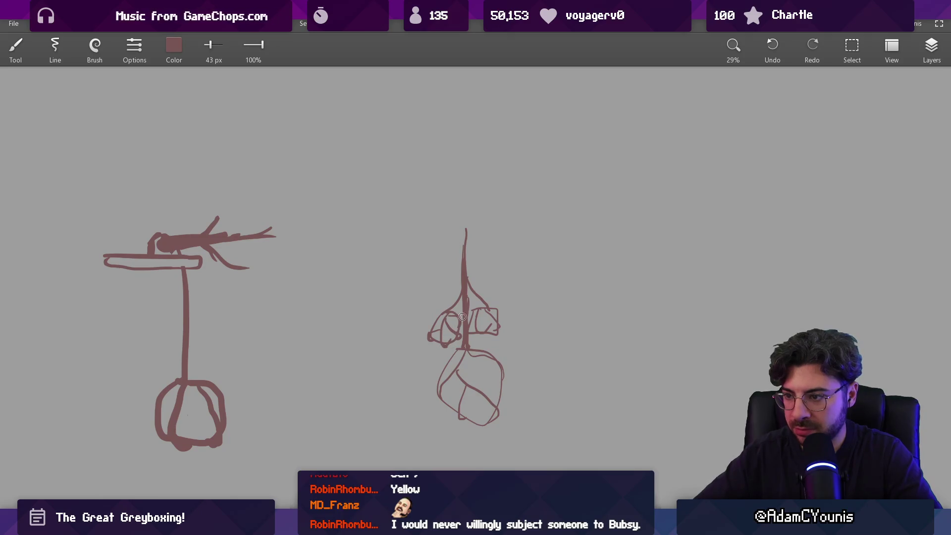
scroll(462, 318, down, 2)
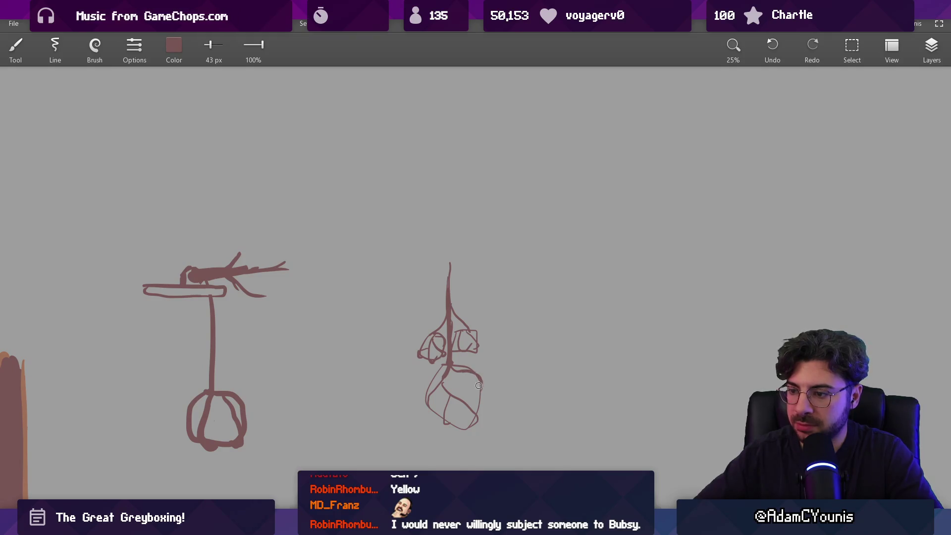
scroll(458, 387, down, 2)
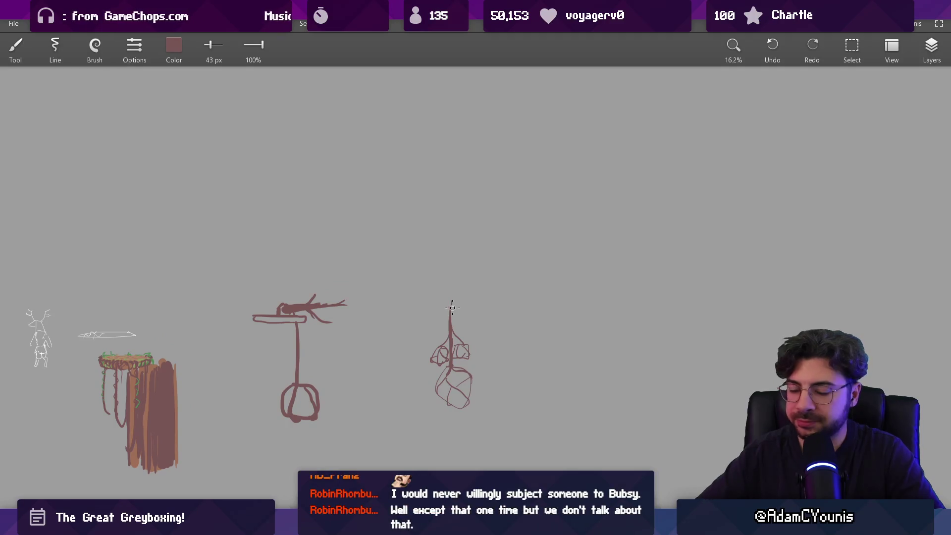
scroll(460, 398, up, 1)
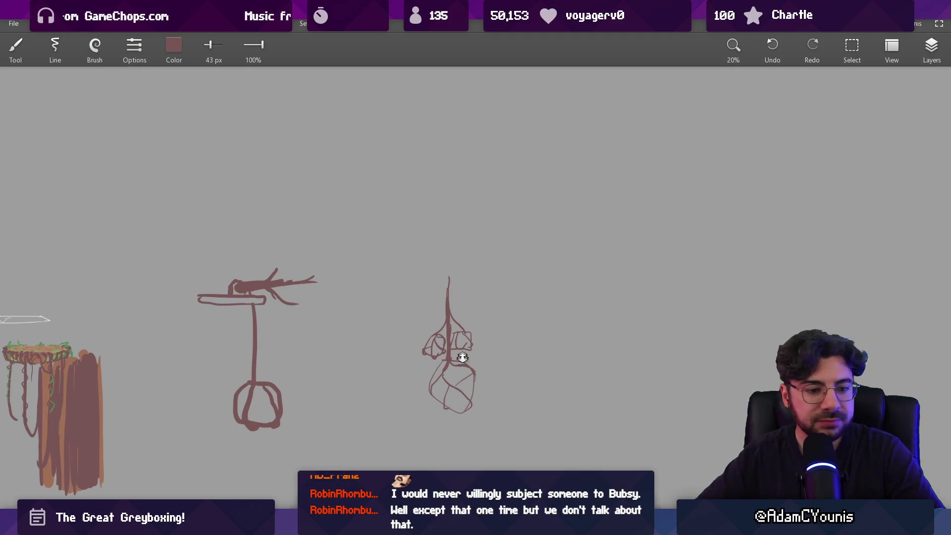
key(e)
key(b)
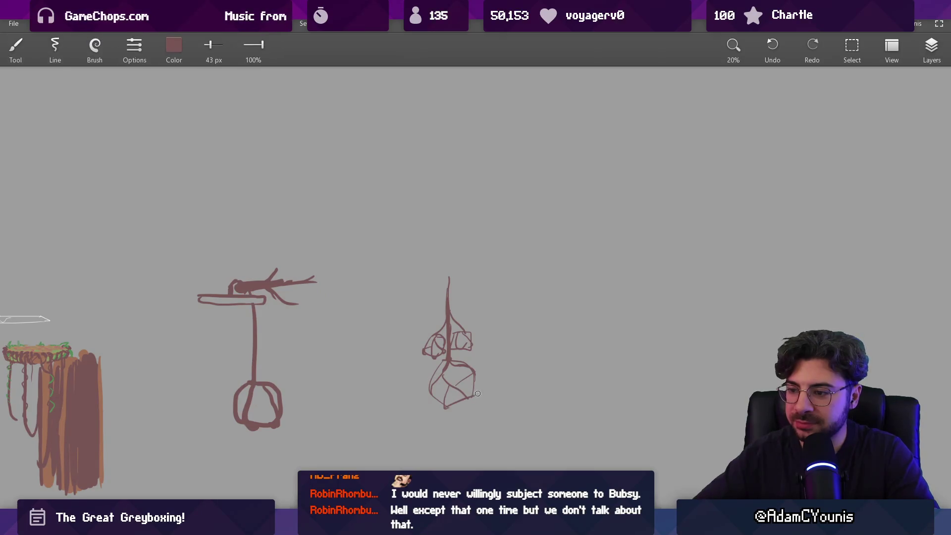
key(e)
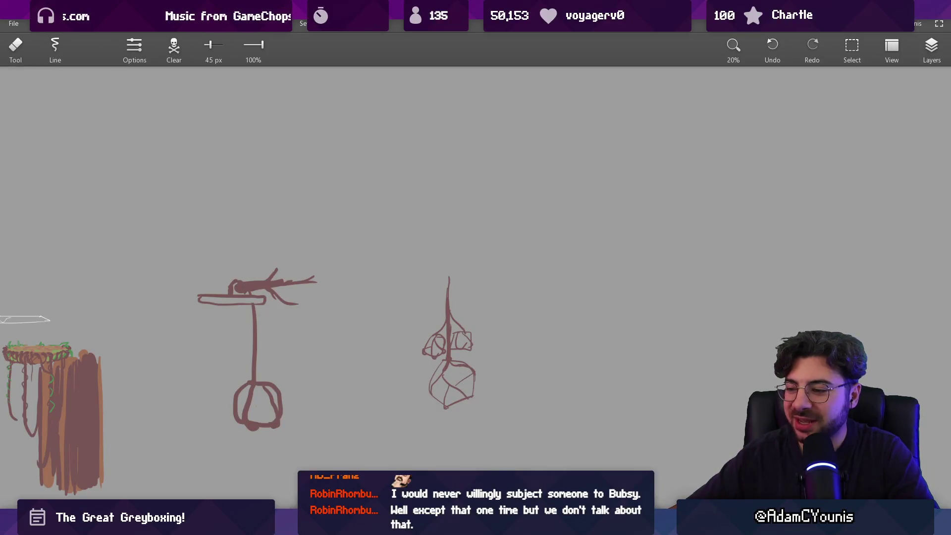
Search Google Images for 'bubsy the bobcat'
mouse_move(563, 525)
click(602, 461)
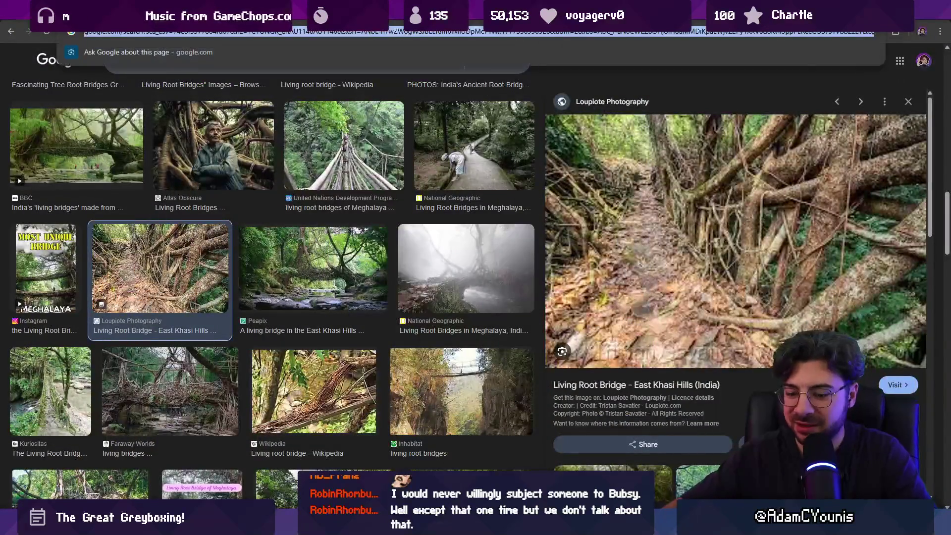
text(bubsy the bobcat)
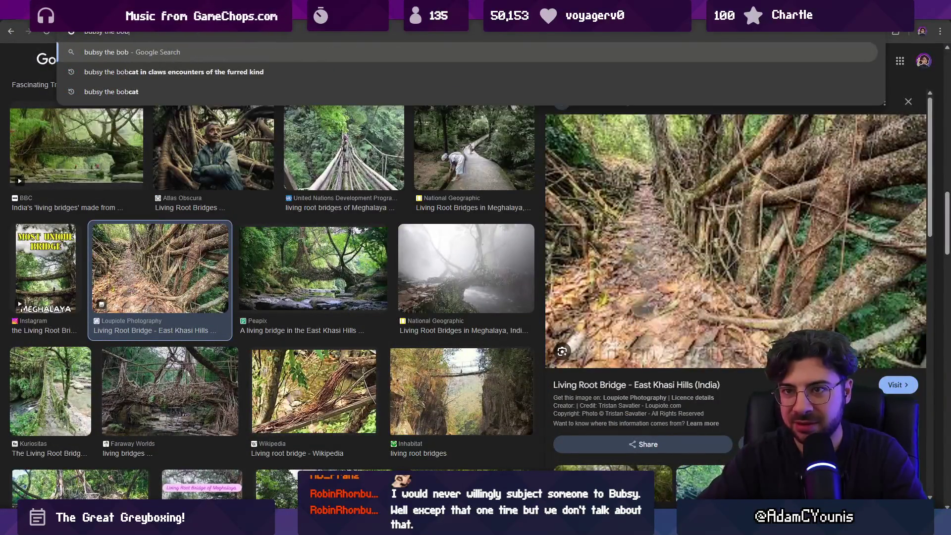
key(Return)
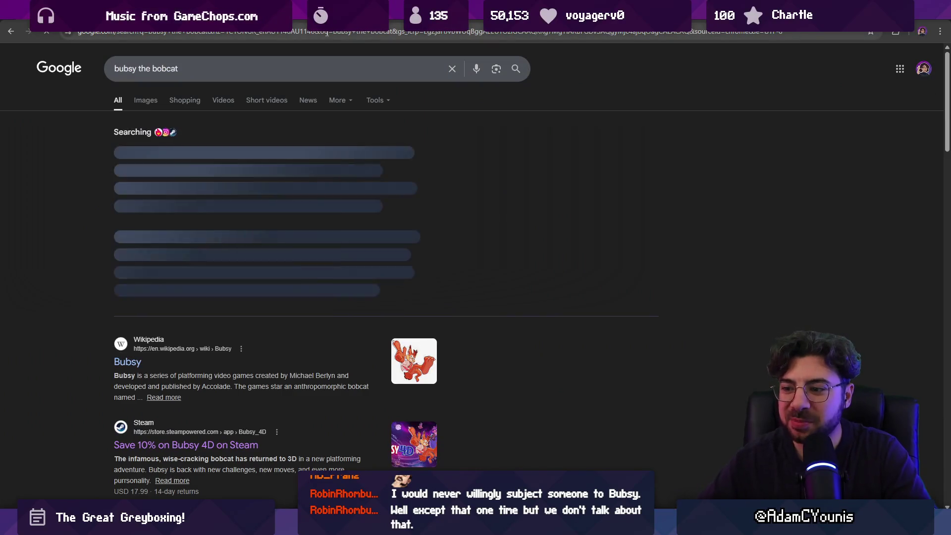
click(144, 100)
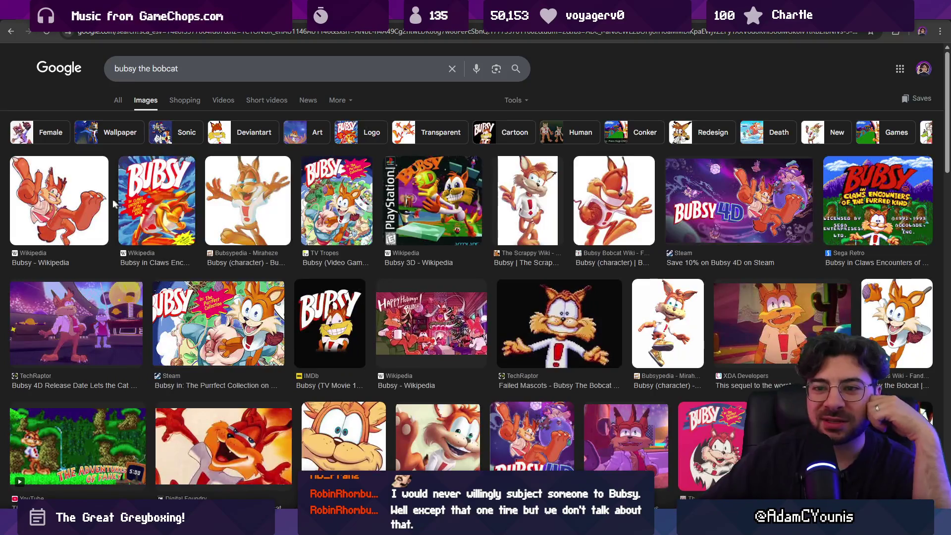
Step through the Bubsy image previews from the first image to the Failed Mascots one
click(153, 198)
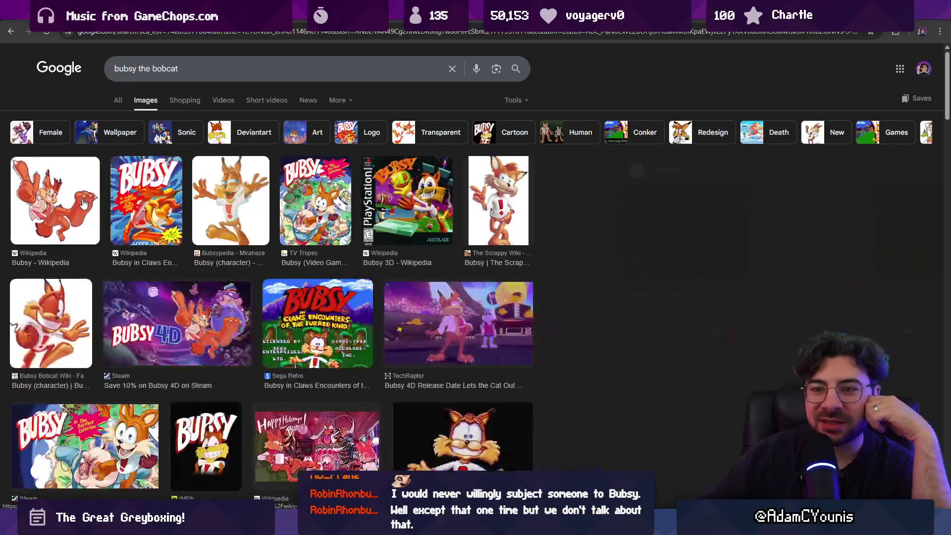
click(98, 196)
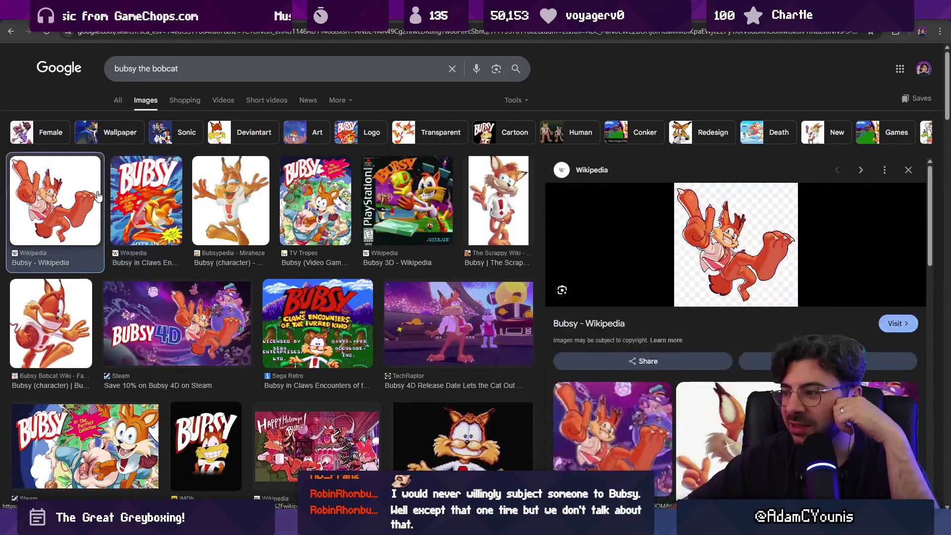
key(Right)
key(Right)
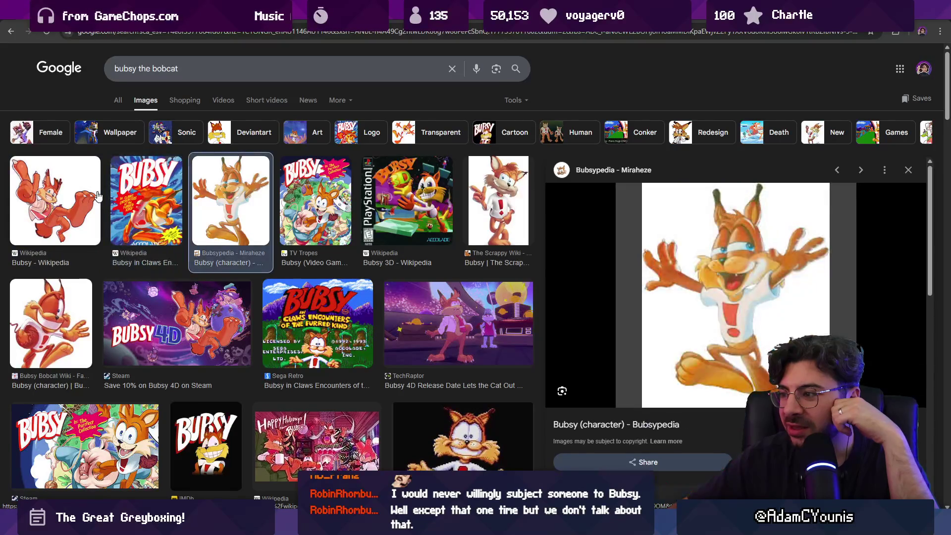
key(Right)
key(Right)
key(Right)
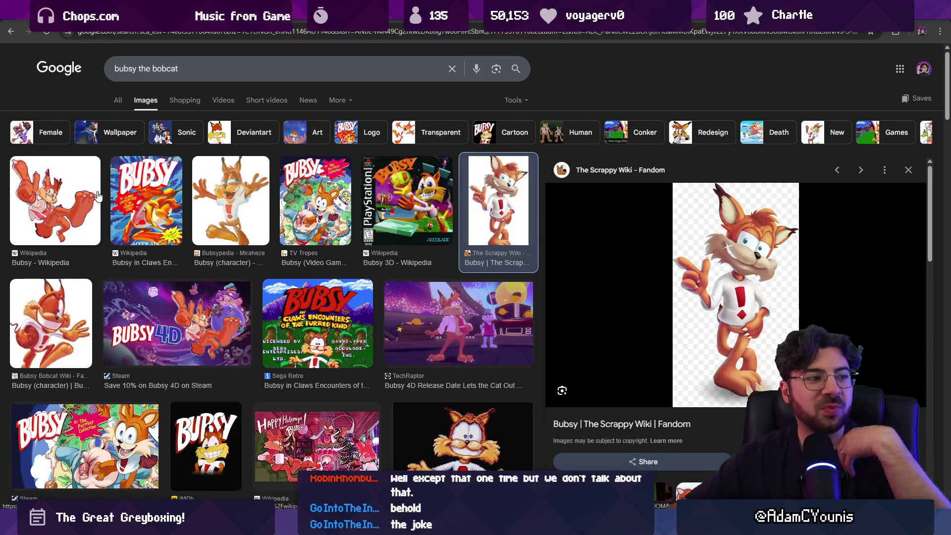
key(Right)
key(Right)
key(Right)
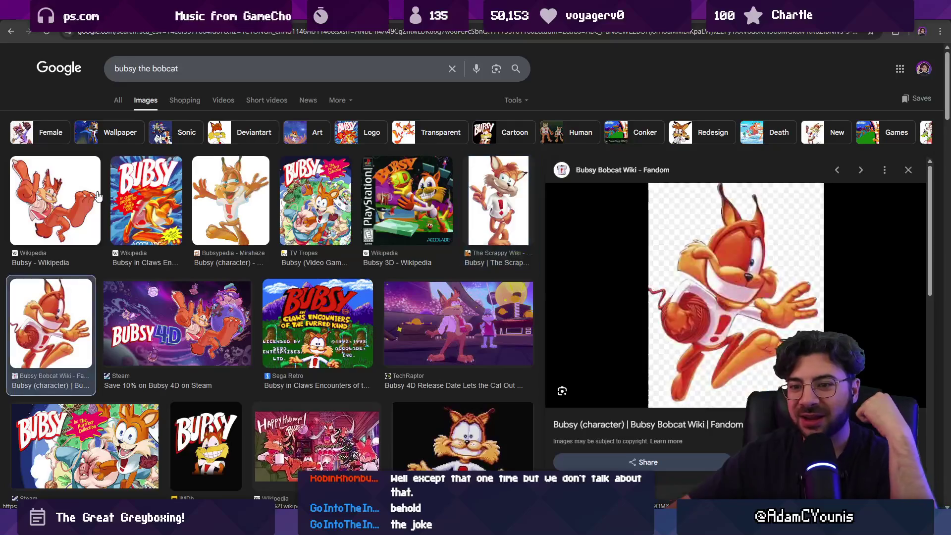
key(Left)
key(Right)
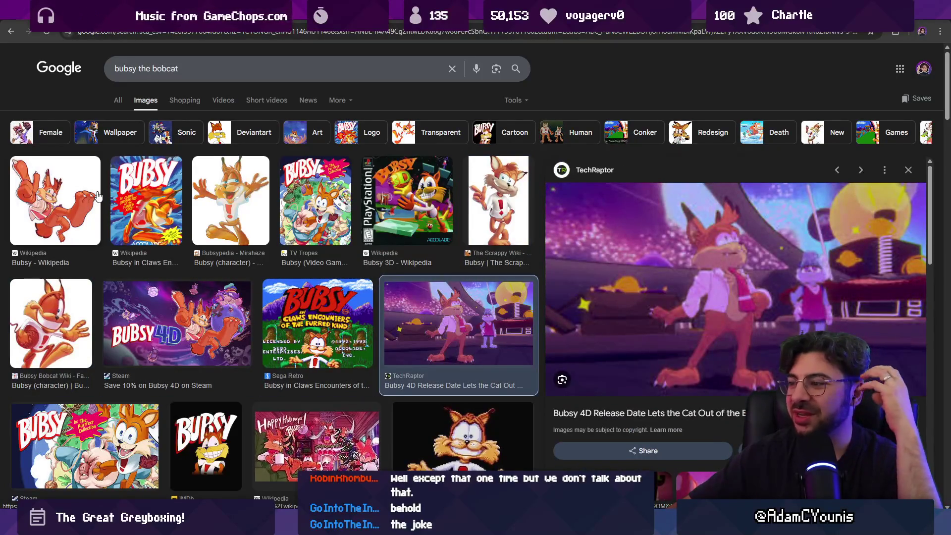
key(Right)
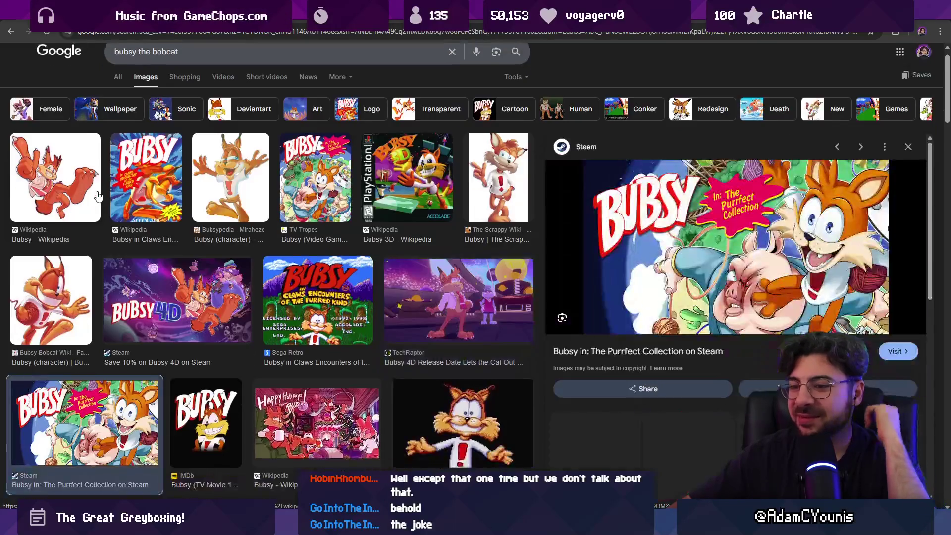
key(Right)
key(Right)
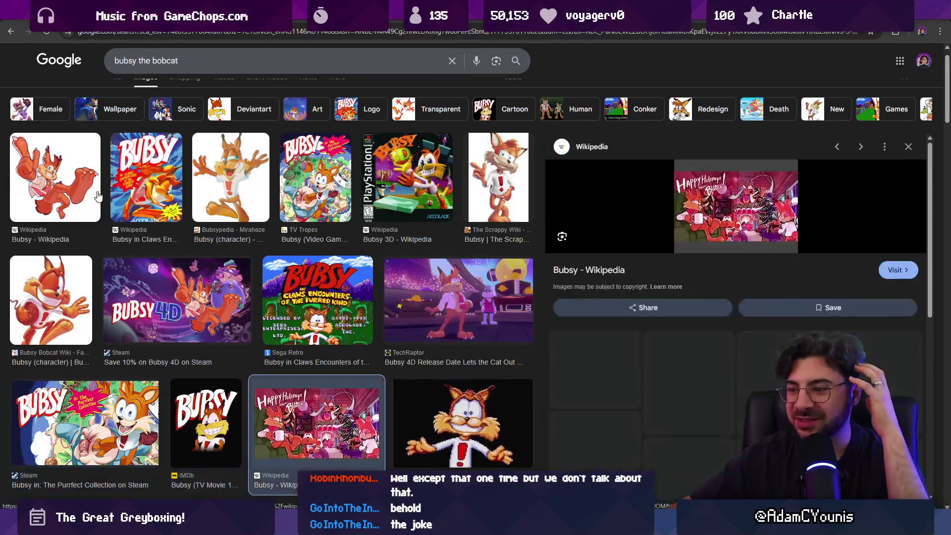
key(Right)
key(Right)
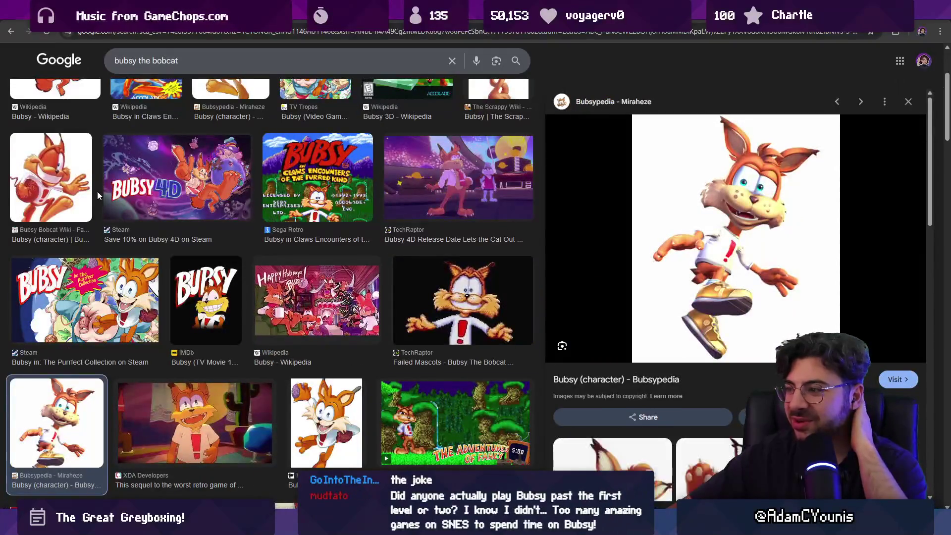
key(Left)
key(Left)
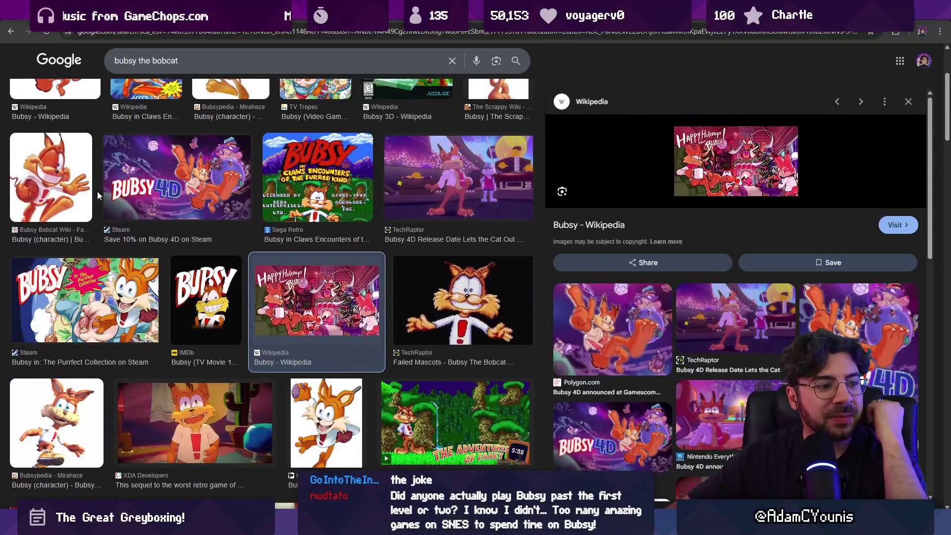
key(Right)
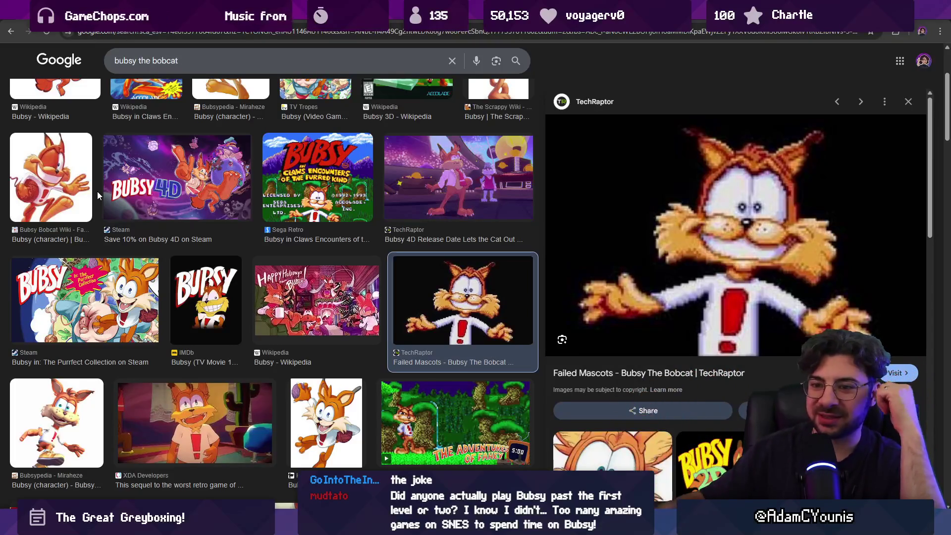
Preview the Purrfect Collection, Bubsy Wiki and Wikipedia images, then select 'bobcat' in the query
click(84, 278)
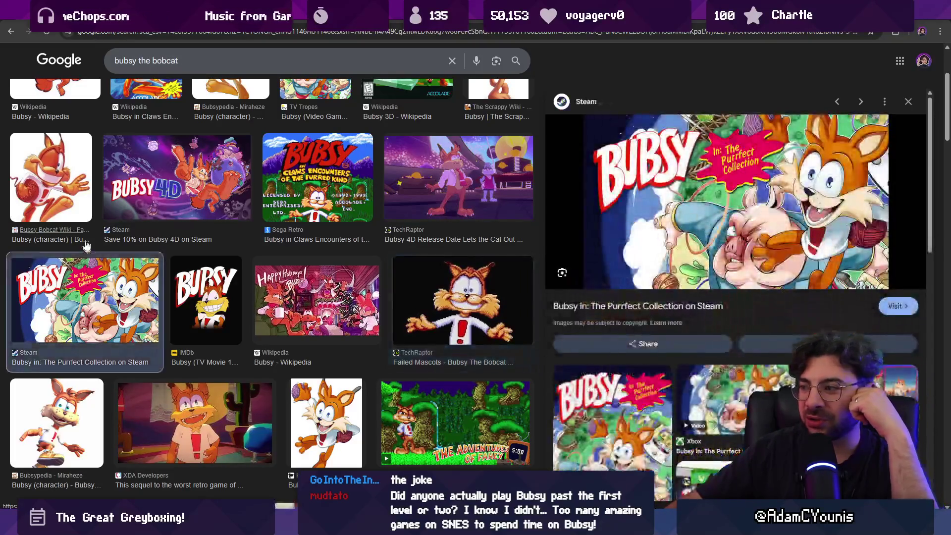
click(72, 208)
scroll(73, 208, up, 3)
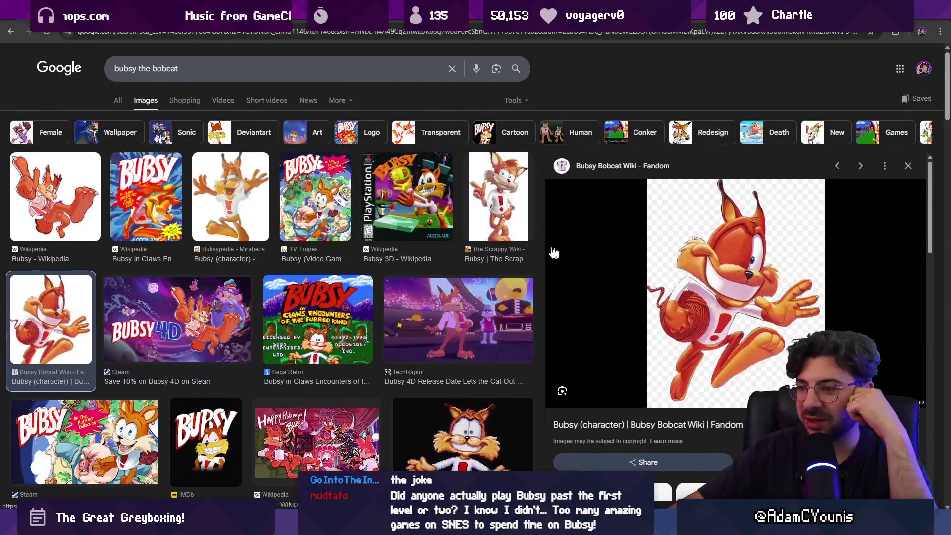
click(63, 201)
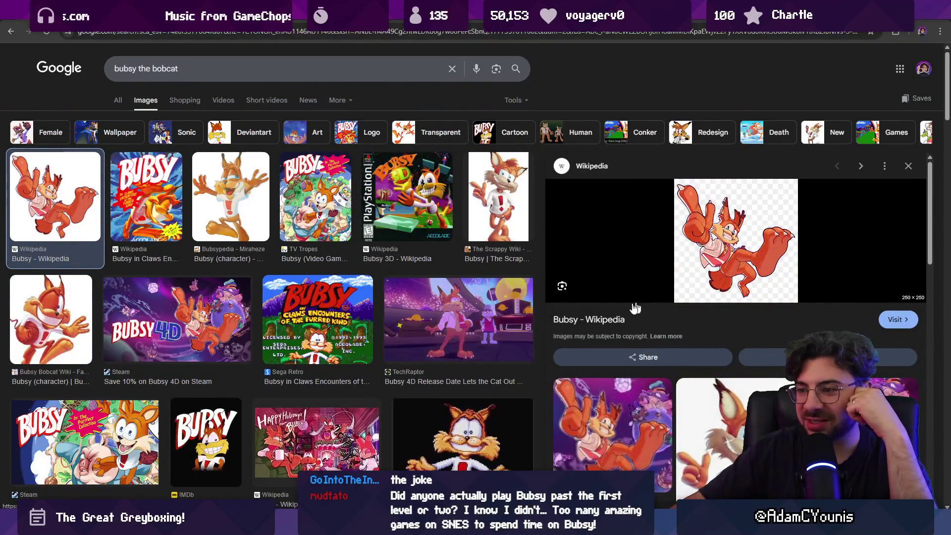
scroll(644, 304, down, 1)
click(475, 391)
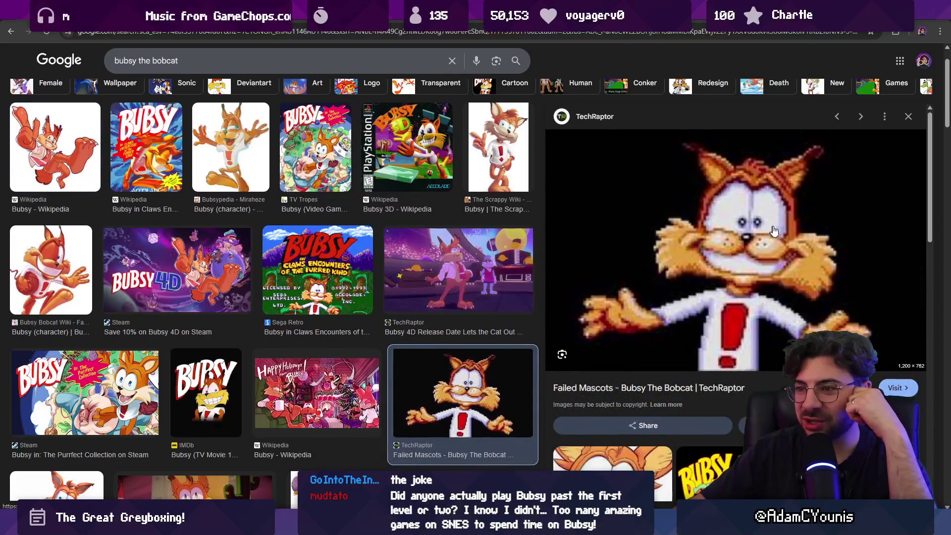
scroll(633, 299, down, 4)
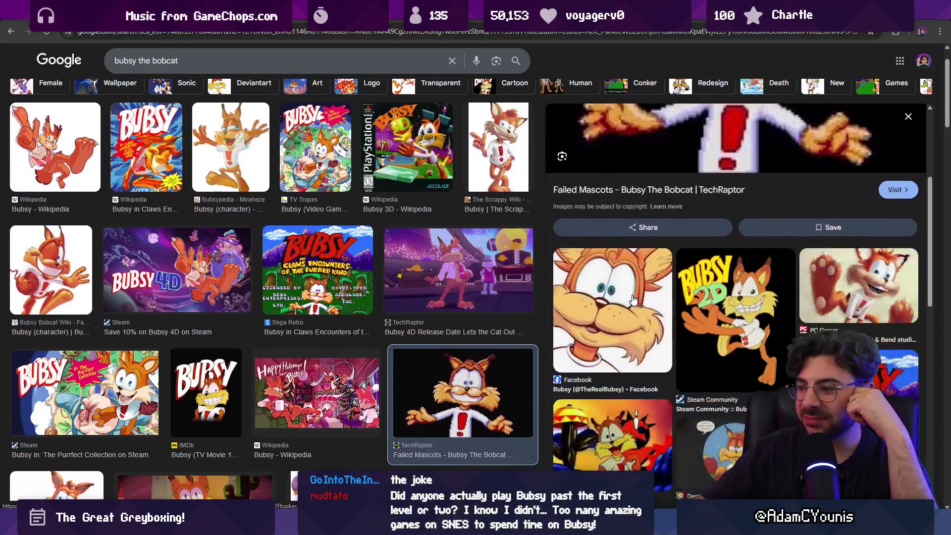
scroll(613, 305, down, 2)
scroll(612, 298, up, 6)
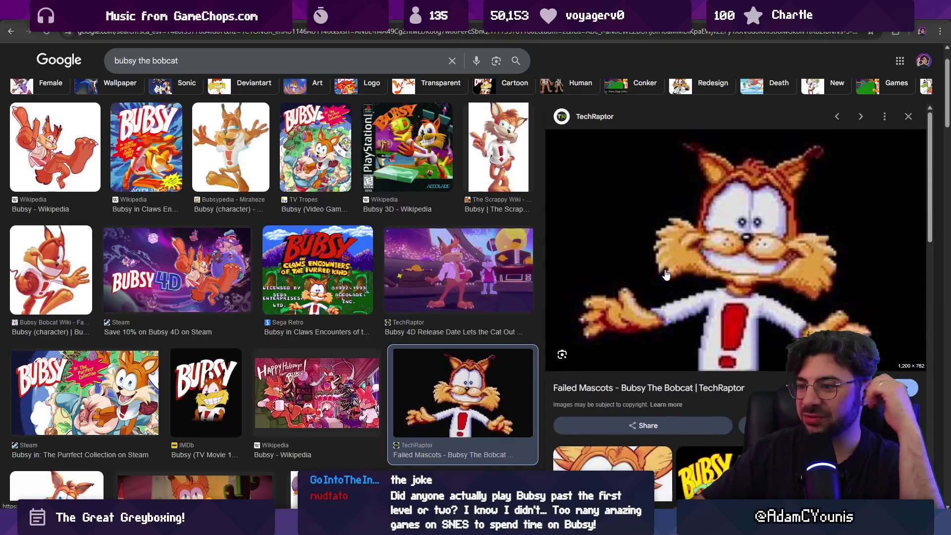
scroll(347, 208, up, 2)
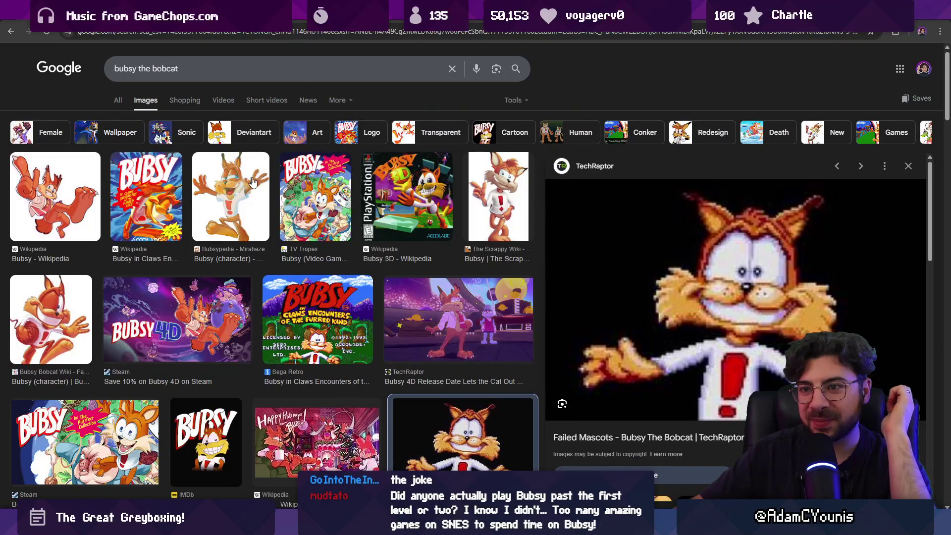
scroll(257, 193, down, 10)
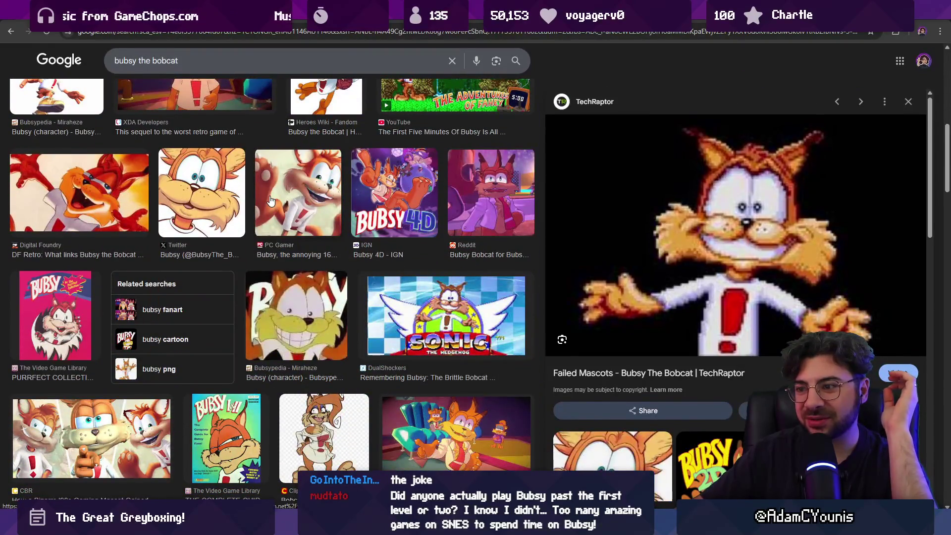
scroll(269, 199, down, 3)
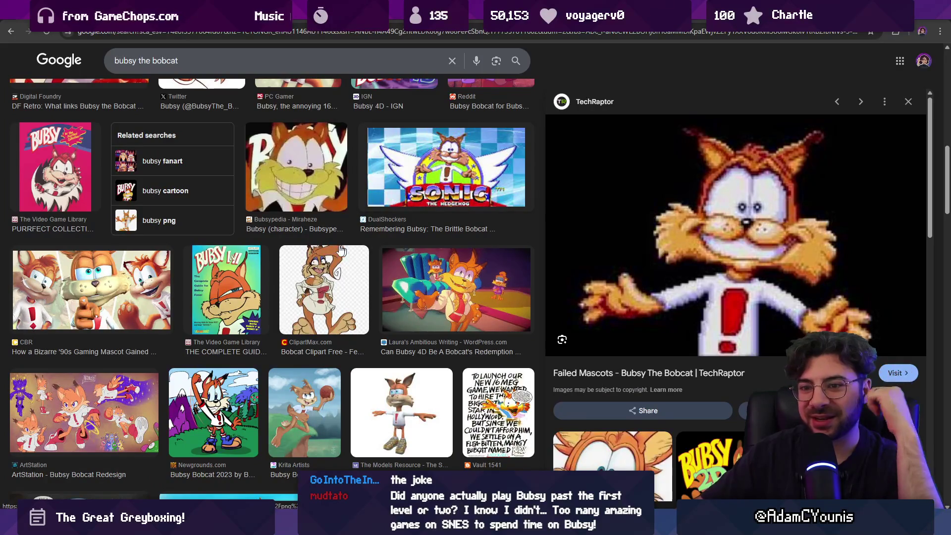
scroll(204, 268, down, 2)
scroll(204, 268, down, 2)
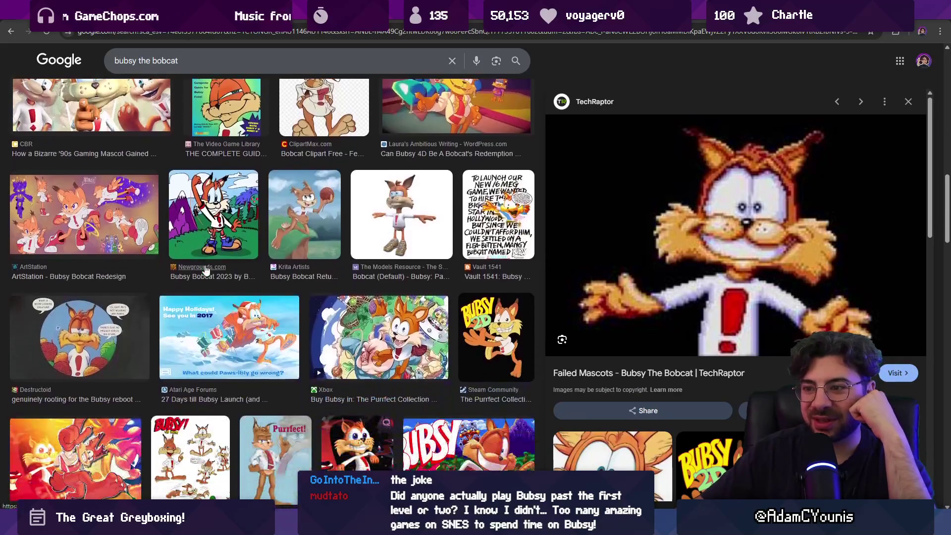
scroll(205, 268, down, 3)
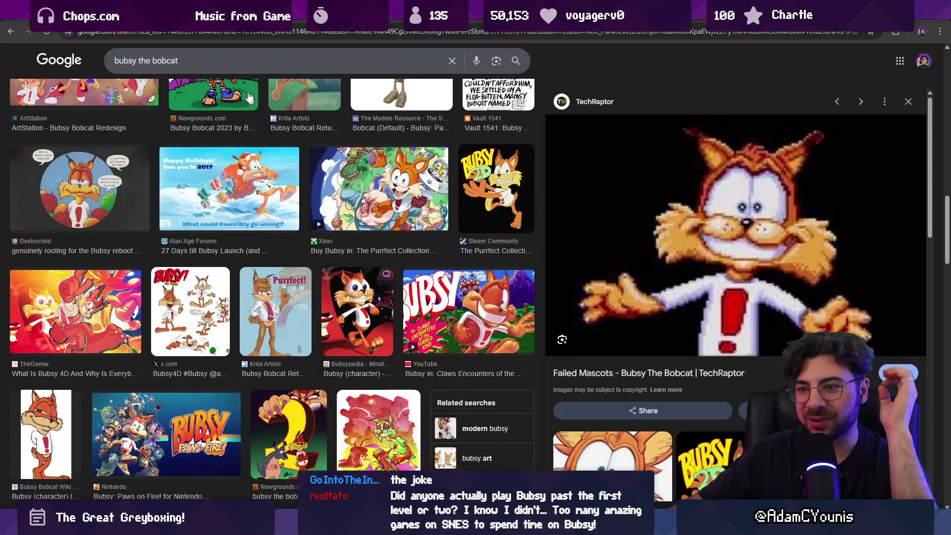
click(211, 59)
double_click(211, 58)
Search 'bubsy the claws encounters' and preview the Wikipedia cover and MobyGames SNES box art
text(claws e)
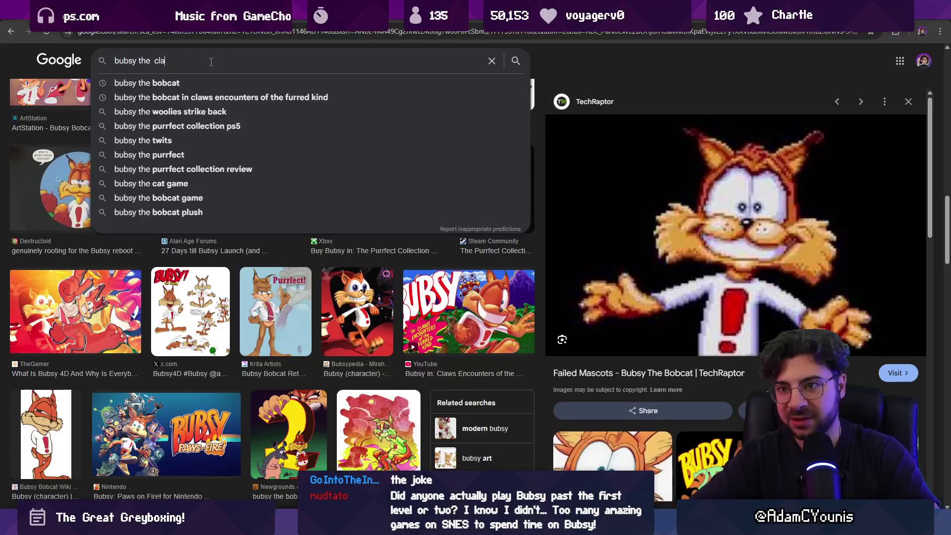
text(ncounters)
key(Return)
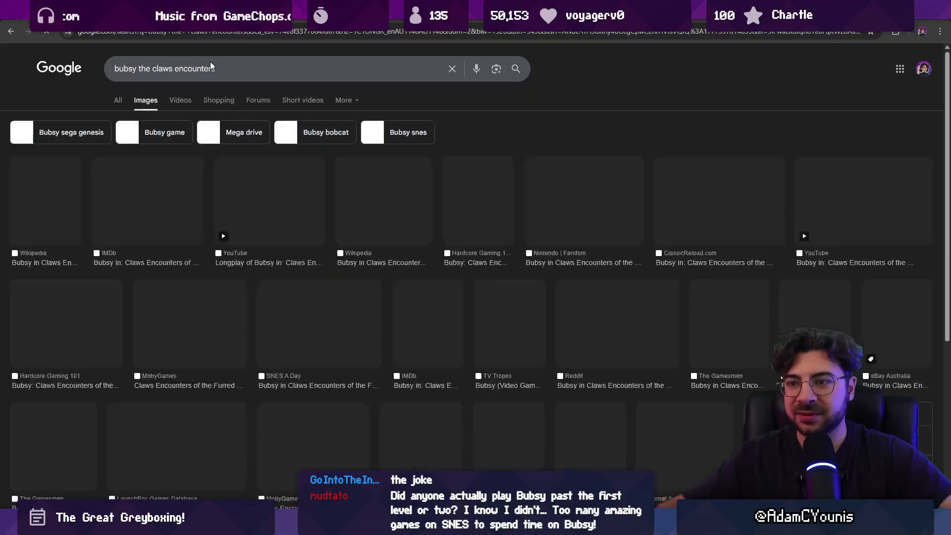
click(46, 198)
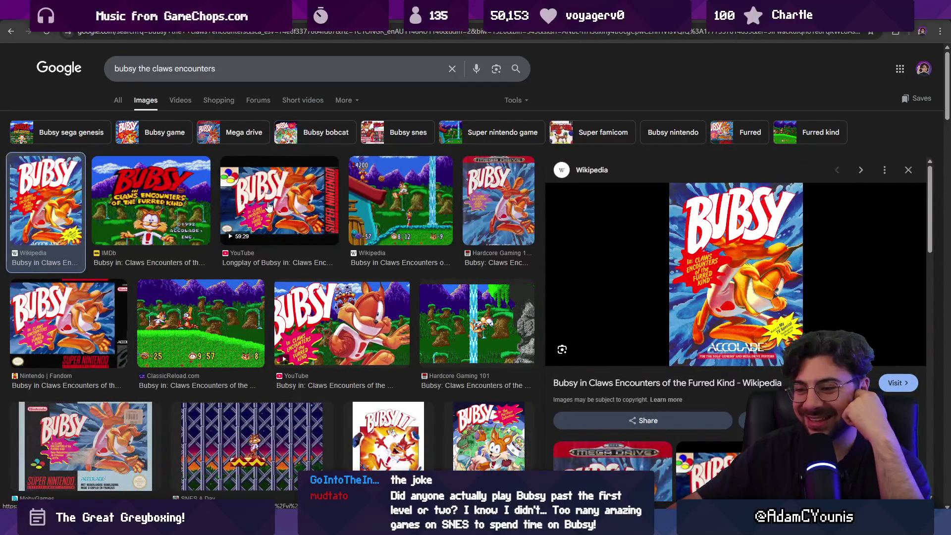
click(85, 441)
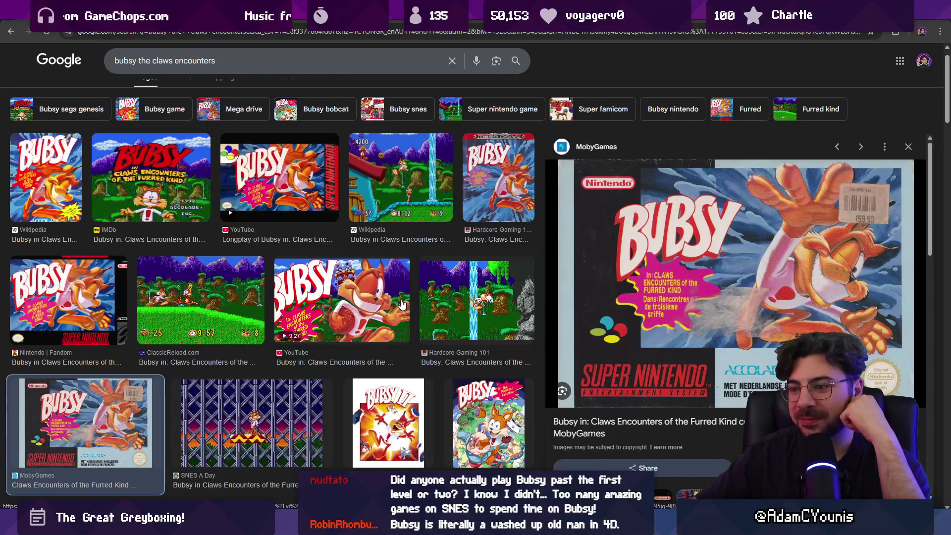
scroll(391, 302, down, 3)
scroll(387, 297, down, 3)
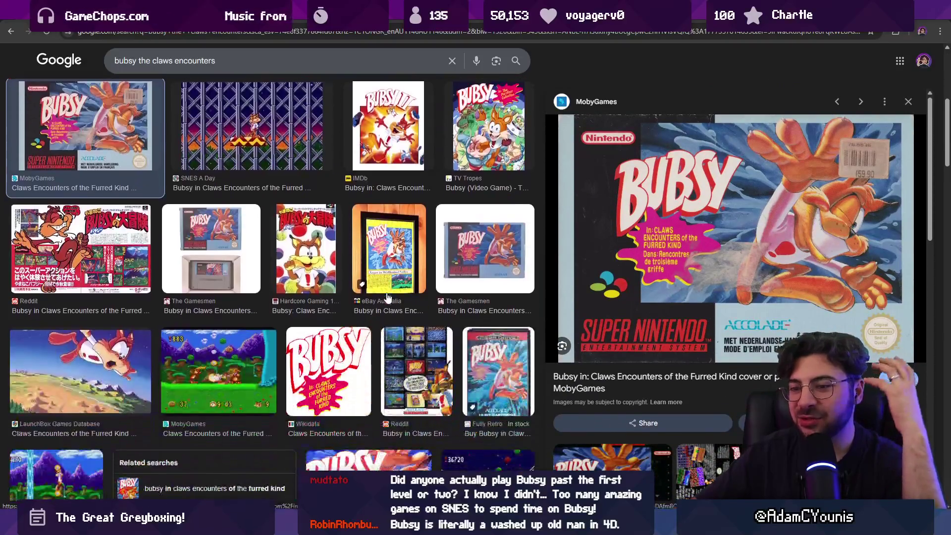
scroll(386, 295, down, 3)
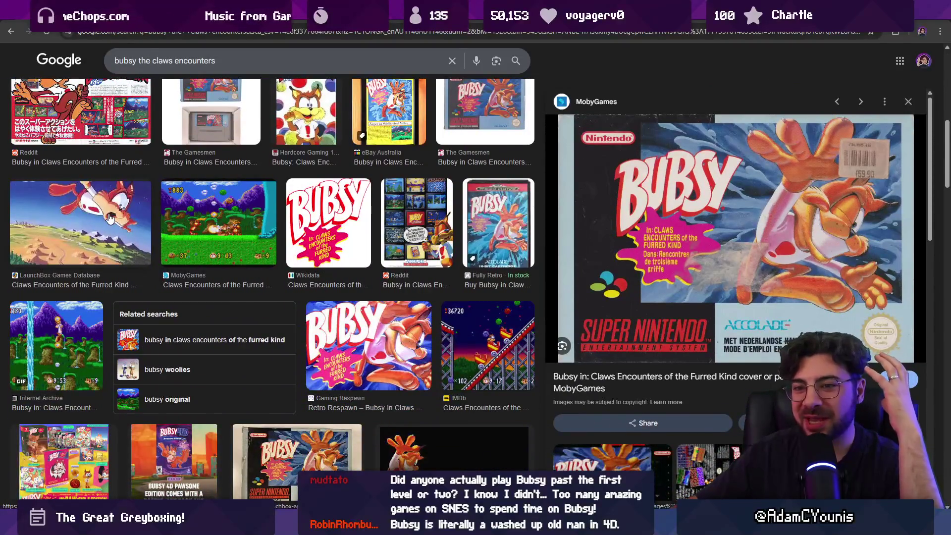
scroll(178, 242, up, 10)
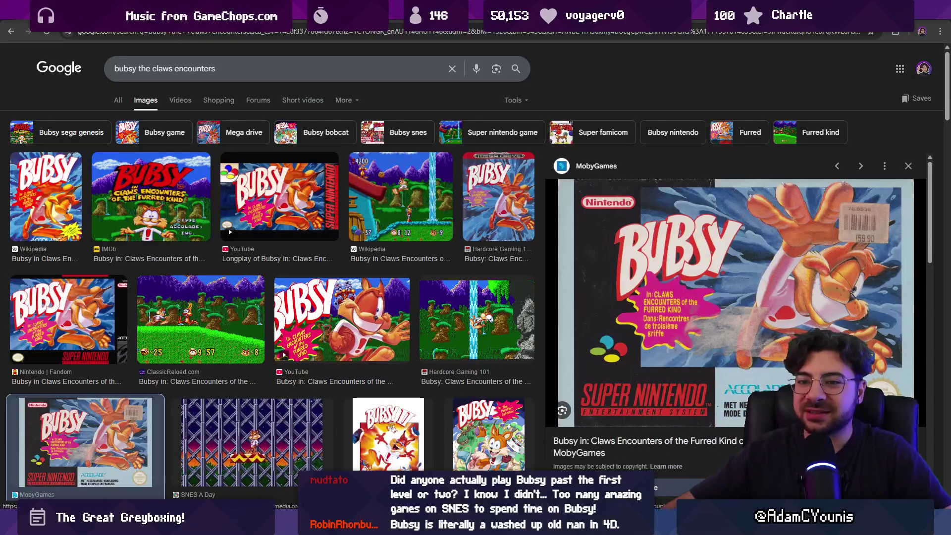
Preview the Genesis cover, IMDb title screen and Mega Drive box art, then return to the sketch
click(37, 188)
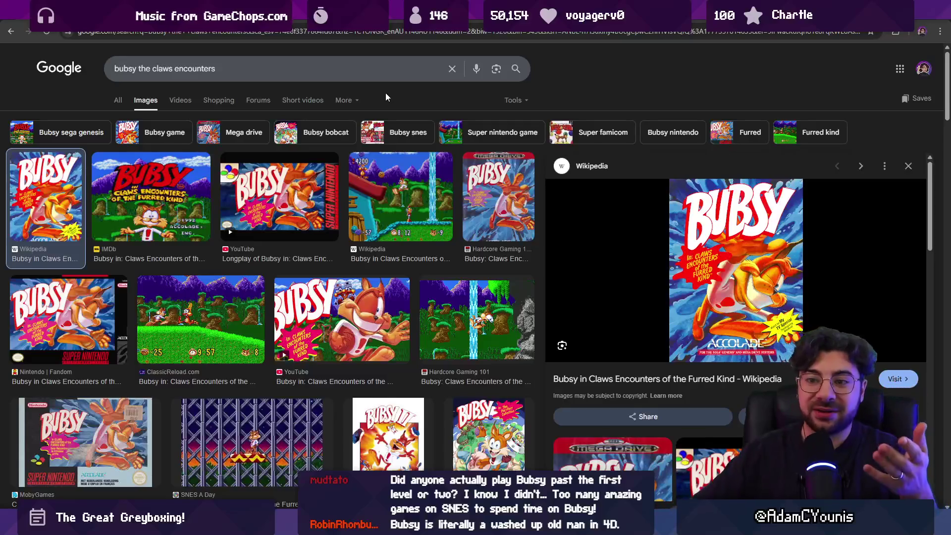
click(162, 192)
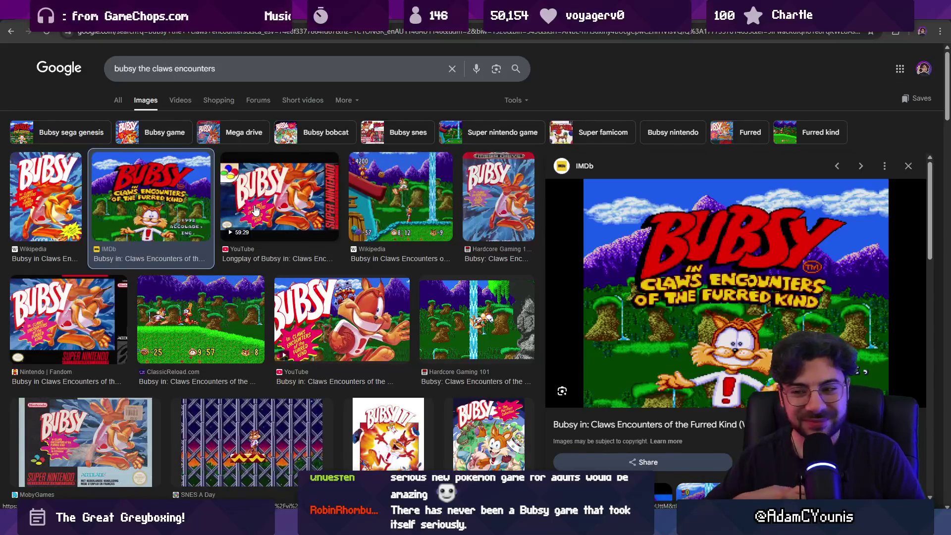
click(480, 207)
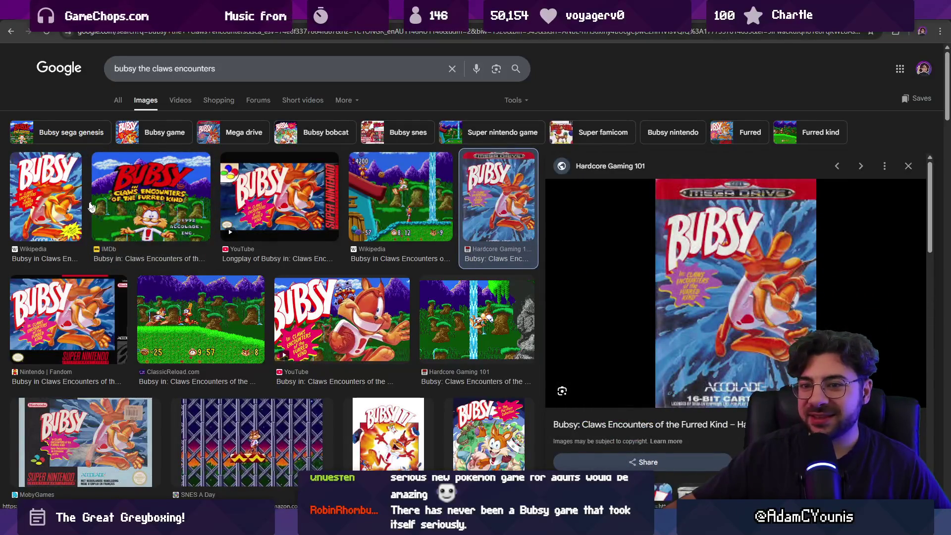
click(140, 199)
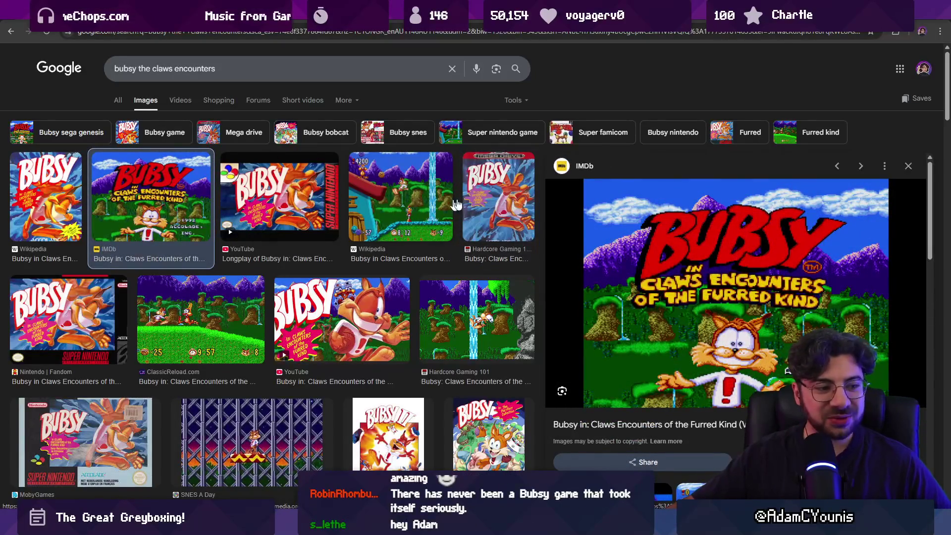
scroll(576, 237, down, 4)
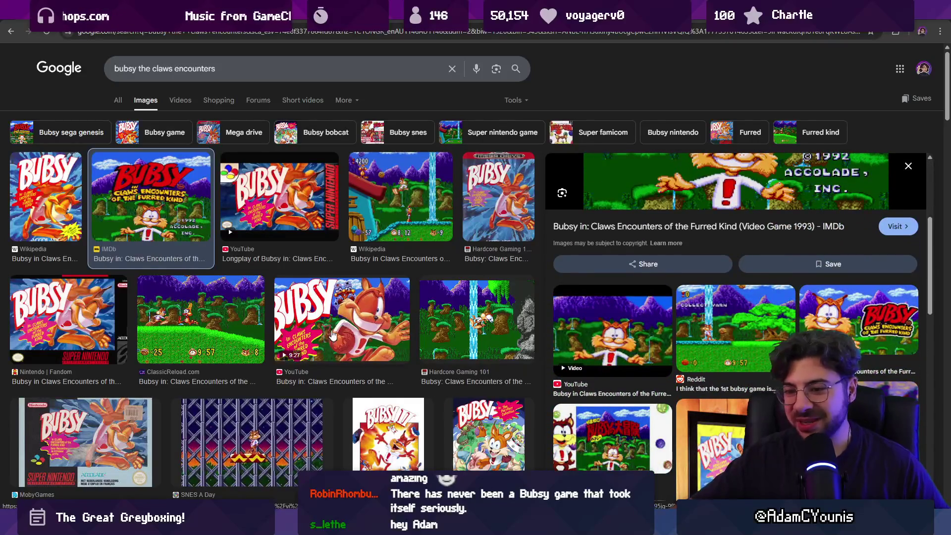
scroll(332, 337, down, 10)
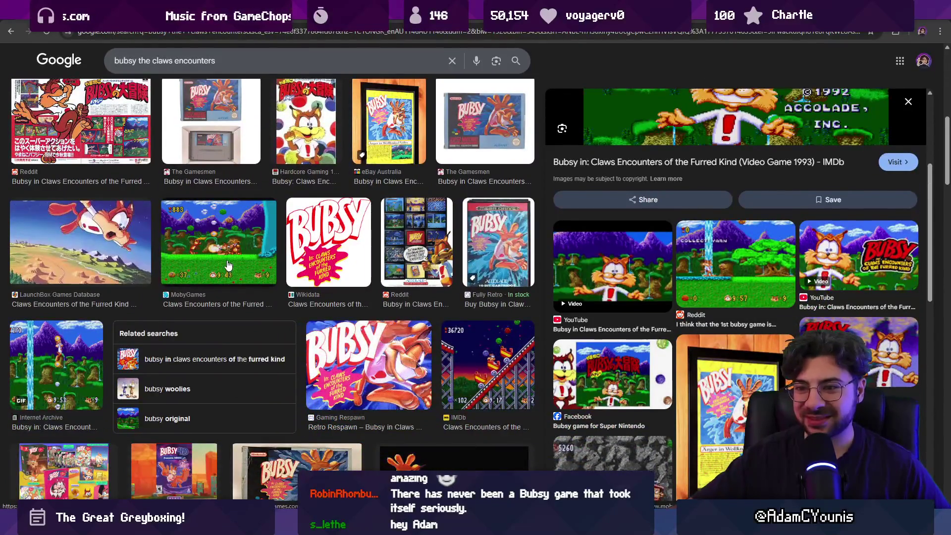
click(228, 263)
scroll(307, 277, down, 4)
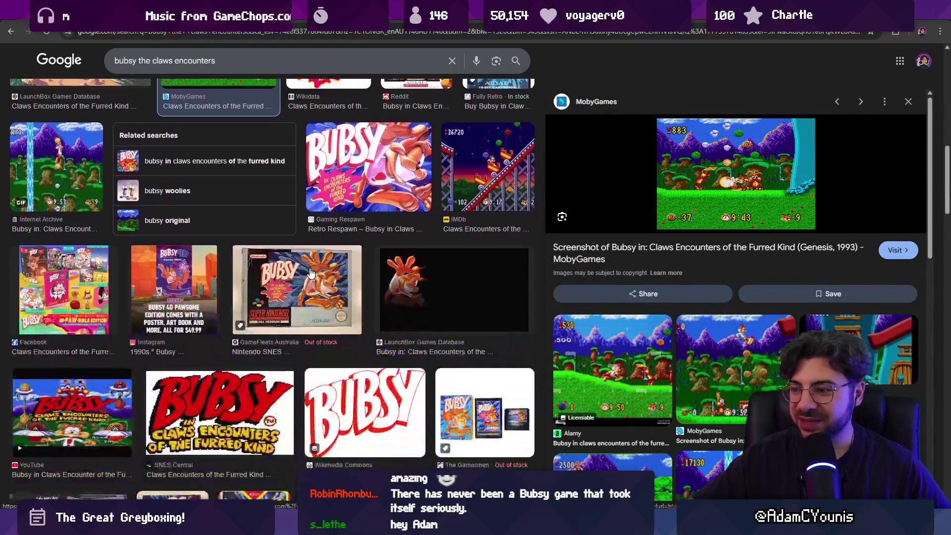
scroll(317, 270, up, 15)
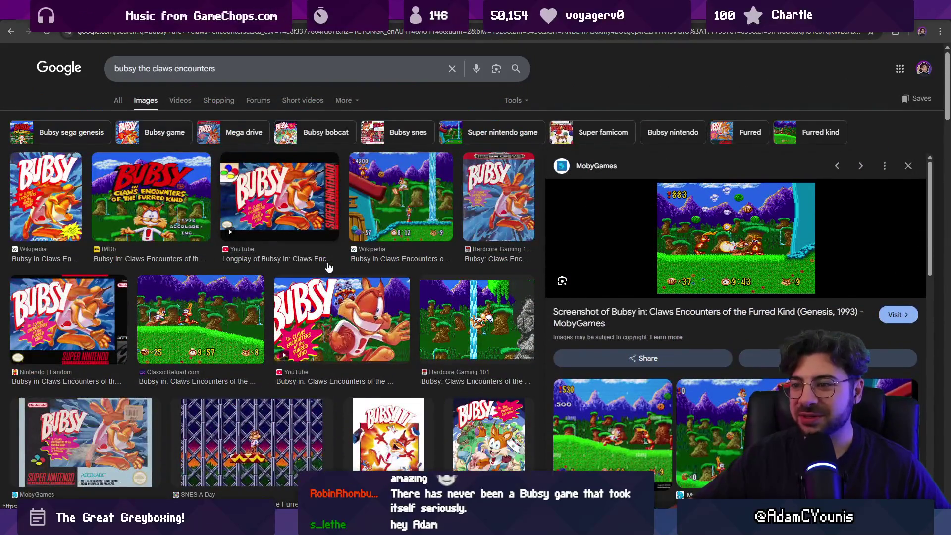
click(164, 218)
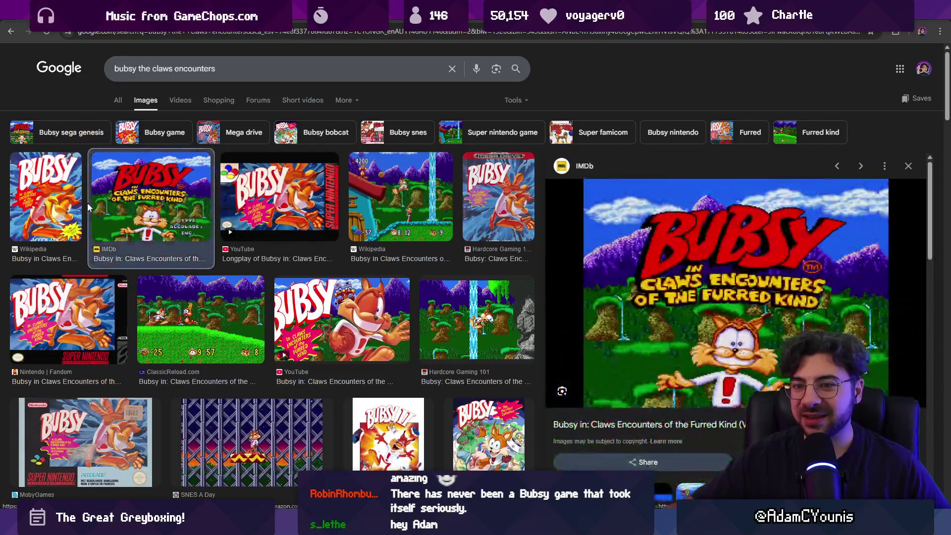
click(64, 202)
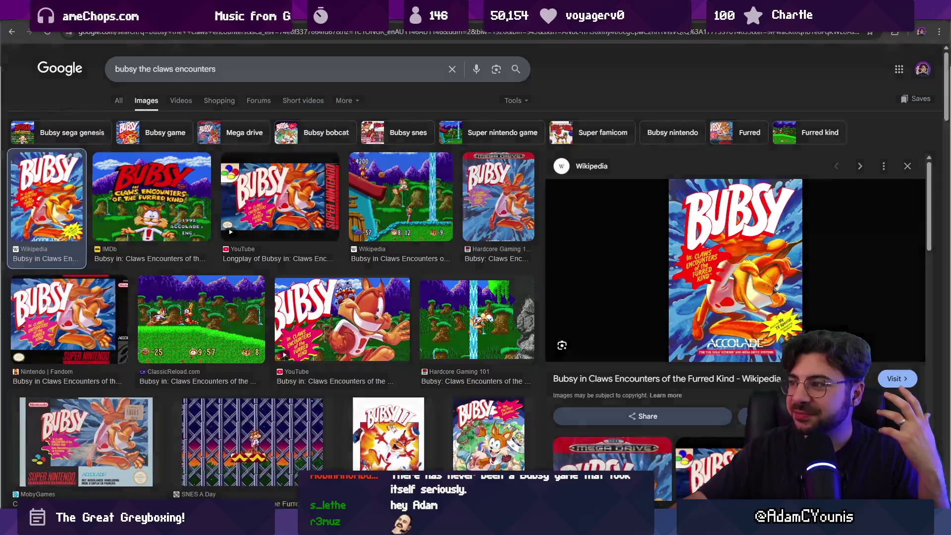
key(alt+Tab)
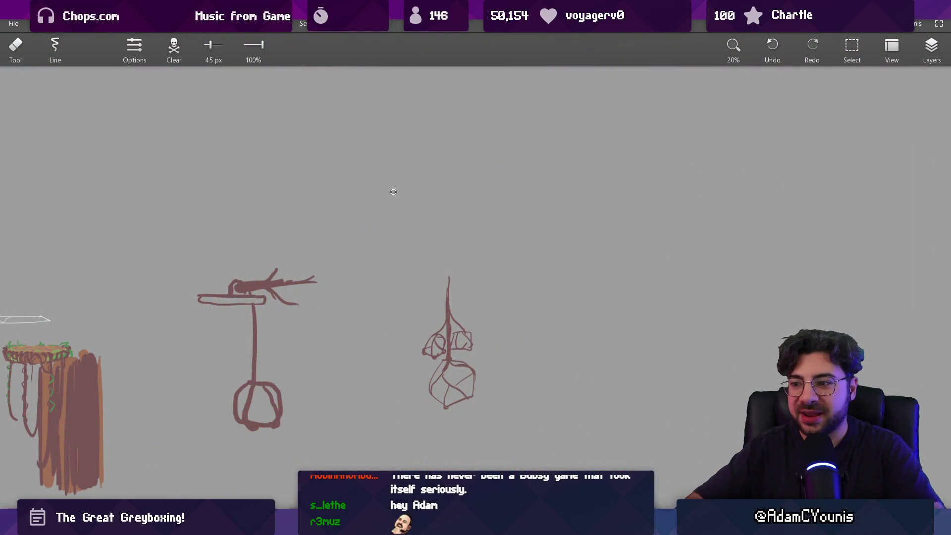
Erase the rightmost hanging-rock sketch with the 268 px eraser, then zoom out
drag(437, 291, 446, 401)
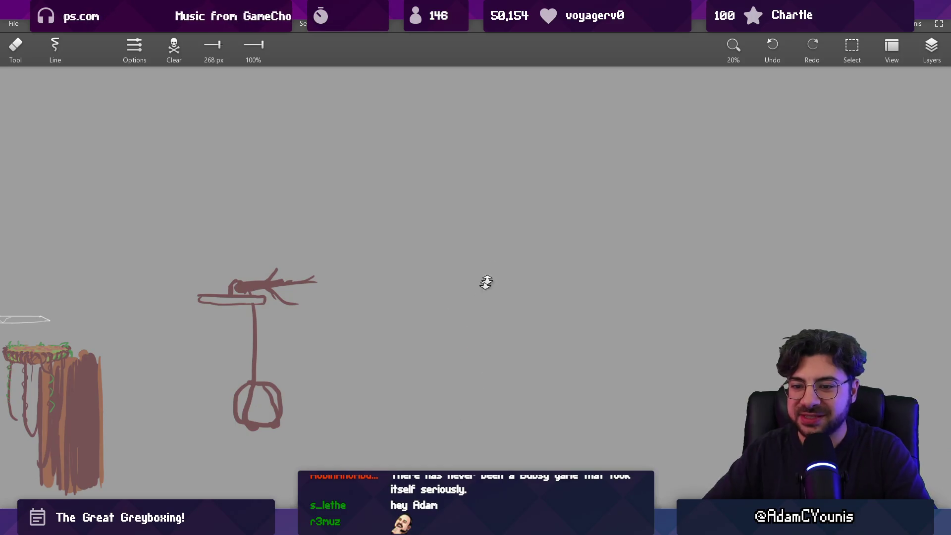
scroll(481, 297, down, 2)
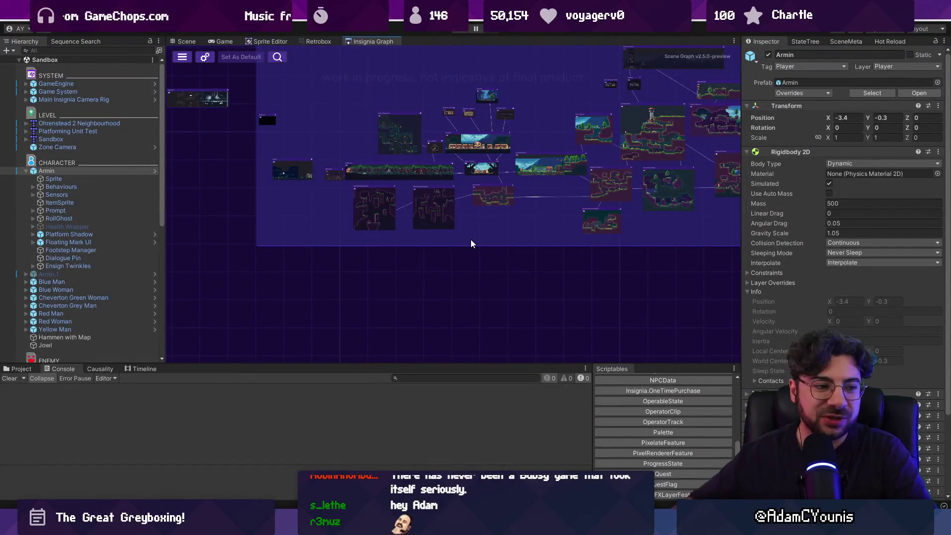
Pan and zoom out the Insignia Graph to show all the level rooms, then leave Unity
drag(537, 158, 441, 234)
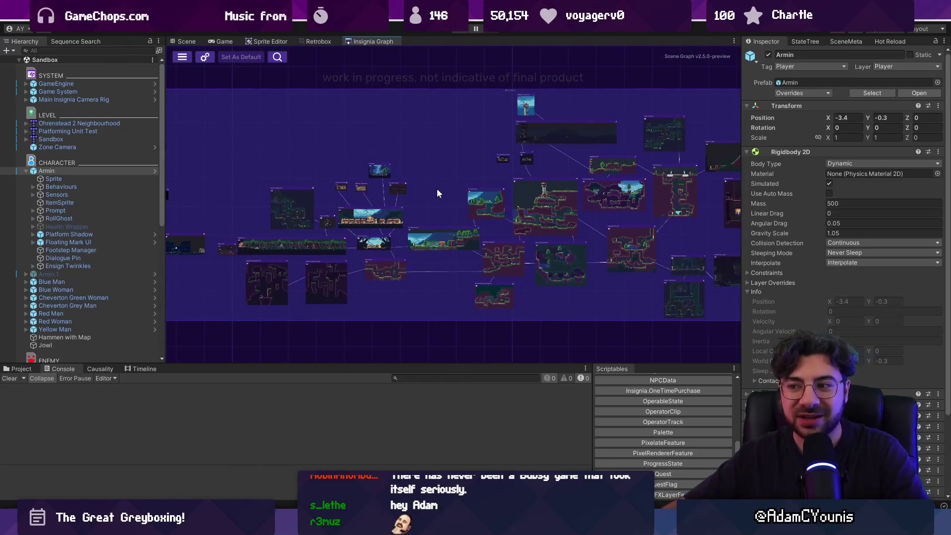
scroll(436, 196, down, 3)
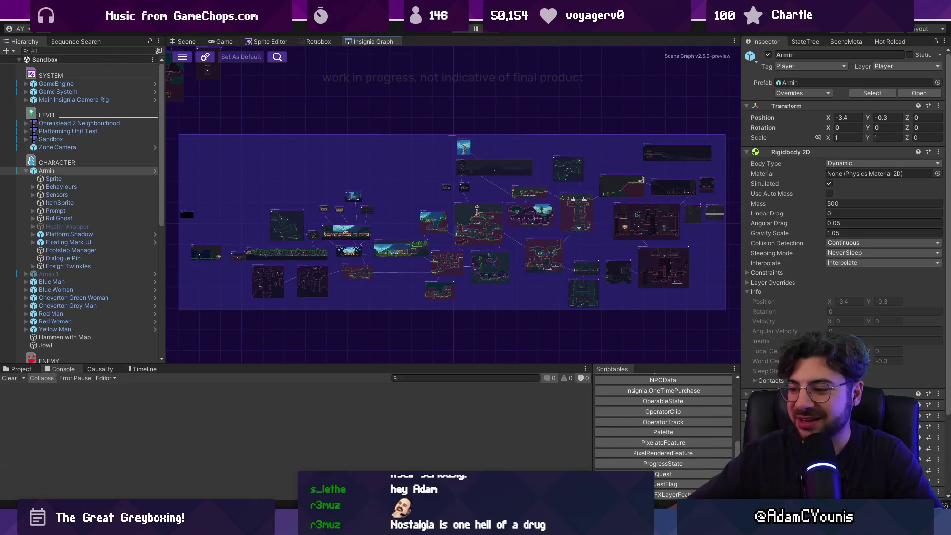
click(608, 525)
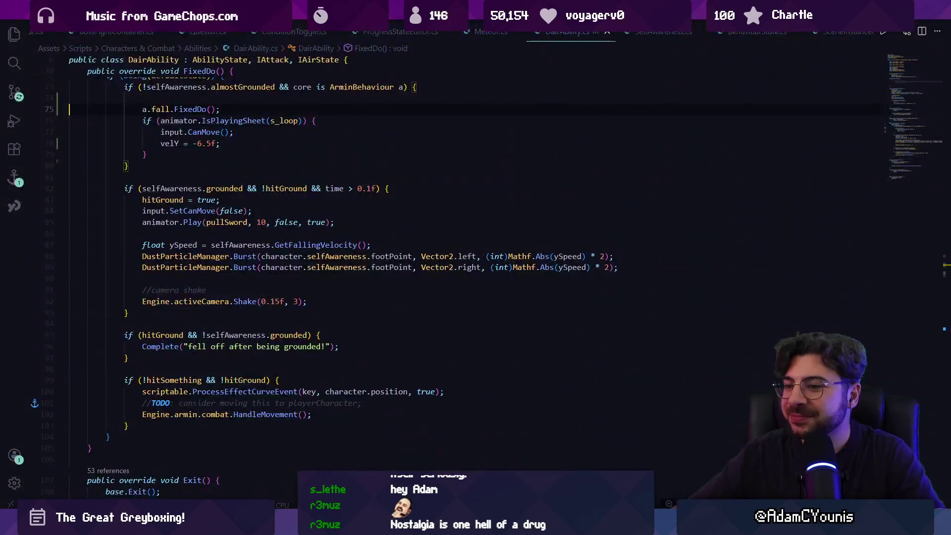
Bring up the greybox concept sketch to review it, then return to Unity
click(609, 525)
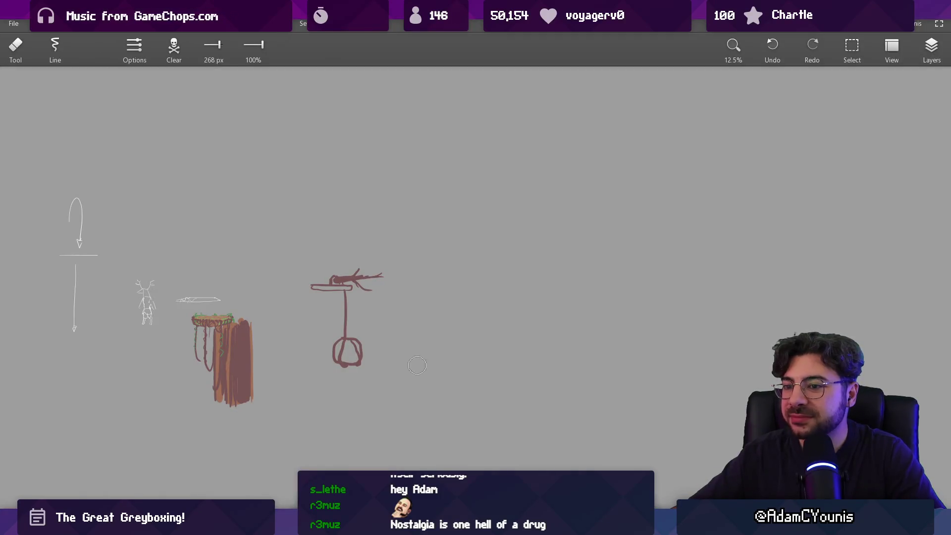
key(alt+Tab)
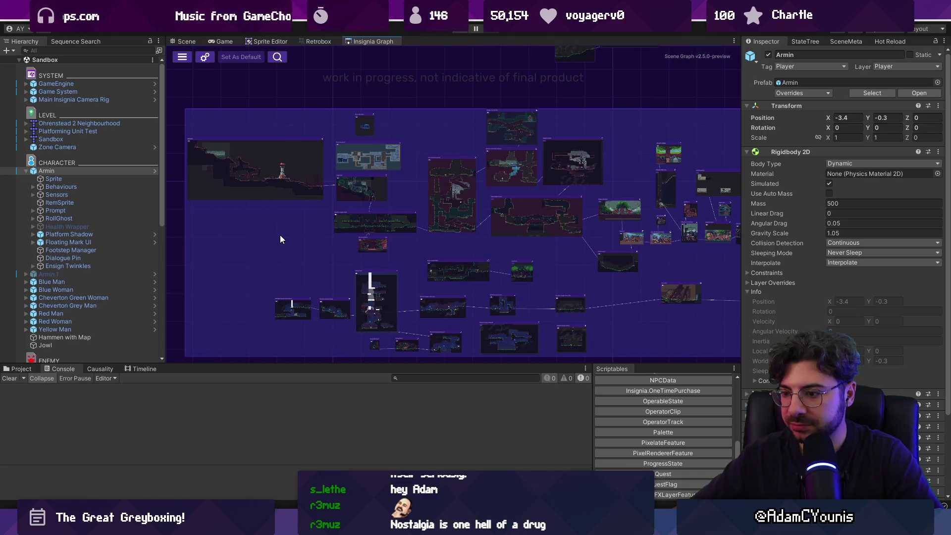
Open the wind-field test room from the Insignia Graph and frame the Wind Field_1 block
double_click(274, 198)
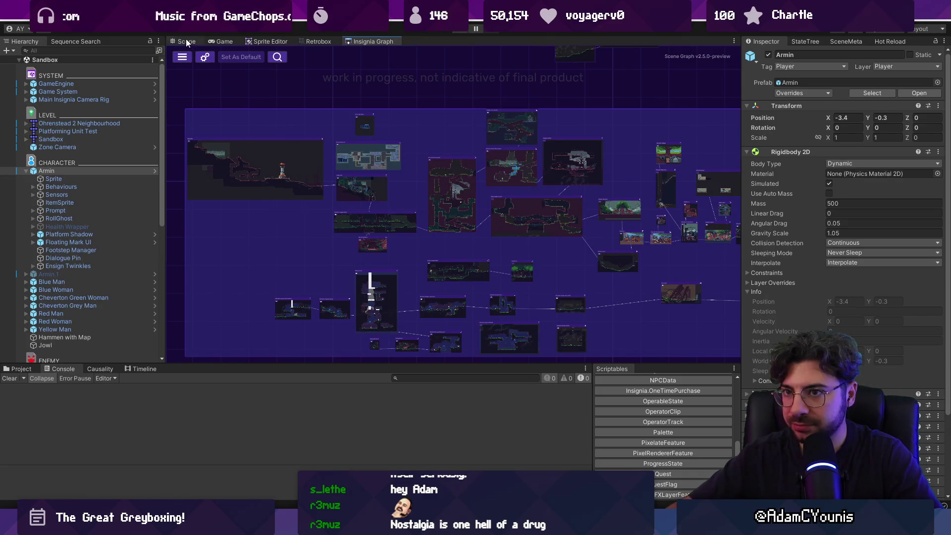
scroll(378, 237, up, 2)
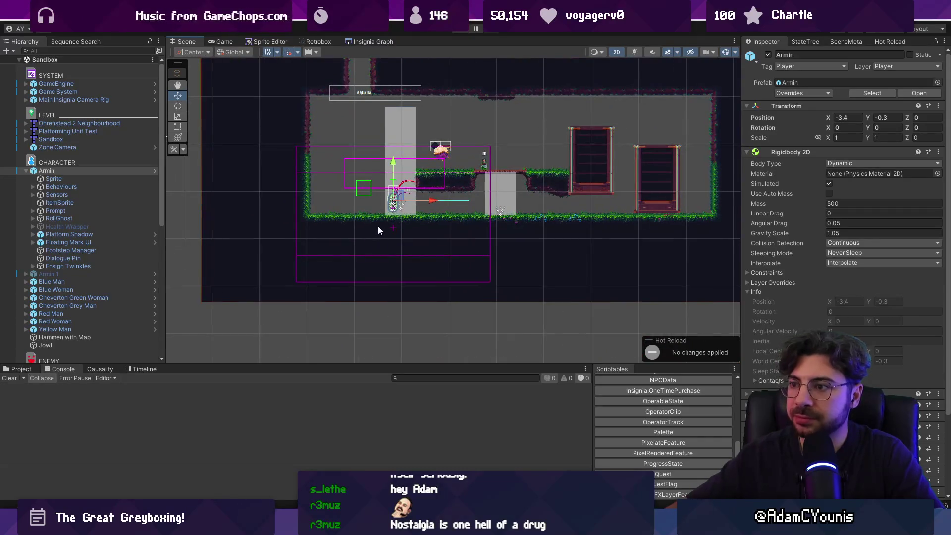
click(403, 152)
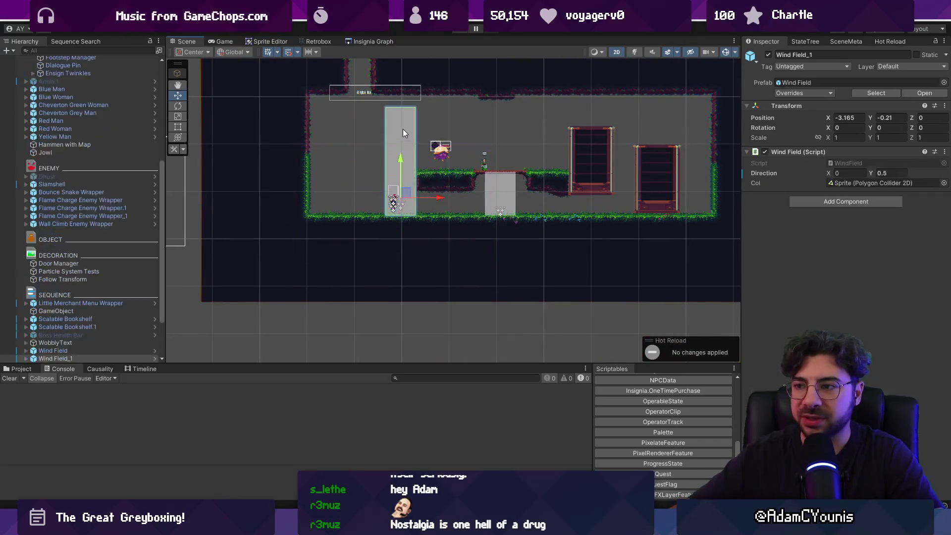
scroll(408, 141, down, 3)
scroll(465, 181, up, 5)
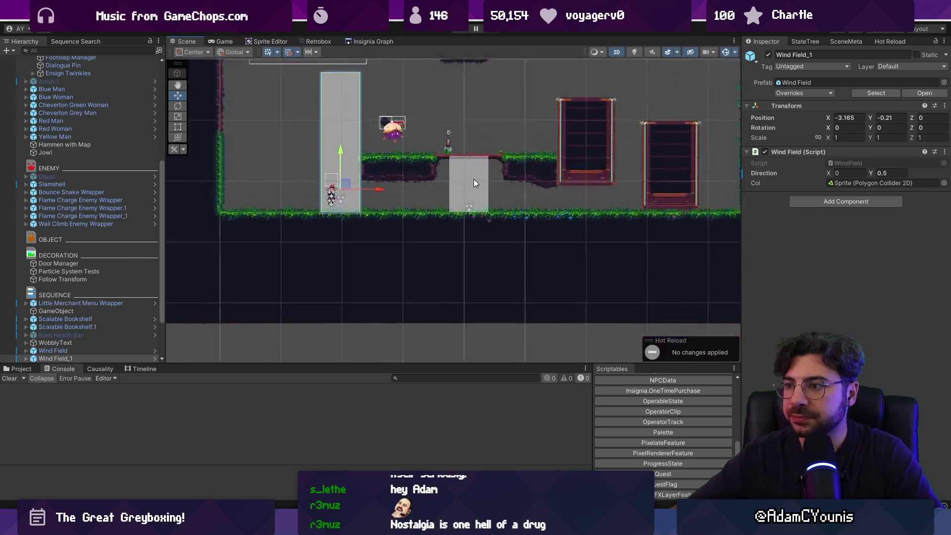
key(f)
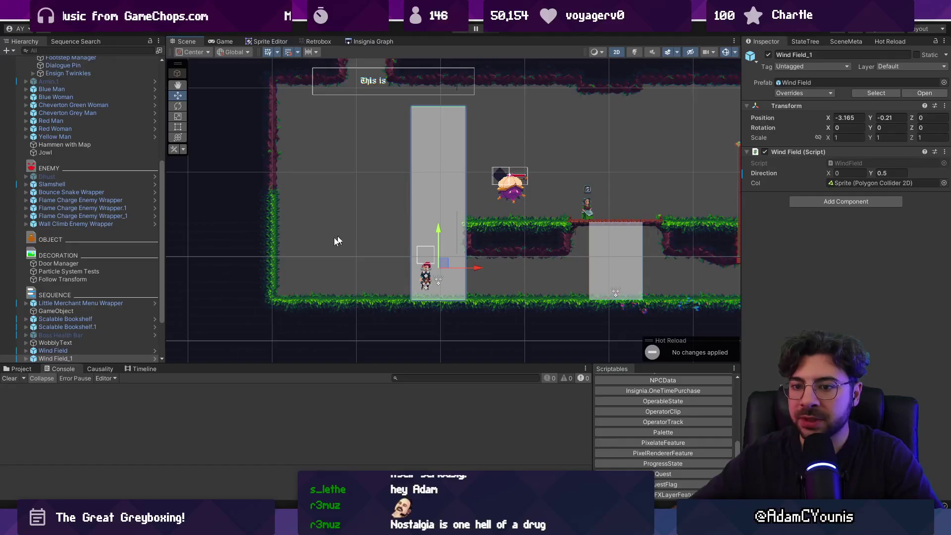
Select both Wind Field blocks plus the Slamshell enemy, then return to the Insignia Graph
click(53, 351)
shift+click(89, 358)
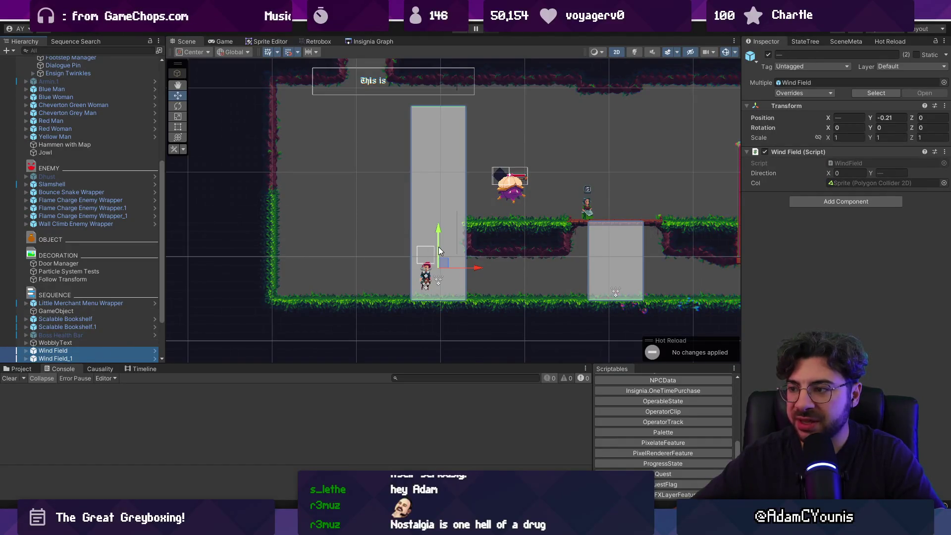
shift+click(510, 187)
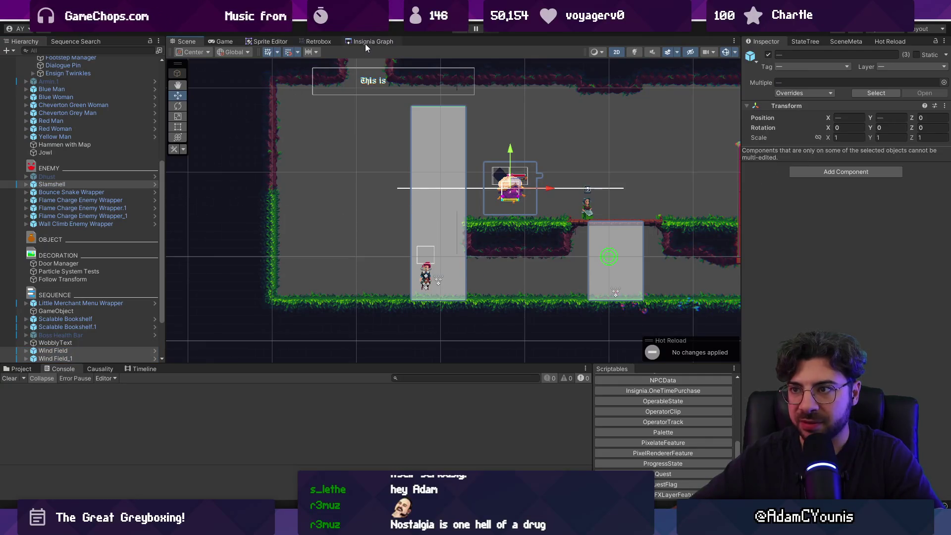
click(366, 43)
Open the Scratchpad Graph from Window > Insignia's graph dropdown
click(364, 22)
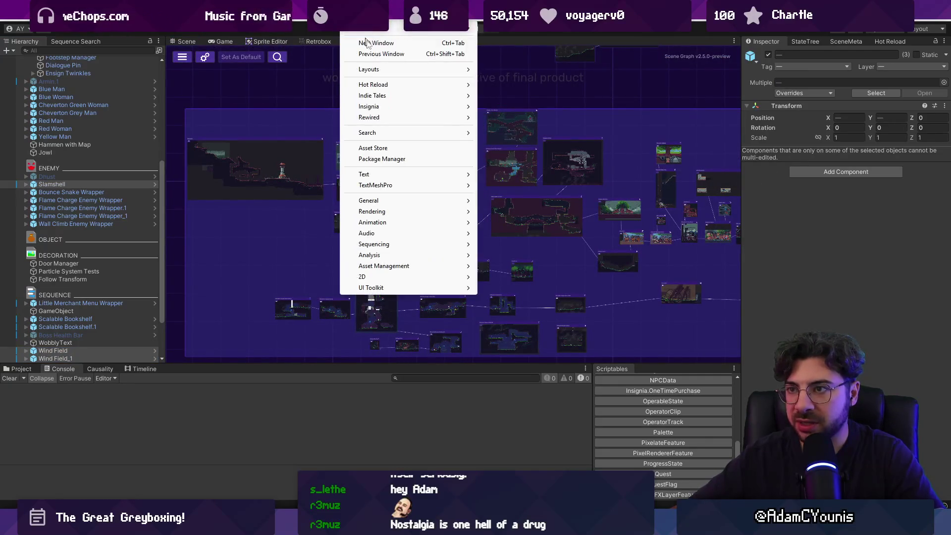
mouse_move(396, 106)
click(504, 99)
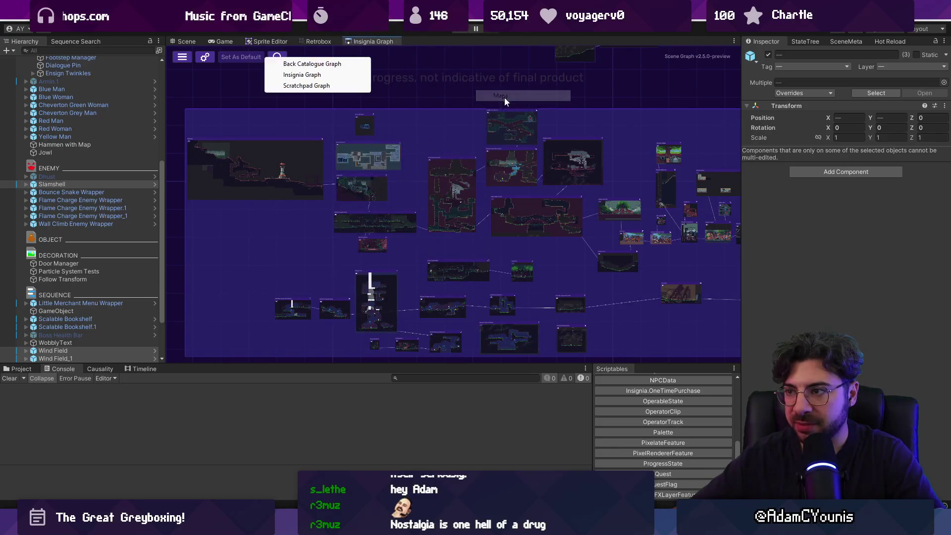
click(323, 86)
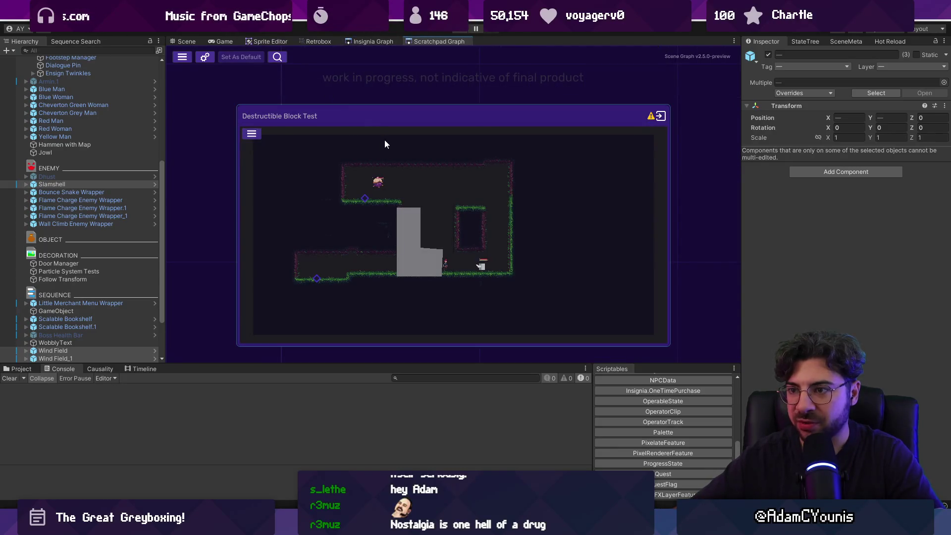
Zoom and pan the Scratchpad Graph to browse test scenes like Destructible Block Test and Enemy ScratchPad
scroll(385, 140, down, 5)
scroll(309, 140, up, 5)
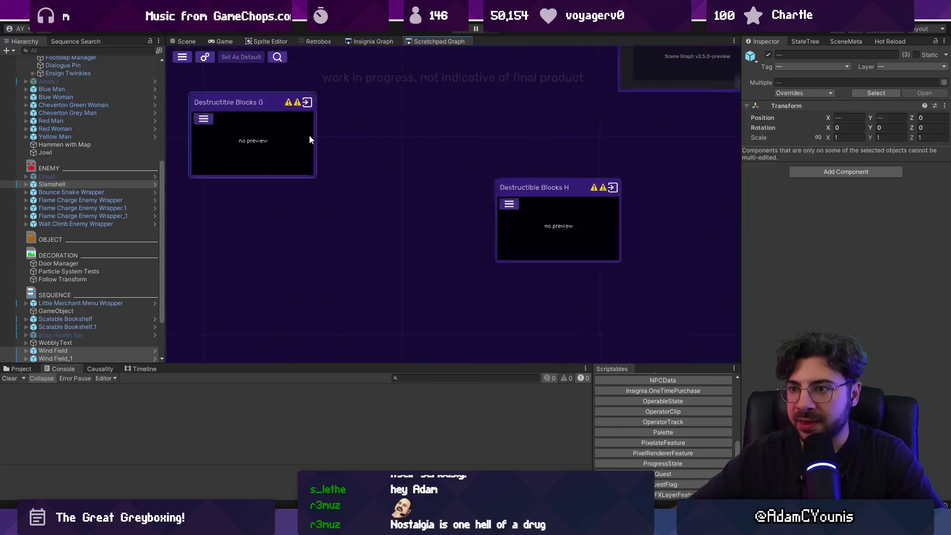
scroll(429, 158, down, 5)
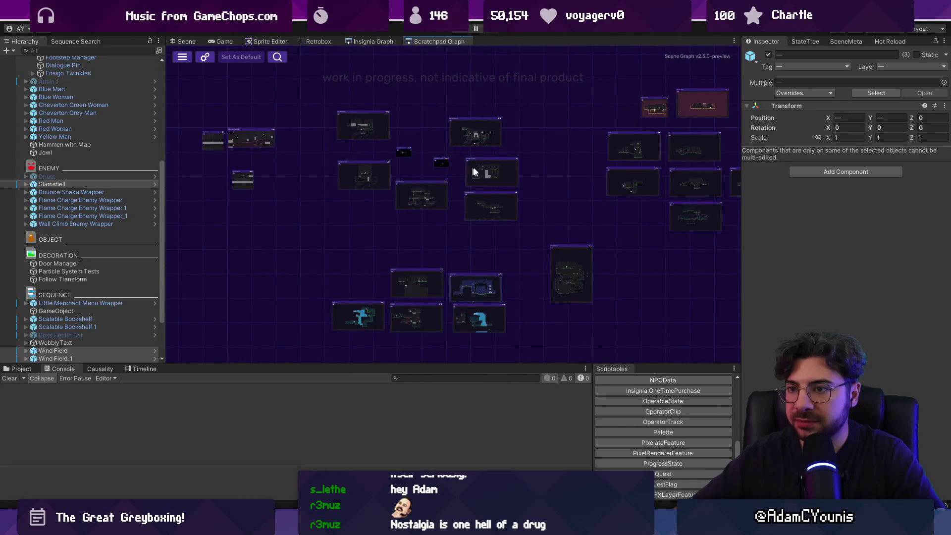
scroll(211, 187, up, 5)
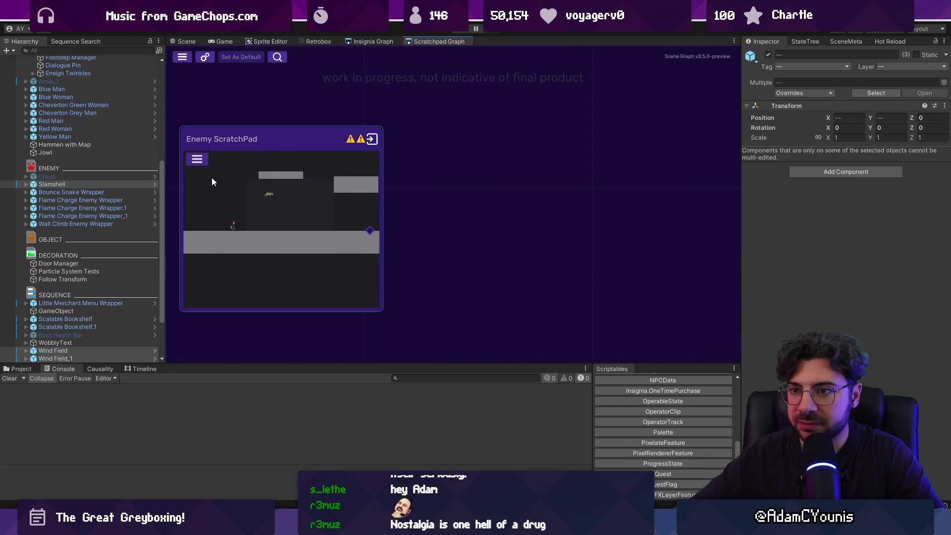
scroll(212, 182, down, 5)
mouse_move(355, 290)
mouse_down()
mouse_move(434, 343)
mouse_move(431, 322)
mouse_up()
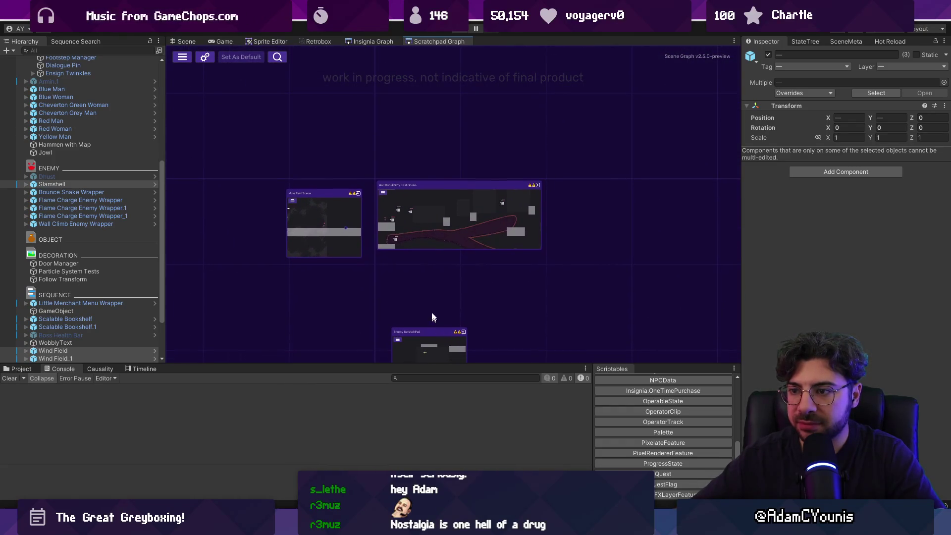
Pan the graph to a grid of scene panels such as Mole Test Scene, then show the Project window's plunge search
scroll(297, 212, up, 3)
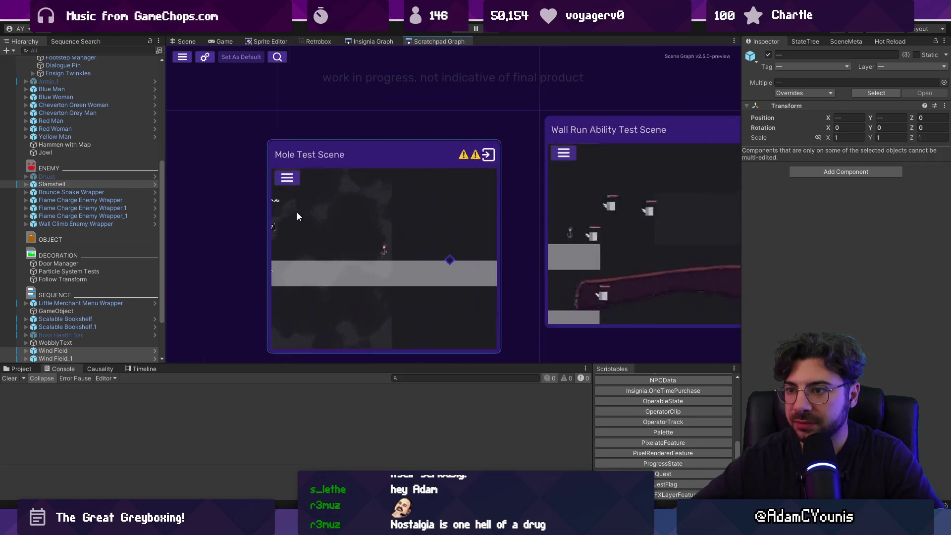
scroll(314, 213, down, 6)
scroll(463, 226, up, 3)
scroll(545, 231, down, 3)
mouse_move(613, 233)
mouse_down()
mouse_move(262, 269)
mouse_move(545, 111)
mouse_up()
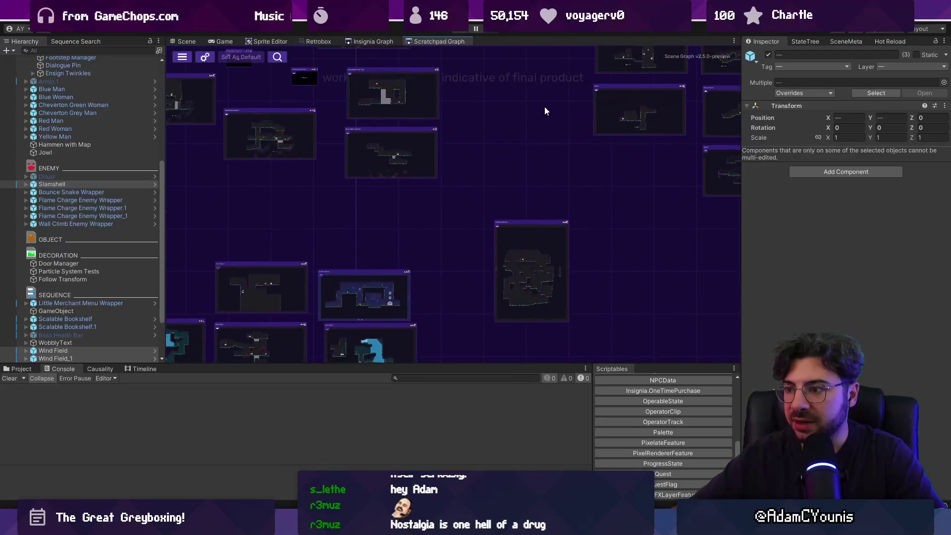
drag(336, 213, 380, 222)
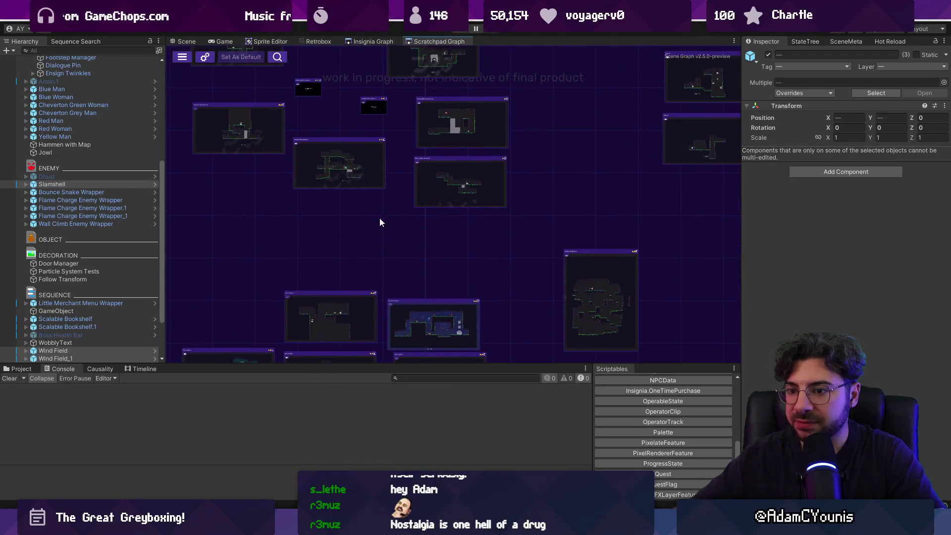
click(25, 369)
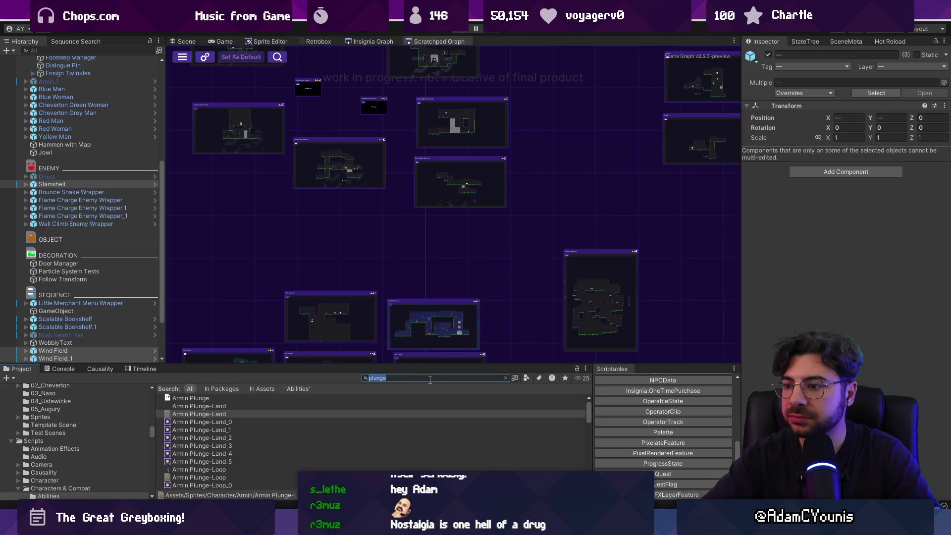
Zoom and pan across the Scratchpad Graph's scene previews
scroll(417, 228, up, 5)
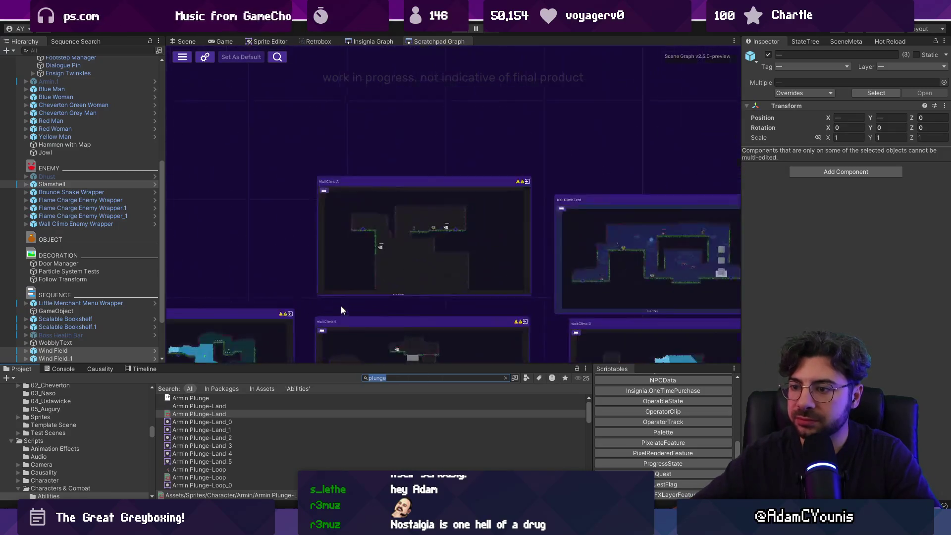
scroll(431, 252, down, 5)
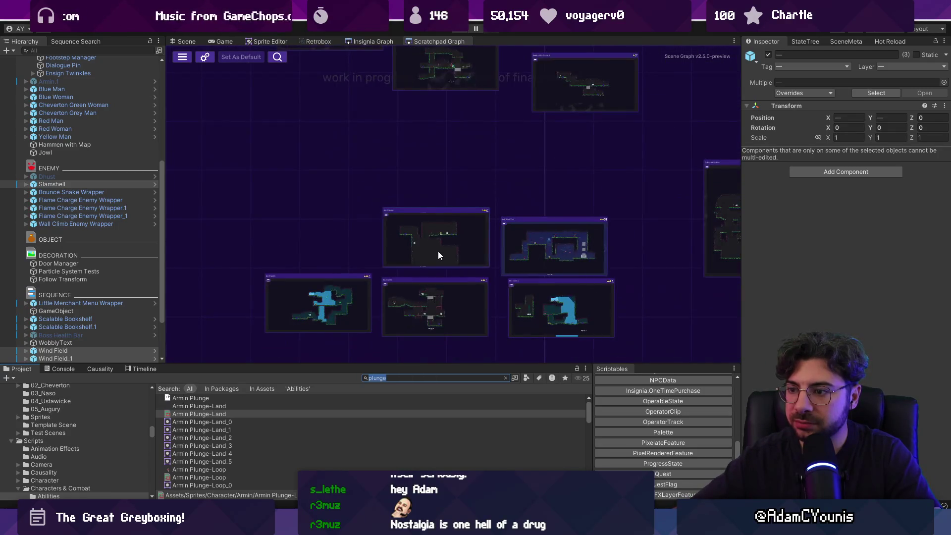
drag(567, 174, 369, 255)
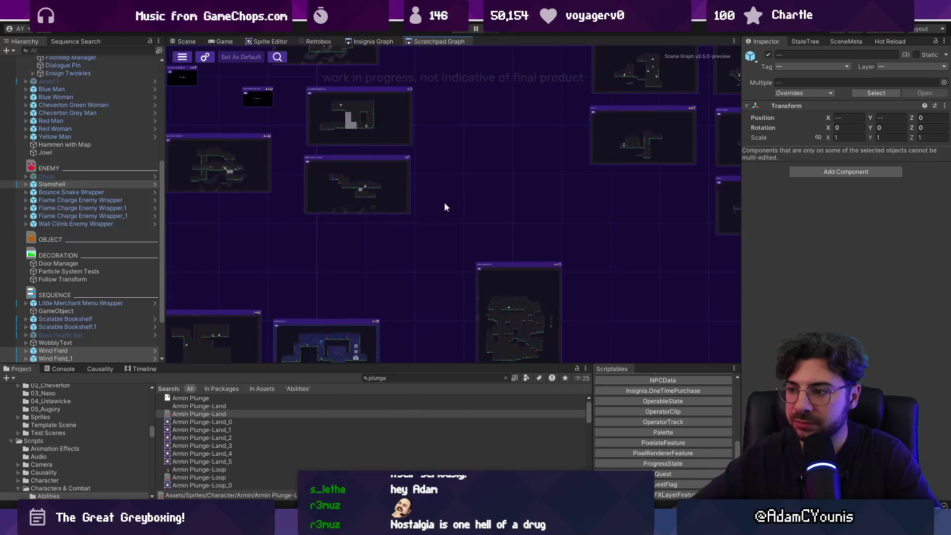
mouse_move(498, 155)
mouse_down()
mouse_move(315, 265)
mouse_move(461, 265)
mouse_move(397, 234)
mouse_up()
scroll(317, 174, down, 3)
scroll(337, 132, up, 3)
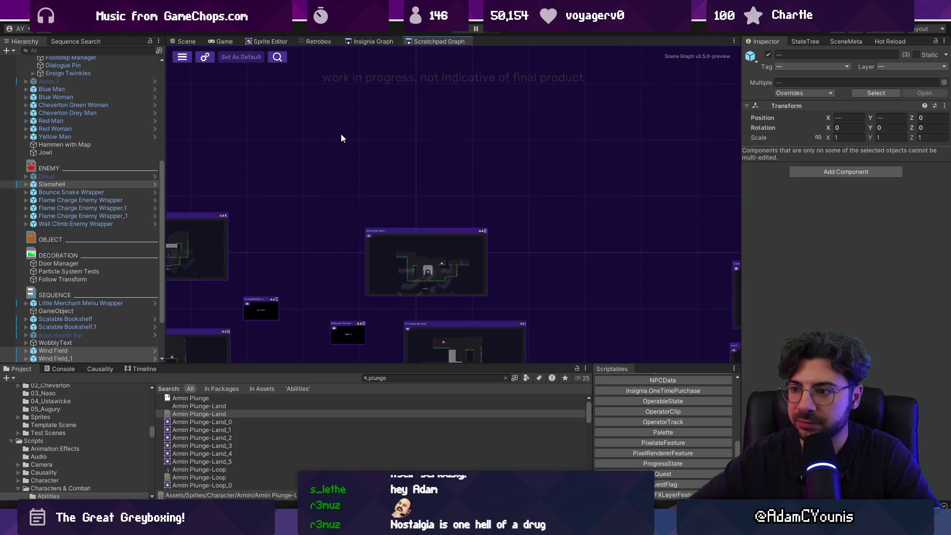
scroll(341, 134, up, 3)
scroll(341, 135, down, 3)
scroll(346, 159, up, 2)
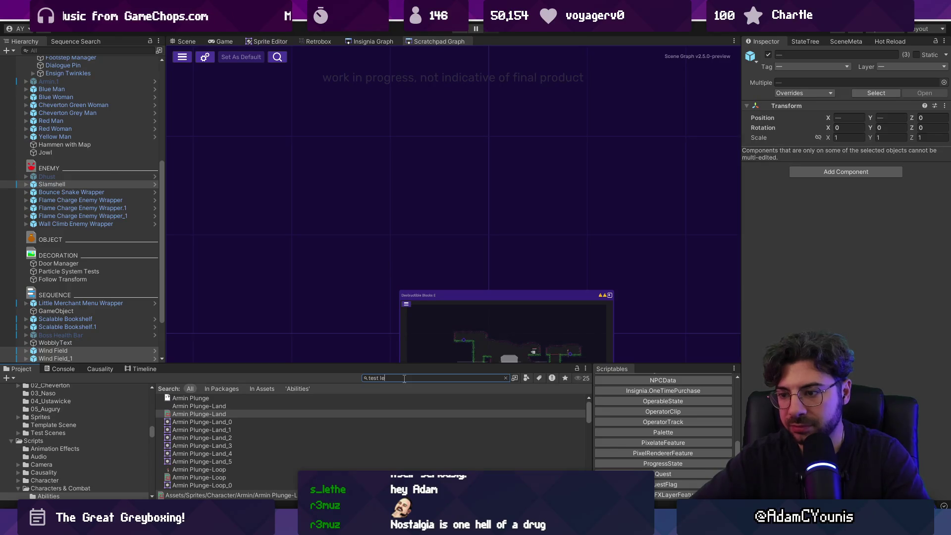
Search the Project window for Template Scene, reveal it, then open the Scratchpad Scenes folder
text(vel)
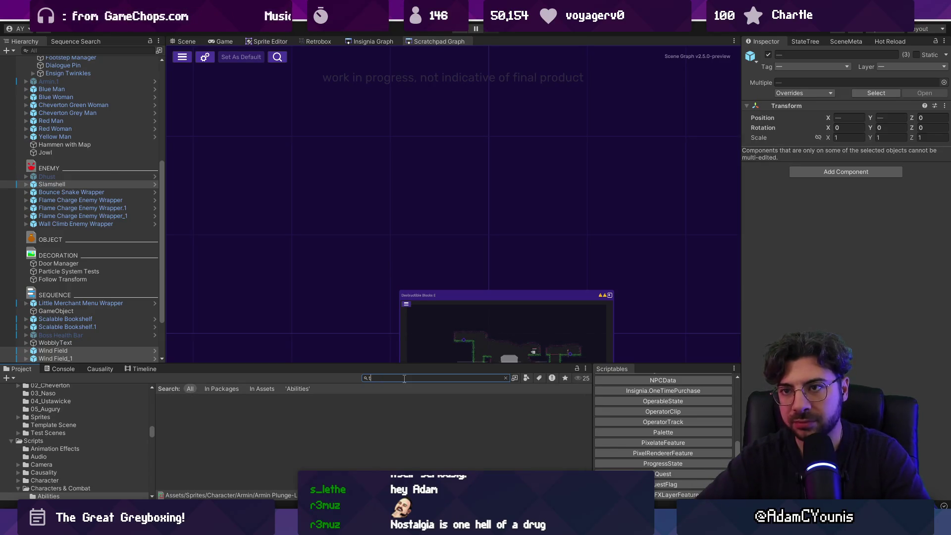
text(emp)
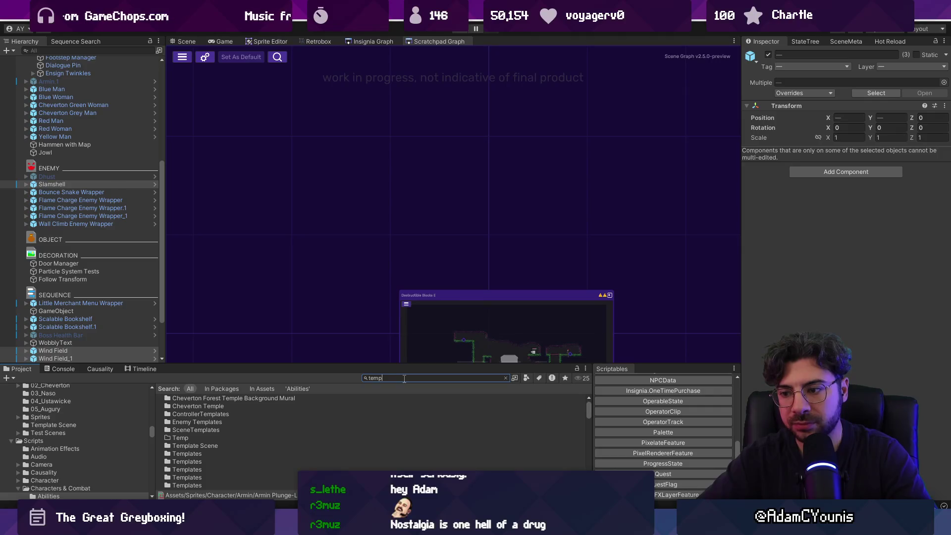
text( scene)
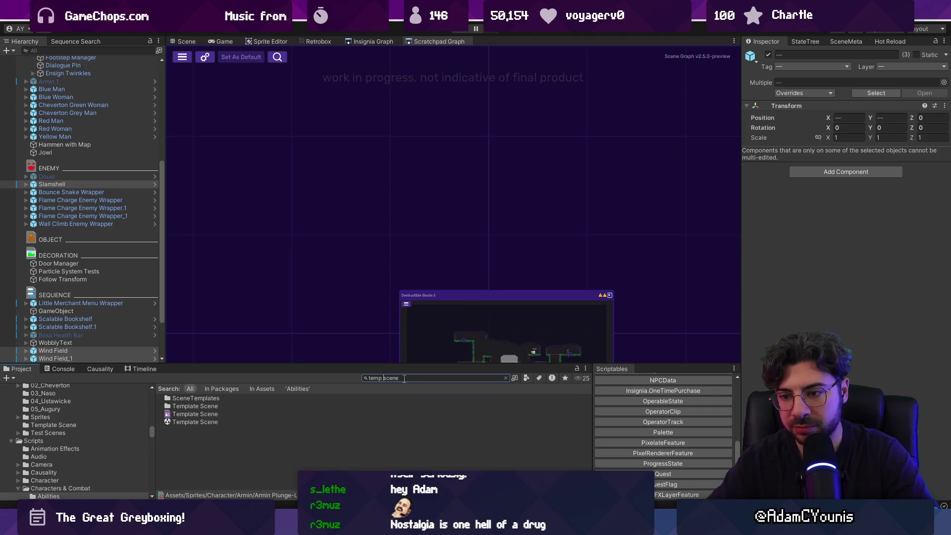
click(206, 415)
click(484, 379)
key(BackSpace)
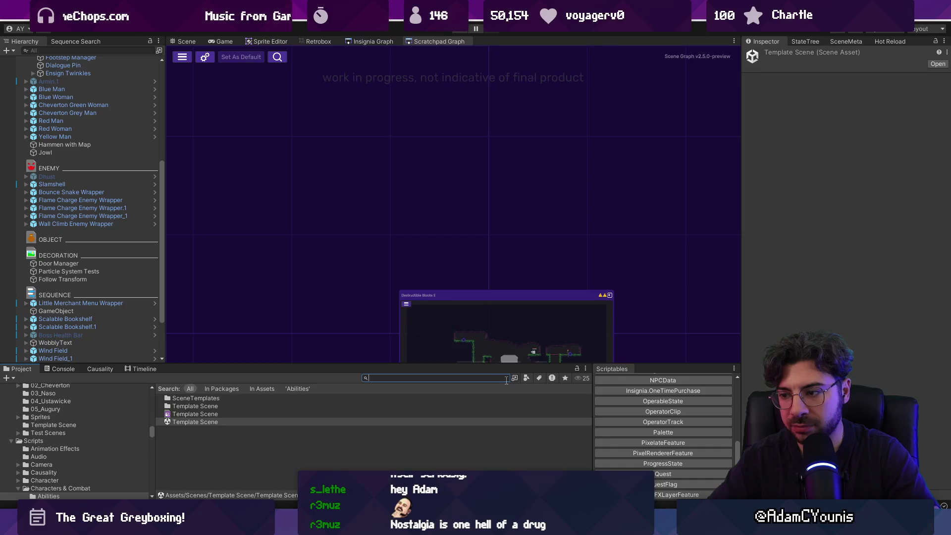
text(scratc)
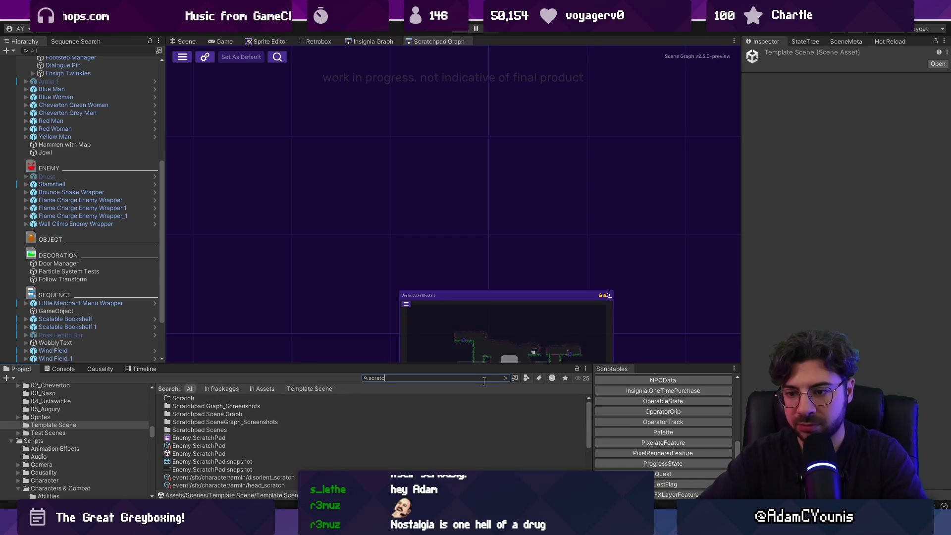
text(hpad)
text( scene)
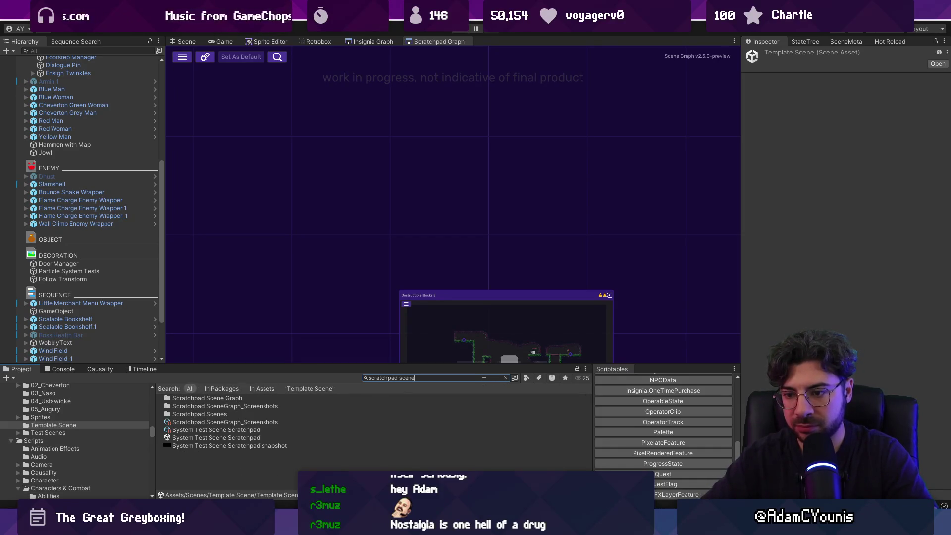
key(Down)
key(Down)
key(Down)
key(Return)
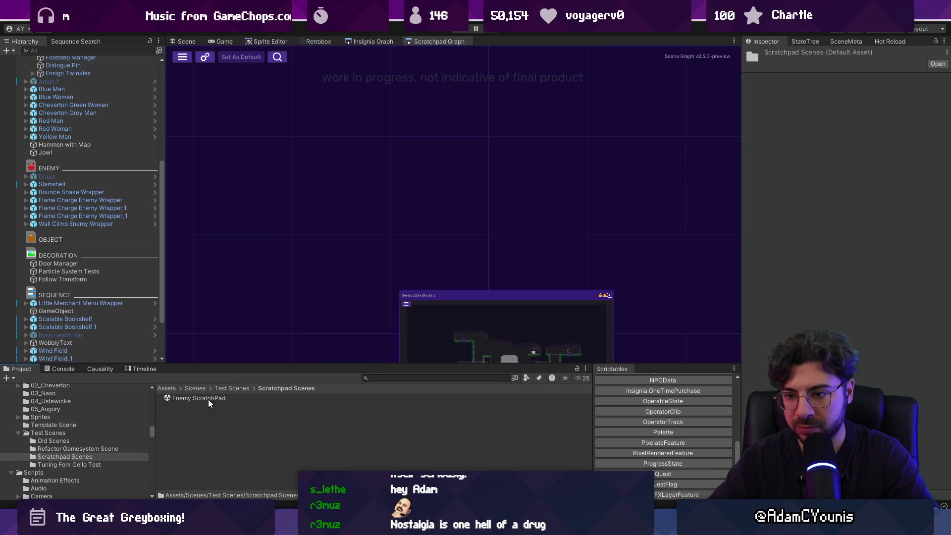
Search for 'destructible block' and reveal Destructible Blocks B in the Scenes folder
click(419, 377)
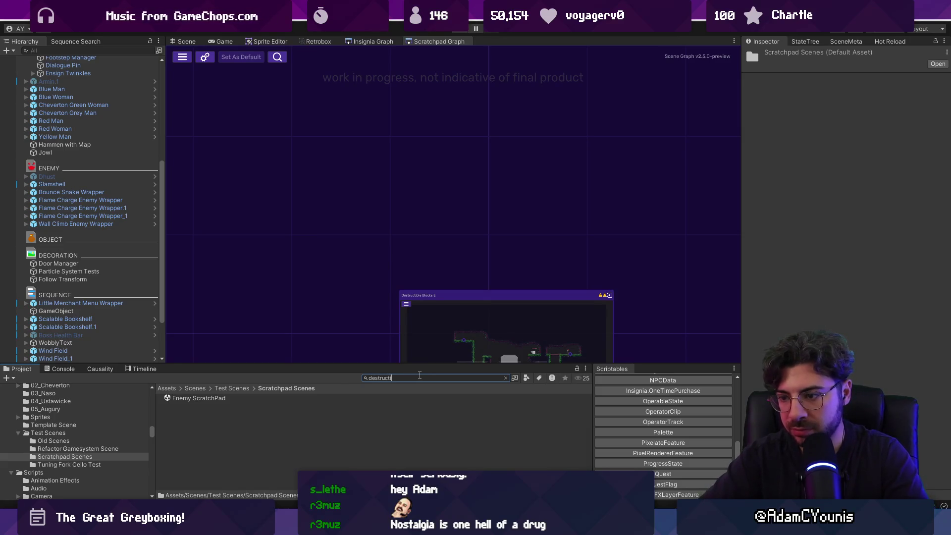
text(ble block)
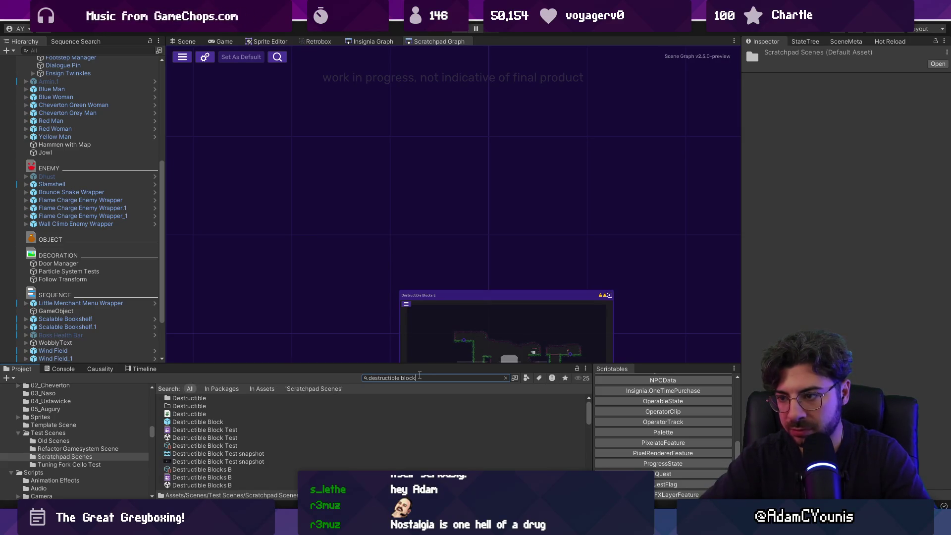
click(272, 446)
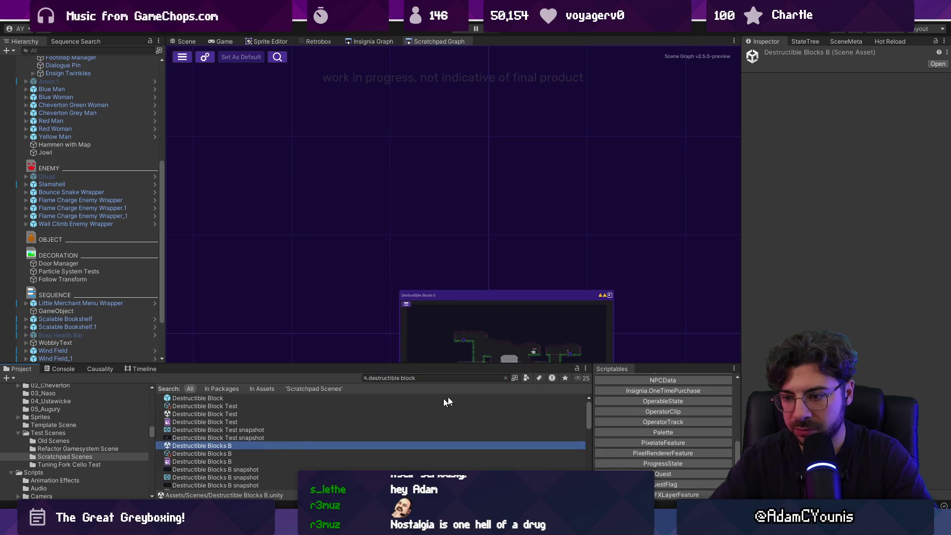
click(505, 377)
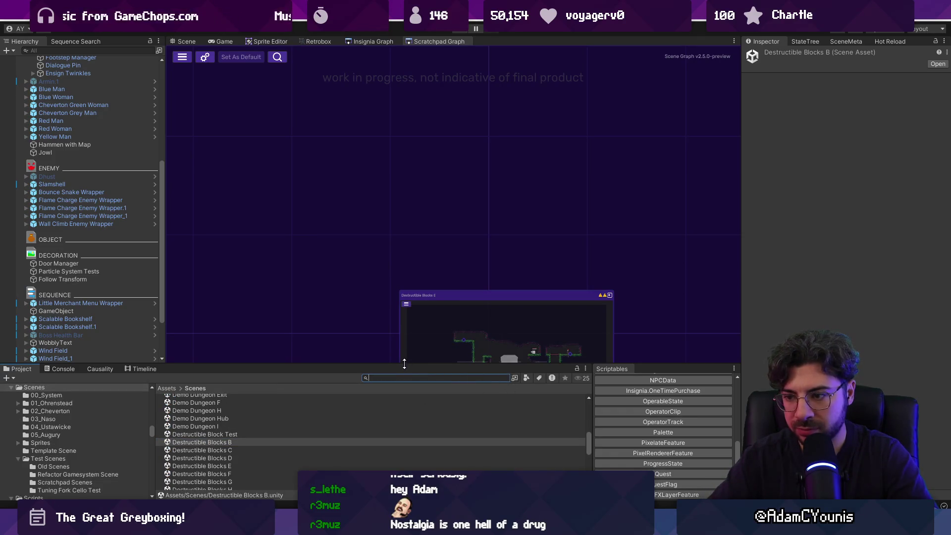
Drag the graph/Project splitter to give the scene-preview grid more height, then switch to the code editor
drag(405, 364, 377, 303)
scroll(249, 343, up, 5)
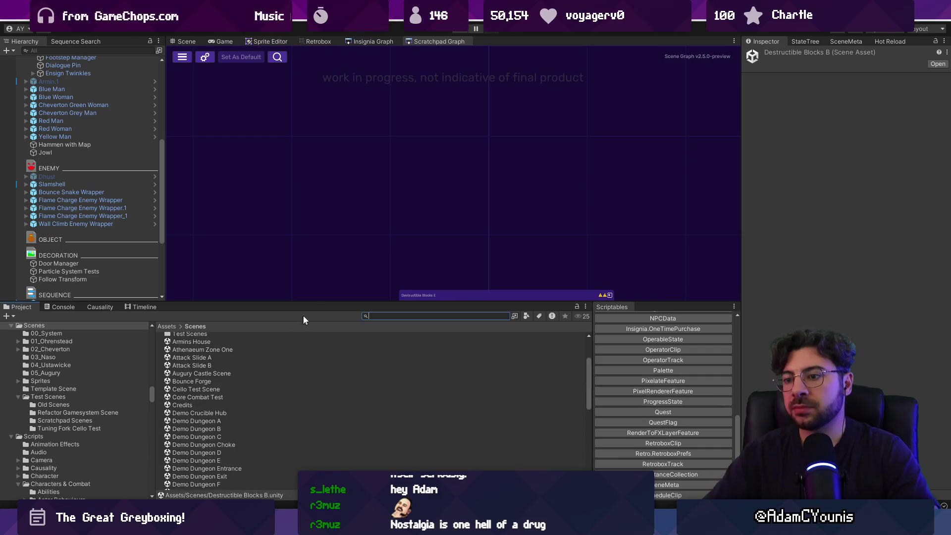
drag(313, 302, 313, 236)
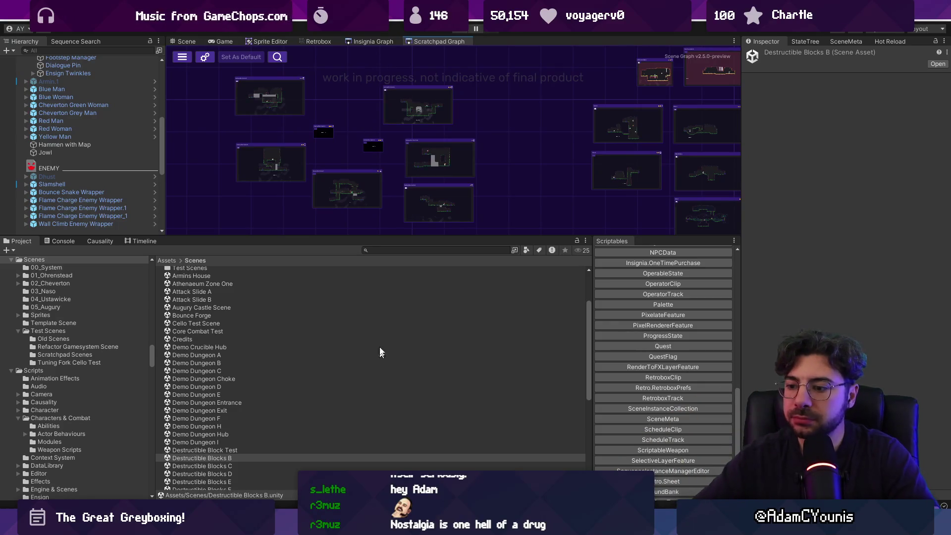
drag(393, 234, 376, 310)
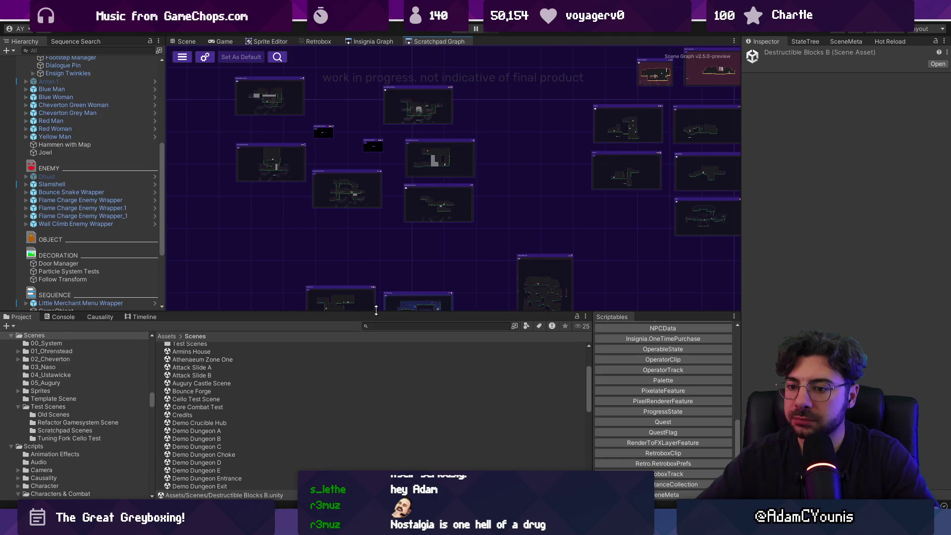
key(alt+Tab)
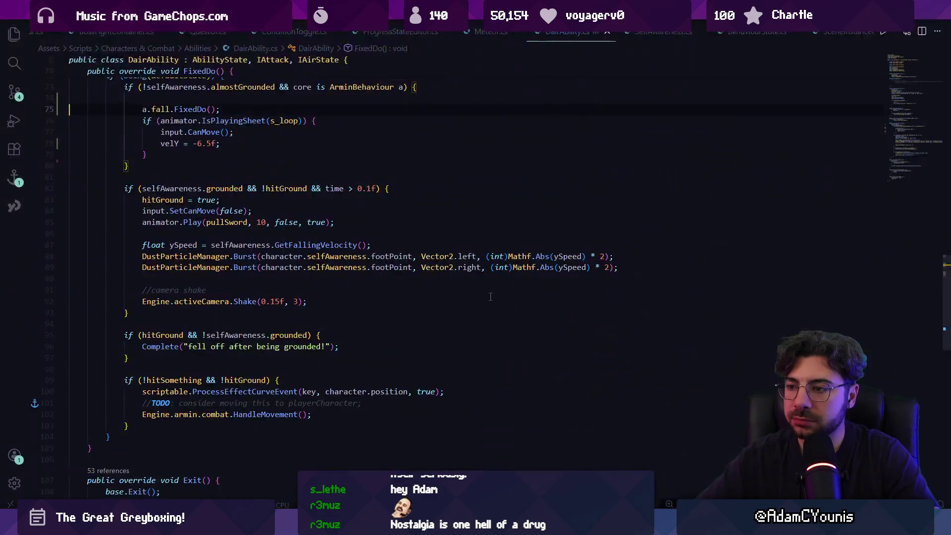
Open SceneNodeSerialized.cs in VS Code, jump to SceneReference and back, then return to Unity
key(ctrl+p)
text(SceneNode)
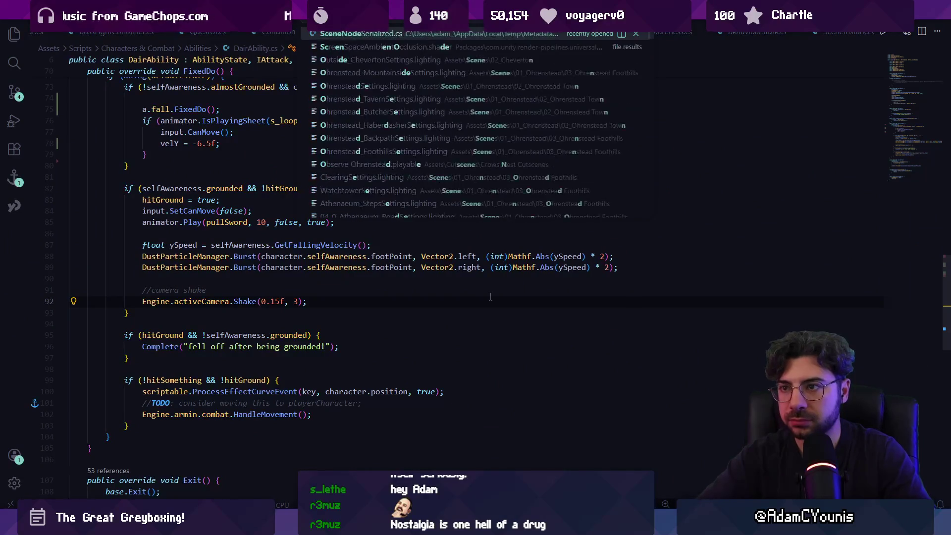
key(Return)
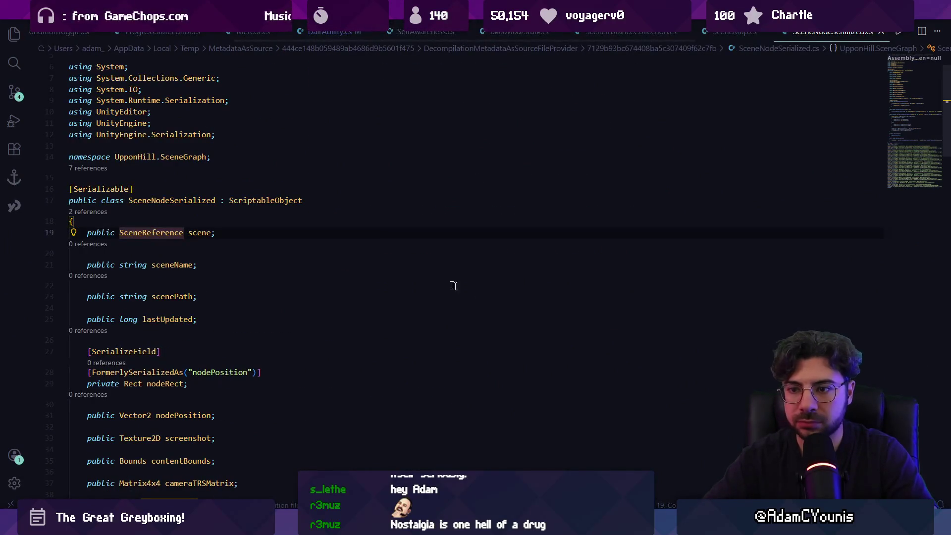
ctrl+click(155, 233)
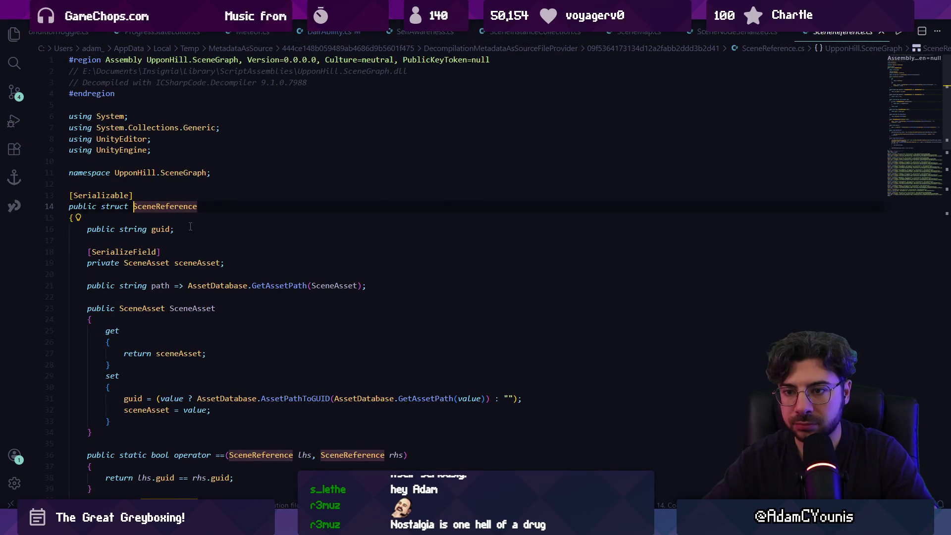
key(alt+Left)
key(alt+Tab)
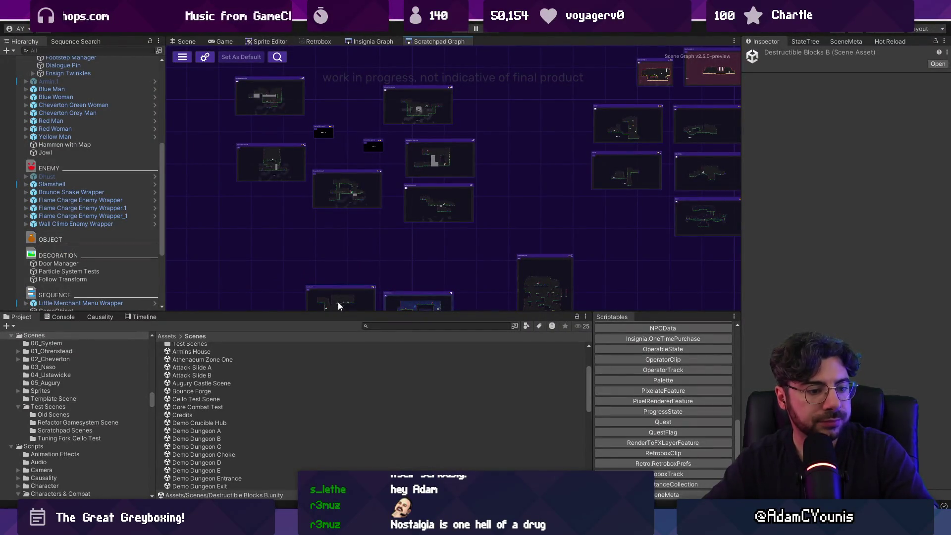
Fine-tune the Project panel splitter and zoom the Scratchpad Graph onto the tall cave-like level preview
drag(364, 313, 365, 276)
scroll(458, 207, down, 4)
scroll(438, 159, up, 3)
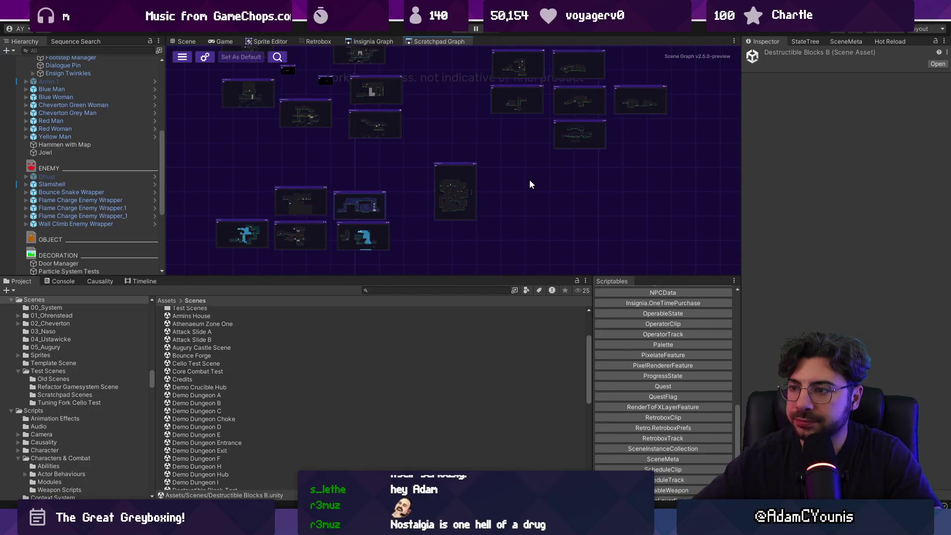
drag(463, 276, 464, 297)
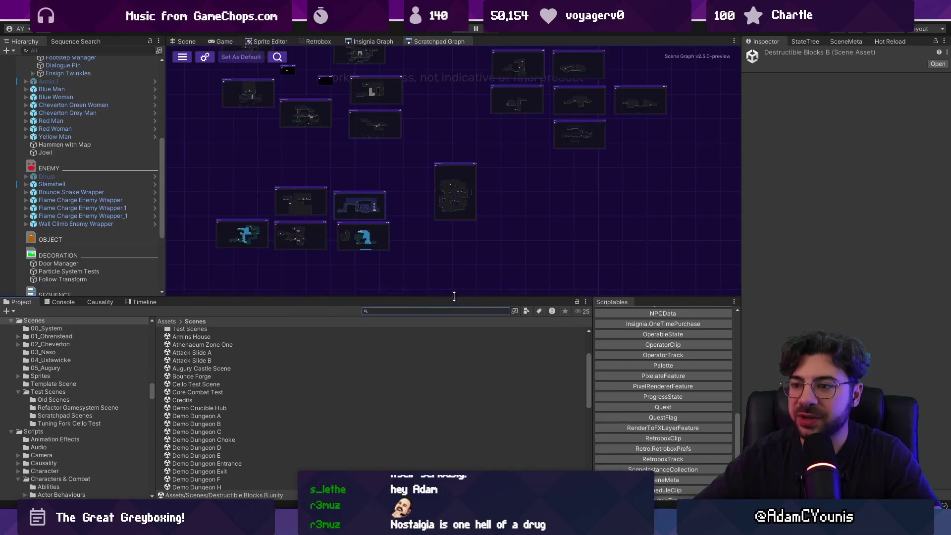
scroll(365, 228, up, 5)
scroll(439, 209, down, 5)
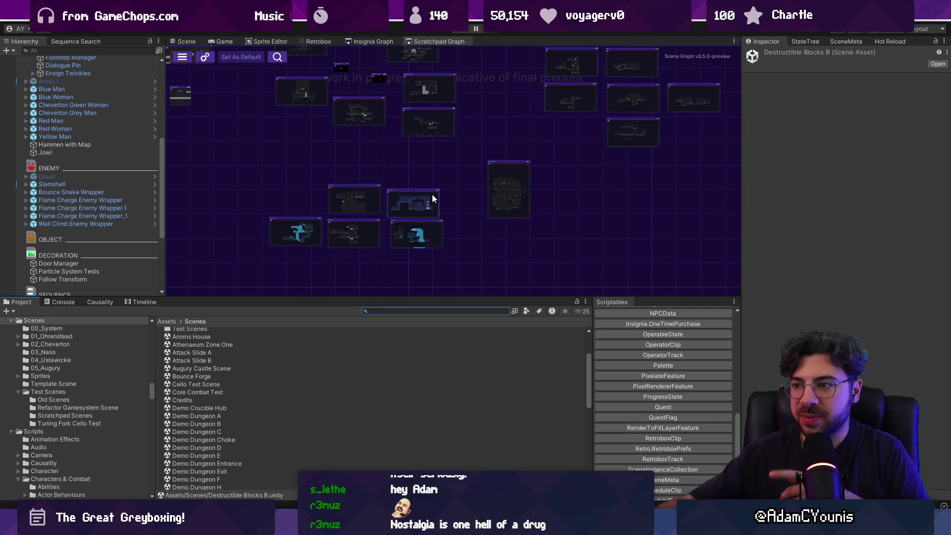
scroll(610, 177, up, 5)
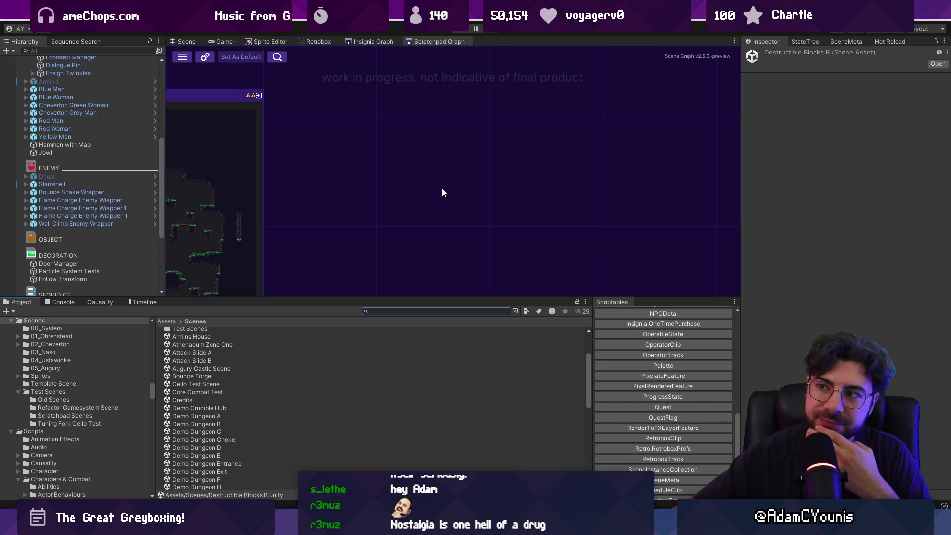
scroll(442, 189, down, 3)
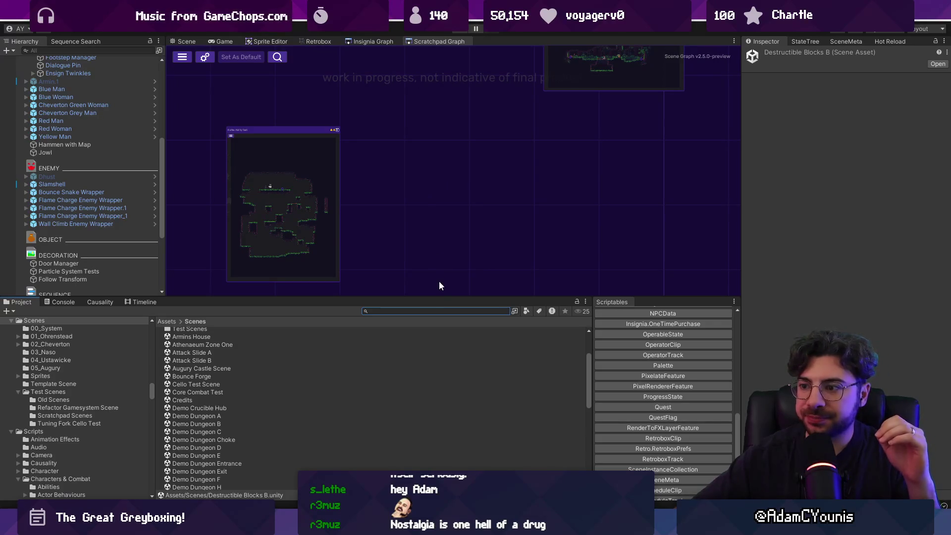
click(439, 295)
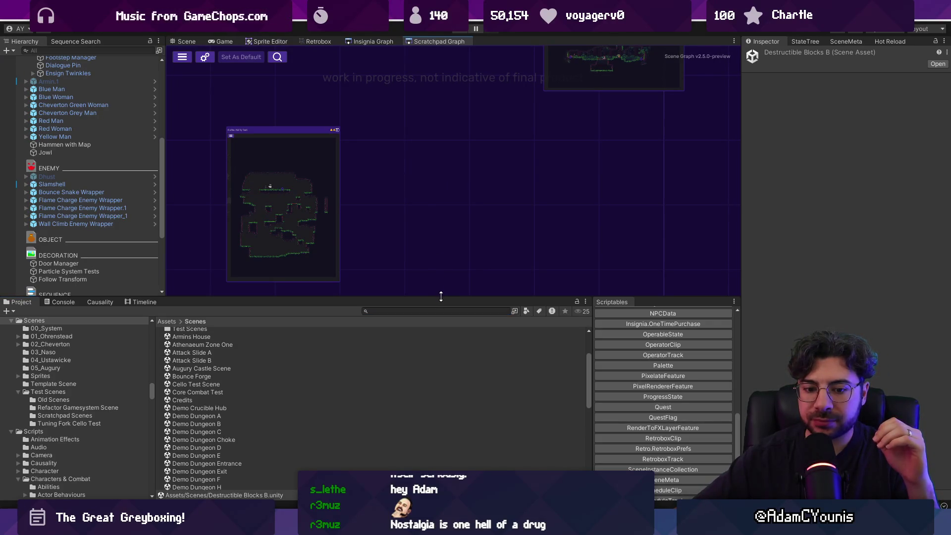
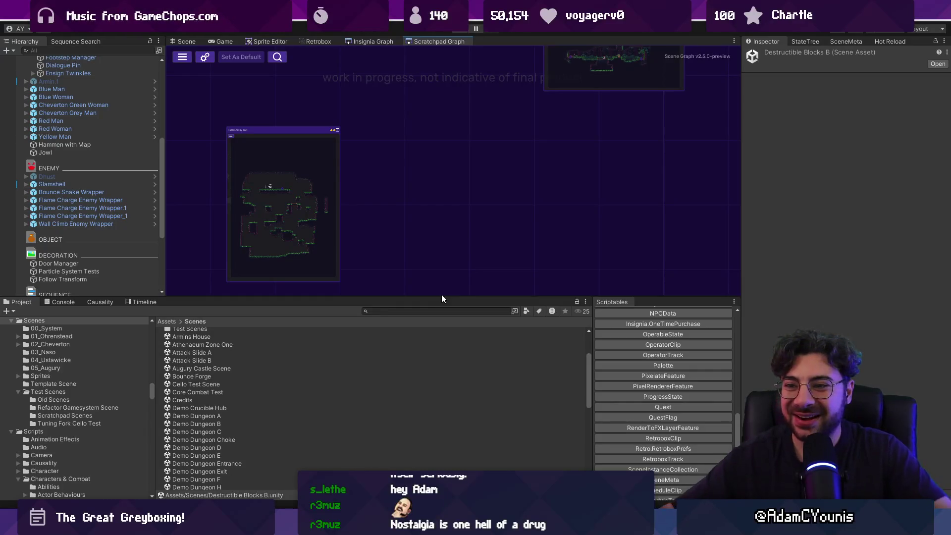
Enlarge the scene graph and asset browser panels and scroll through the scene graph
scroll(442, 219, down, 3)
drag(429, 296, 425, 368)
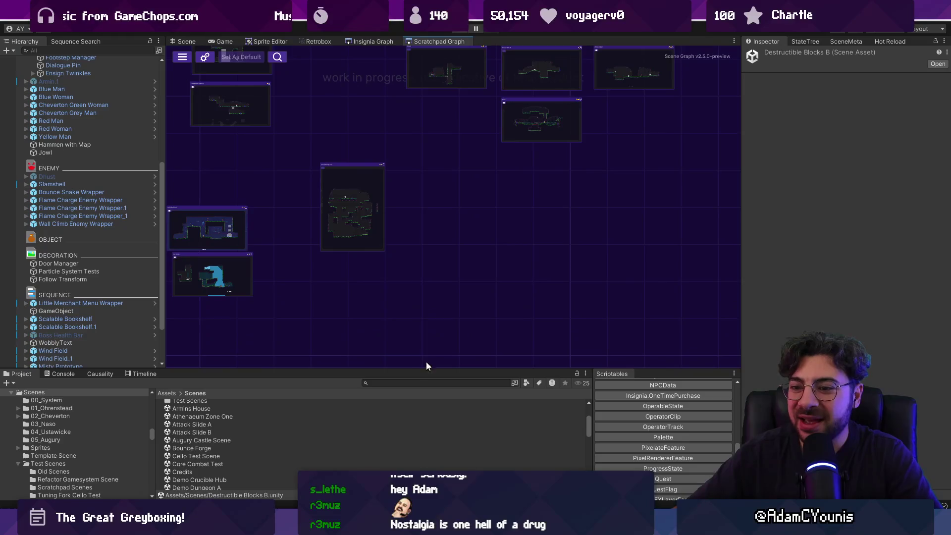
scroll(417, 233, down, 3)
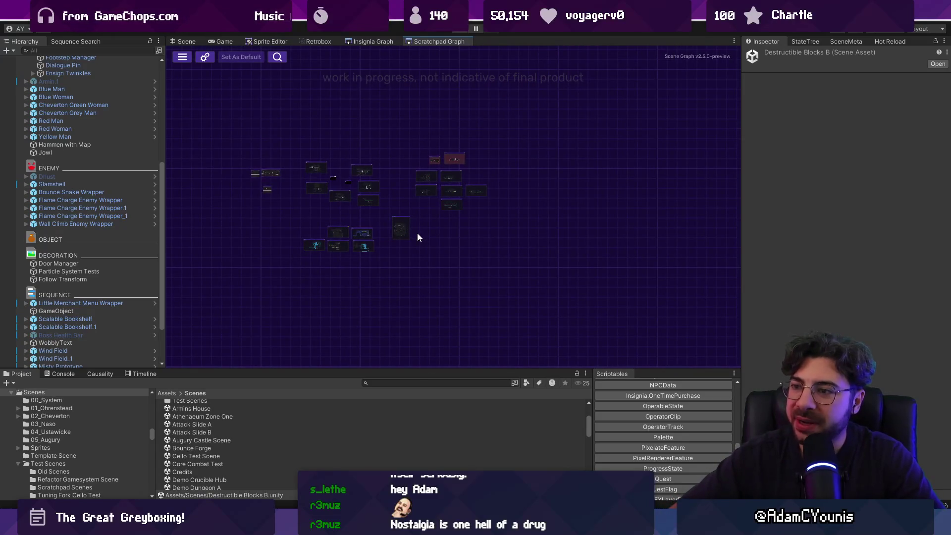
scroll(397, 235, up, 5)
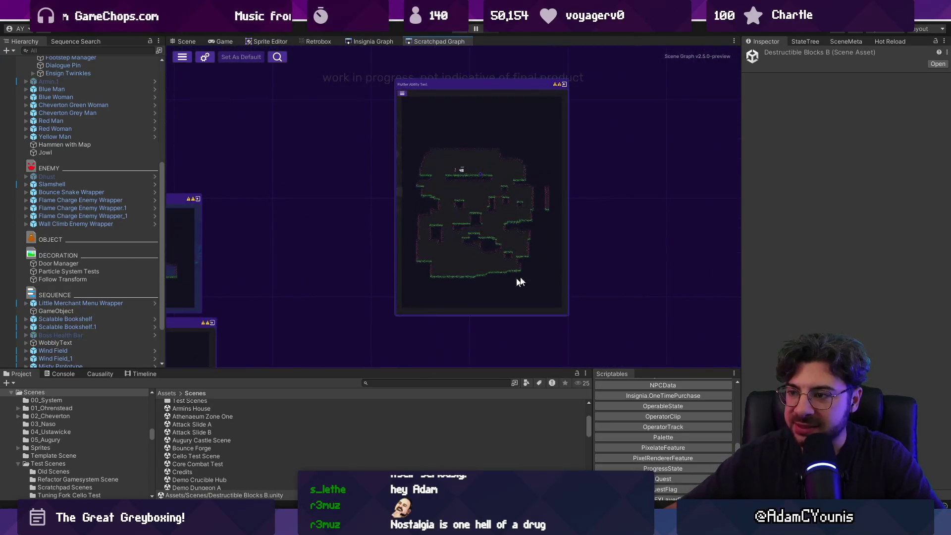
scroll(550, 211, down, 4)
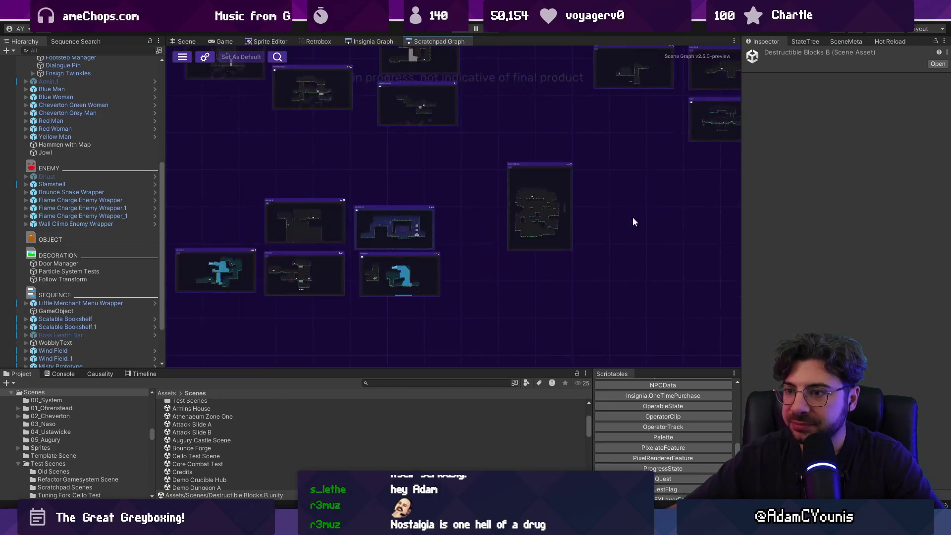
scroll(619, 270, up, 2)
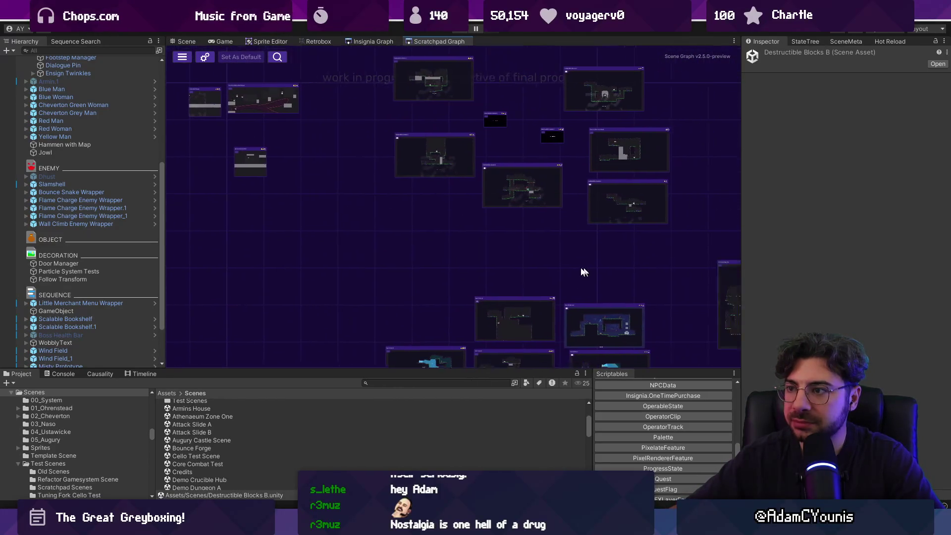
scroll(480, 247, down, 2)
scroll(600, 267, up, 2)
drag(386, 369, 388, 354)
scroll(390, 287, down, 2)
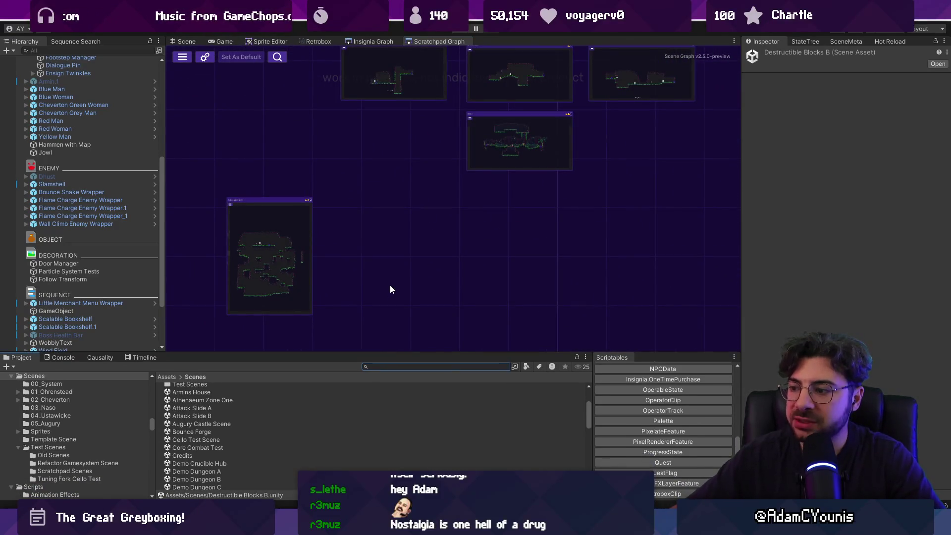
scroll(652, 397, up, 10)
mouse_move(653, 353)
mouse_down()
mouse_move(649, 308)
mouse_move(649, 328)
mouse_up()
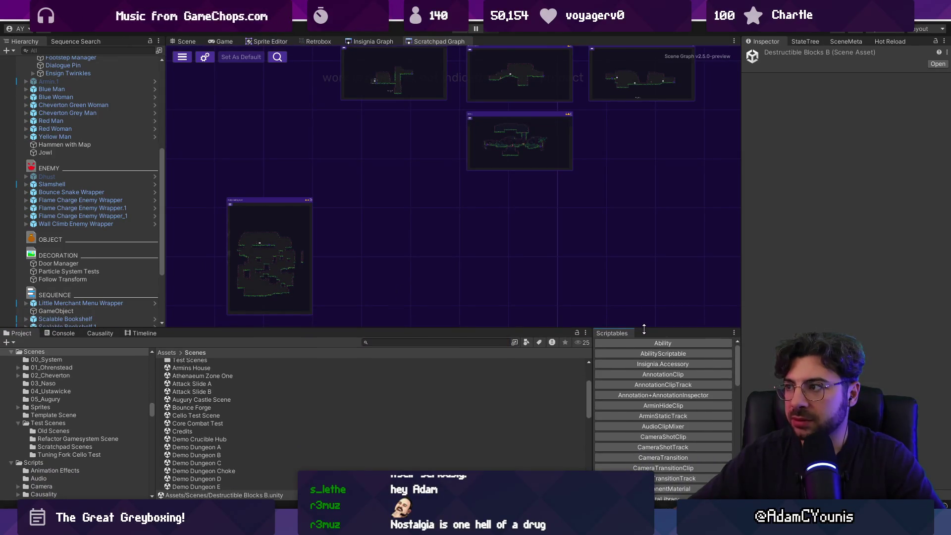
Show the Sandbox scene's metadata in the SceneMeta tab, briefly checking the Window menu
click(834, 43)
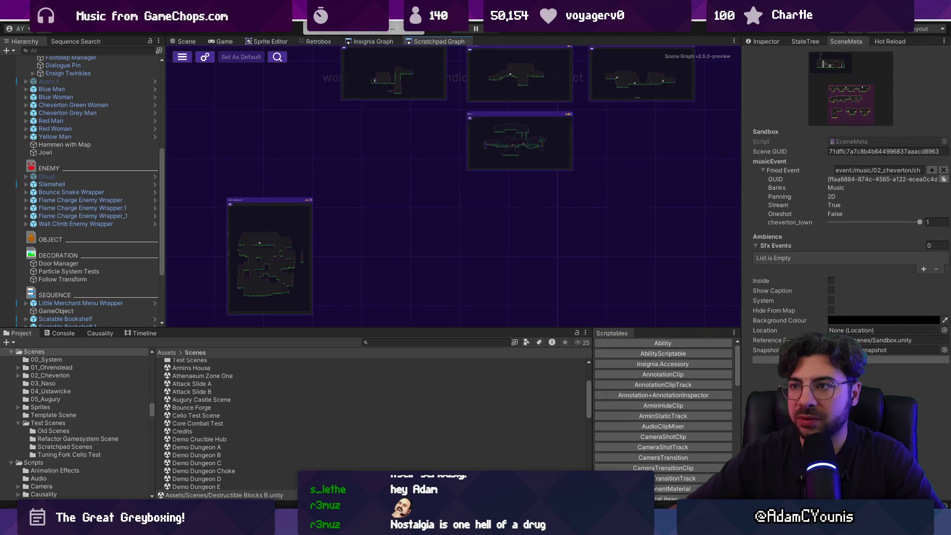
click(352, 15)
click(289, 101)
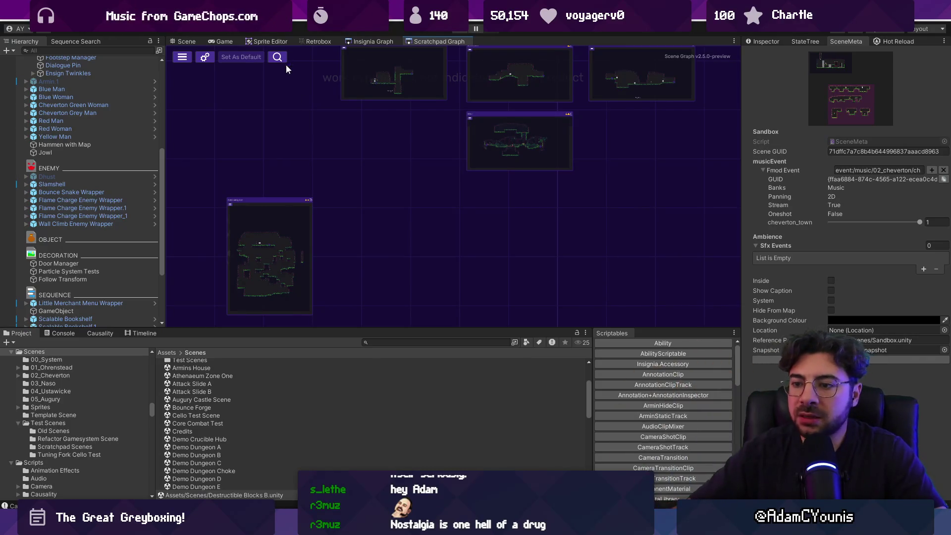
Give the asset browser more height and navigate to the top-level Assets folder
drag(404, 330, 401, 220)
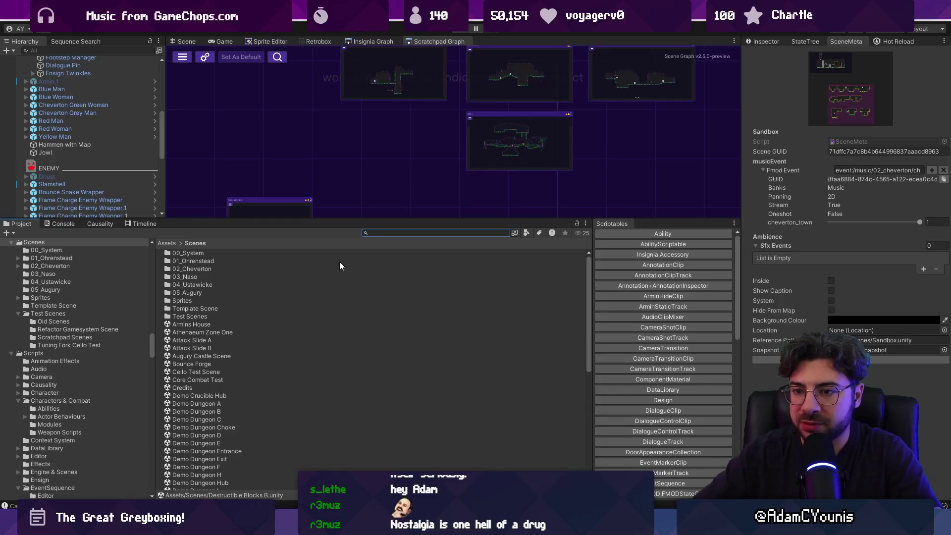
click(192, 309)
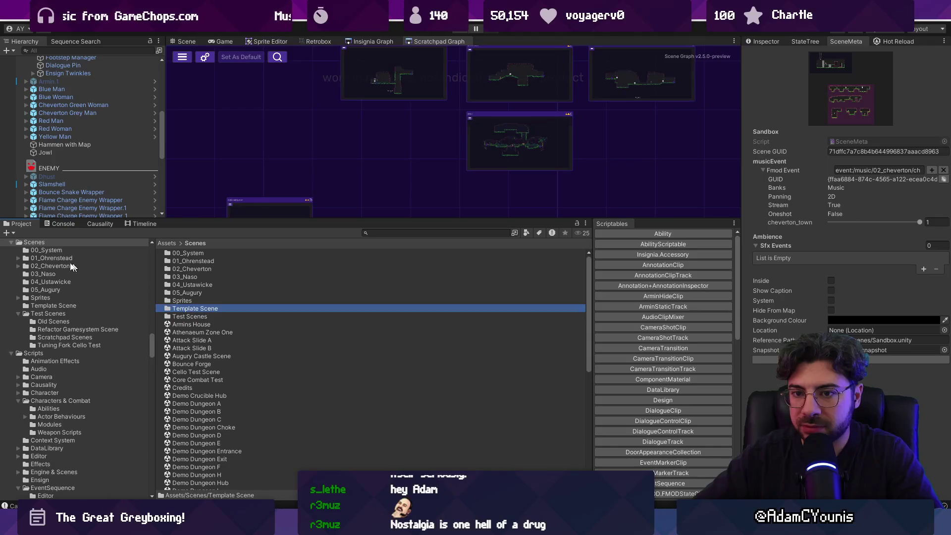
scroll(74, 262, down, 15)
scroll(152, 285, up, 20)
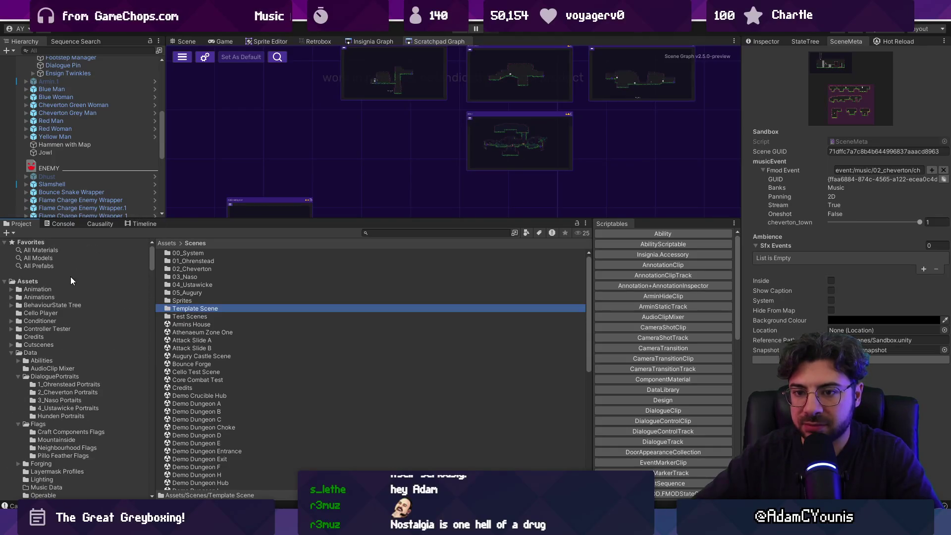
click(29, 280)
drag(240, 219, 240, 144)
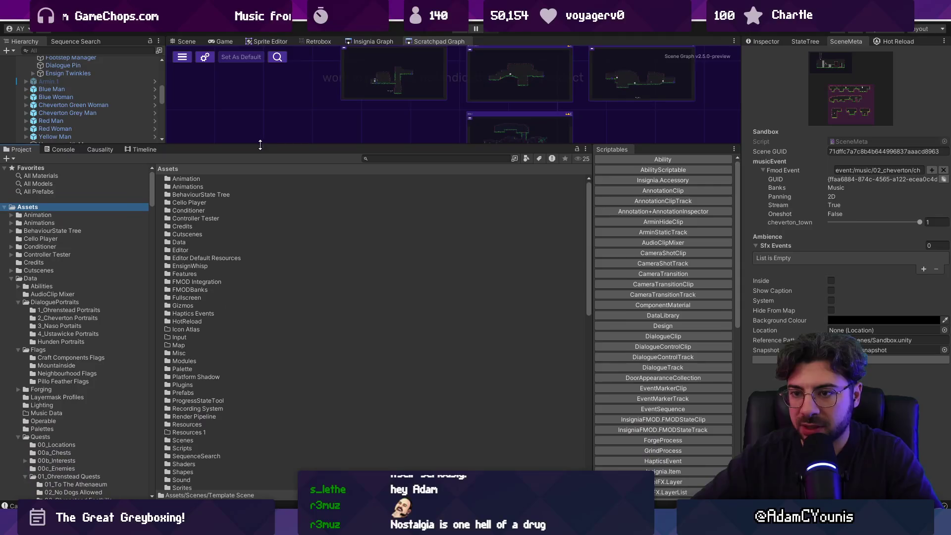
ctrl+scroll(255, 248, up, 2)
Create a folder named SceneTemplate in Assets and open it
right_click(357, 381)
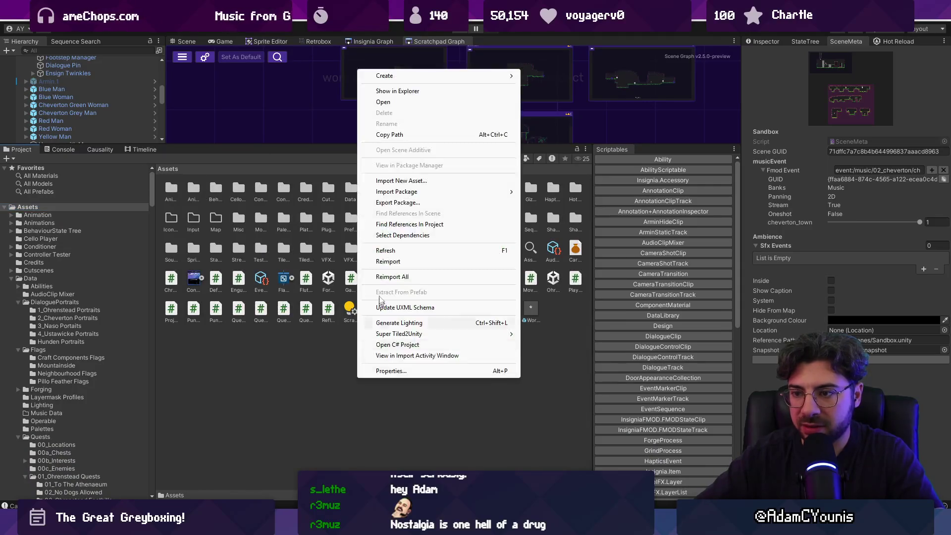
mouse_move(386, 75)
click(545, 76)
text(Scene Tem)
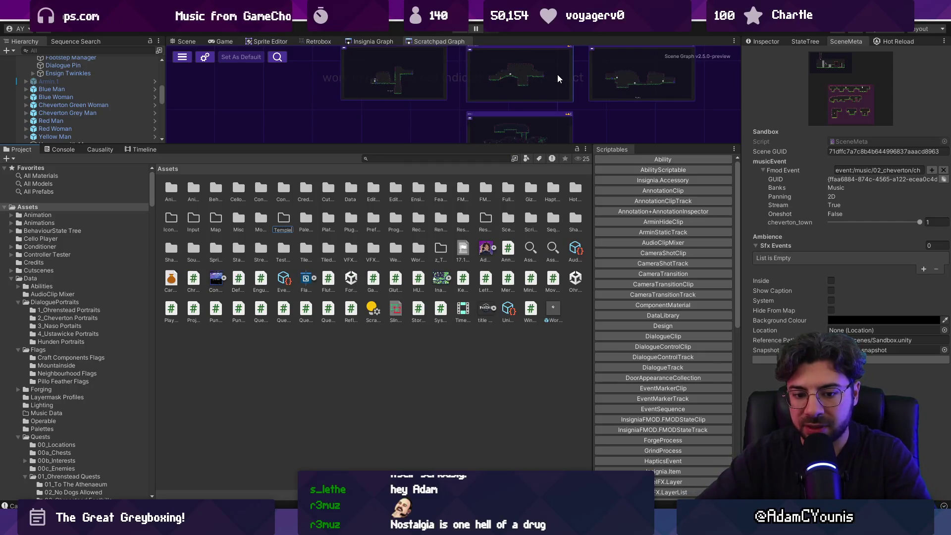
key(Return)
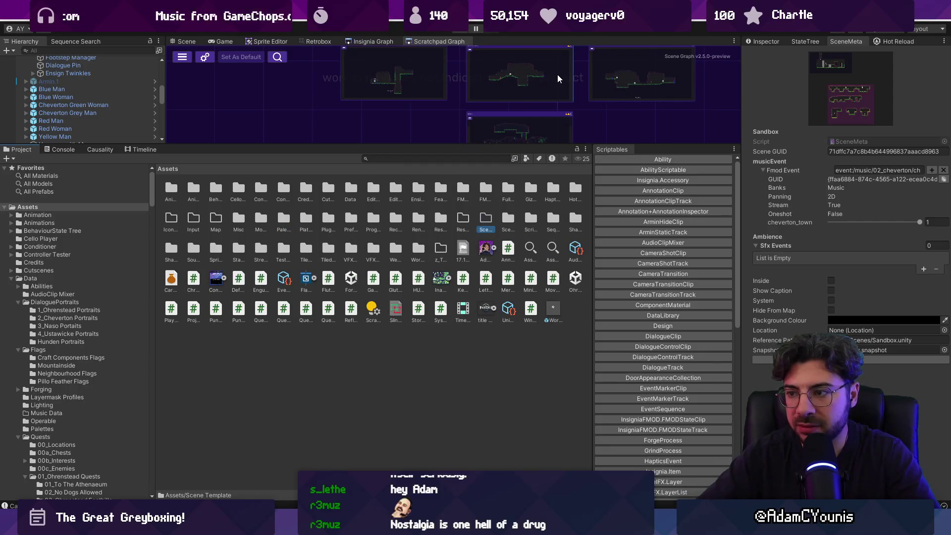
click(485, 230)
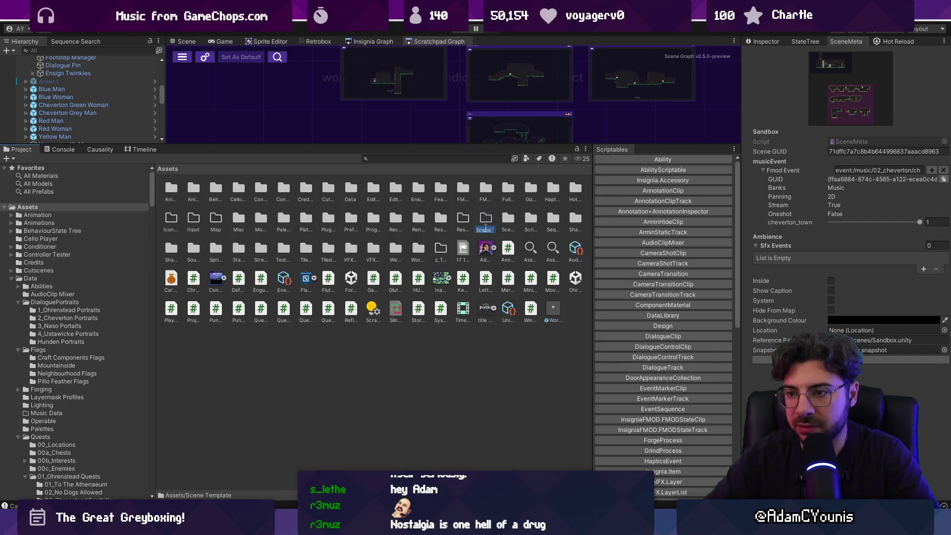
key(Return)
double_click(485, 221)
right_click(314, 228)
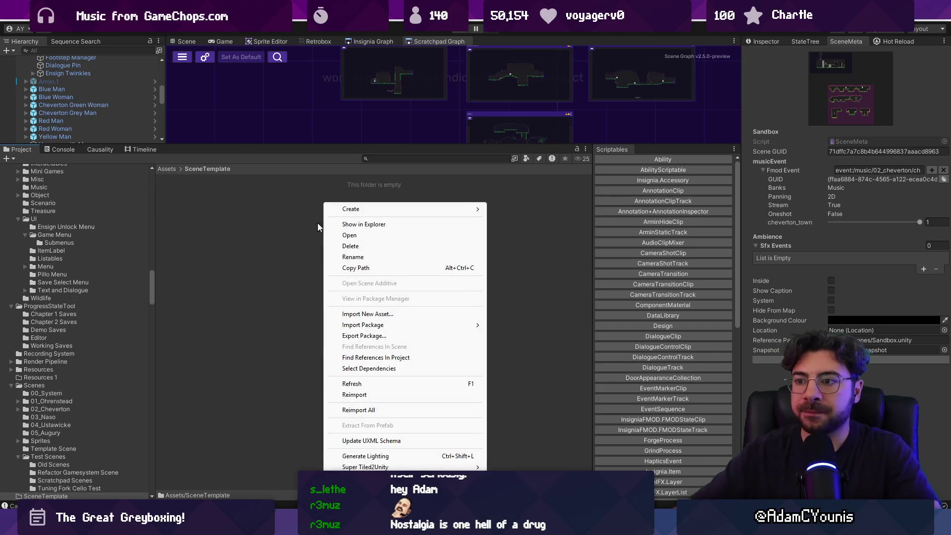
Create Editor and Scene subfolders inside SceneTemplate
mouse_move(357, 209)
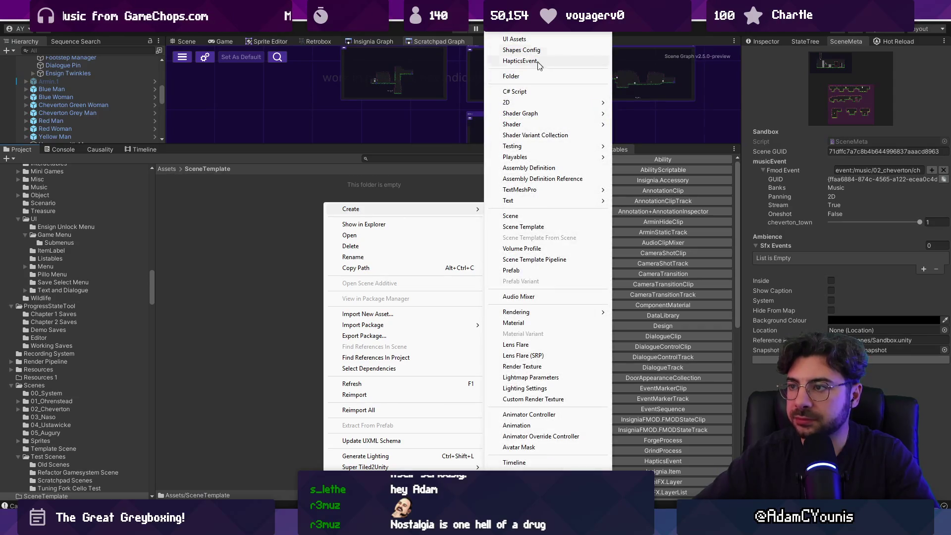
click(533, 76)
text(Editor)
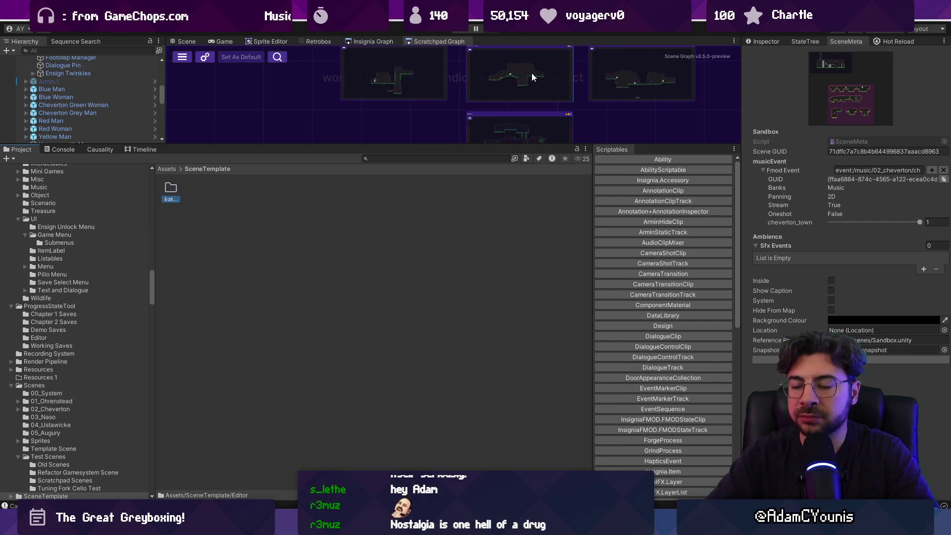
right_click(238, 203)
mouse_move(296, 208)
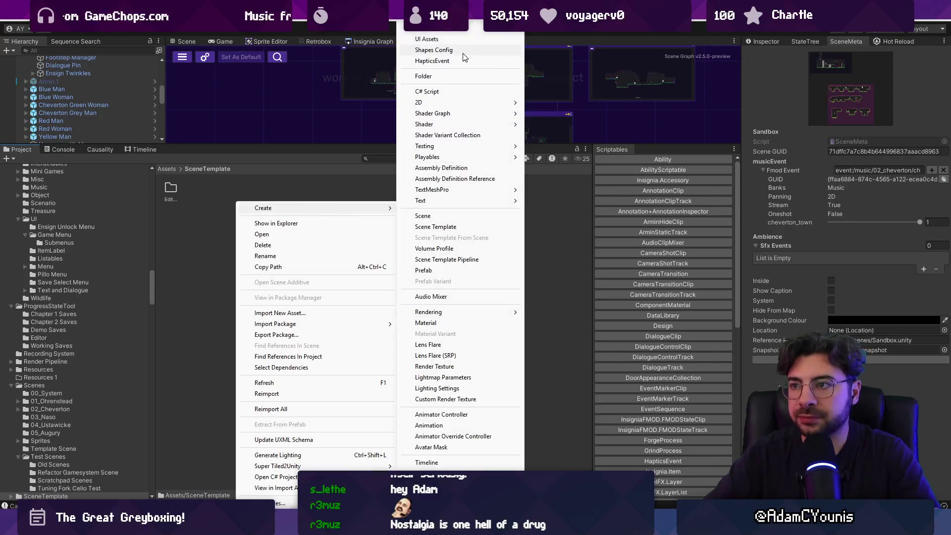
click(453, 76)
text(scene)
key(Return)
Duplicate the Scene folder and rename the copy to Tilemap
key(ctrl+d)
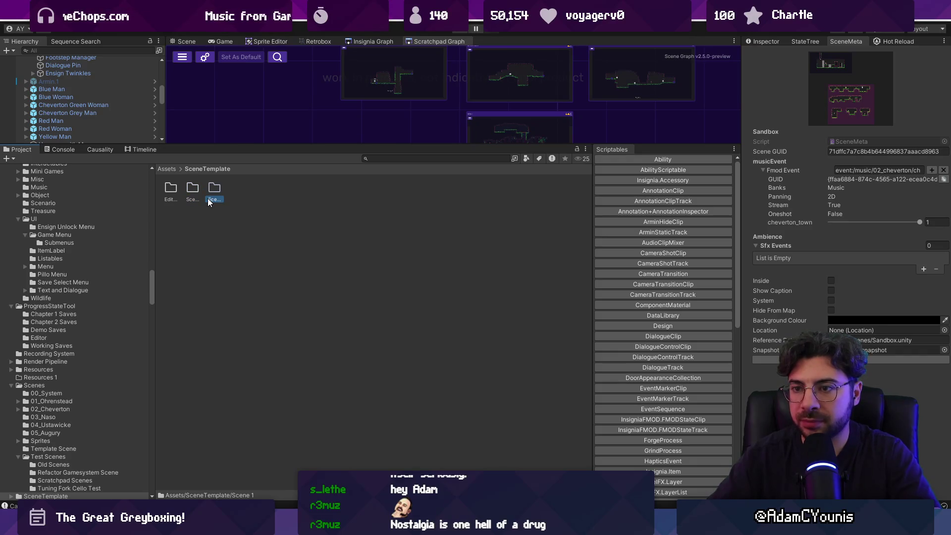
click(215, 199)
text(Tilemap)
key(Return)
Search the project for 'template scene' and jump to the Template Scene asset's folder
ctrl+scroll(186, 186, up, 3)
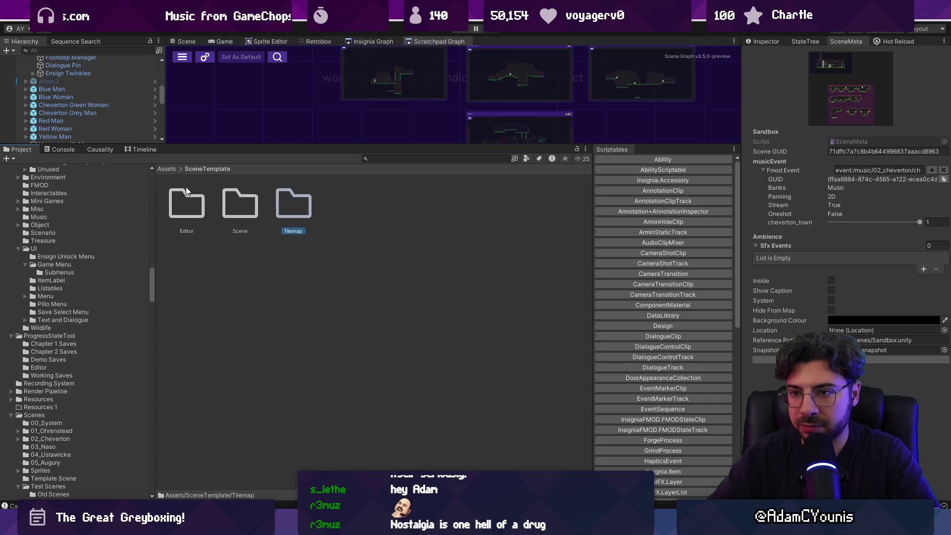
click(228, 208)
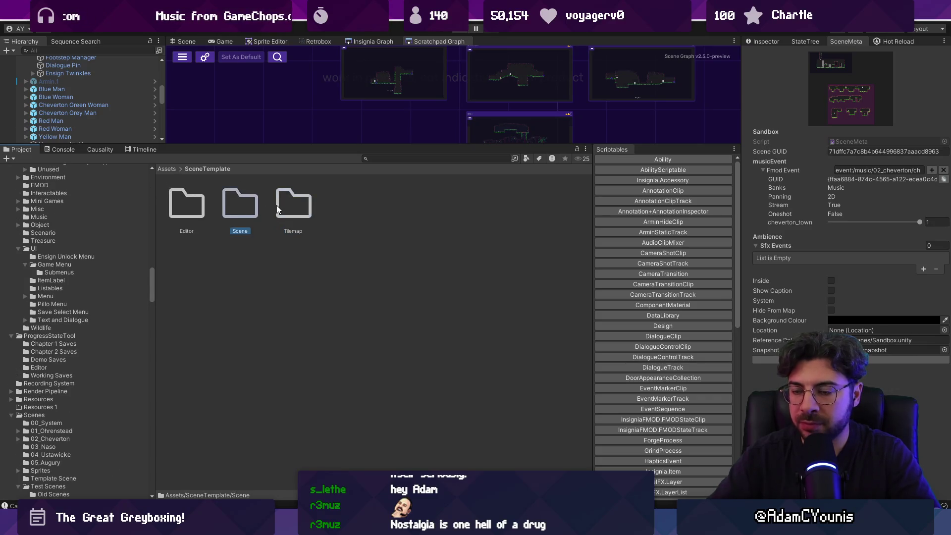
double_click(243, 206)
click(387, 159)
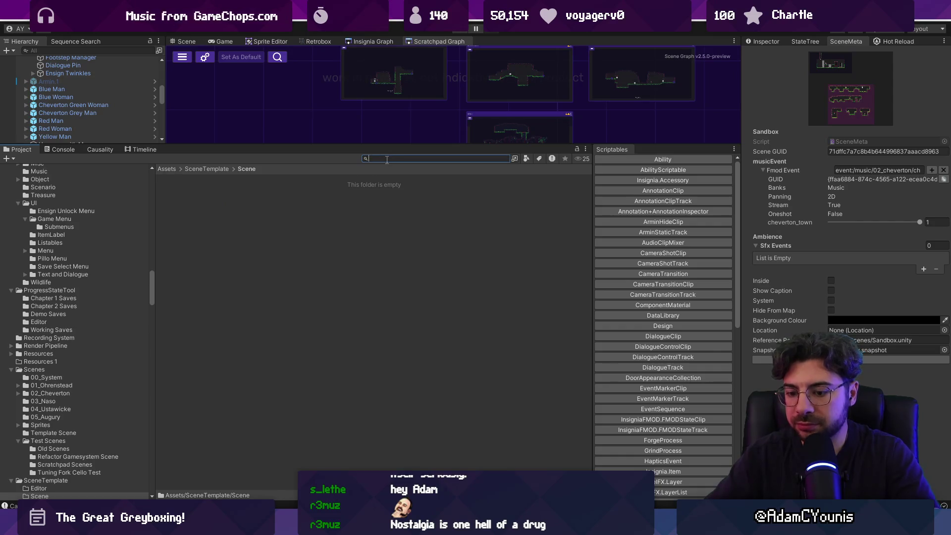
text(template scene)
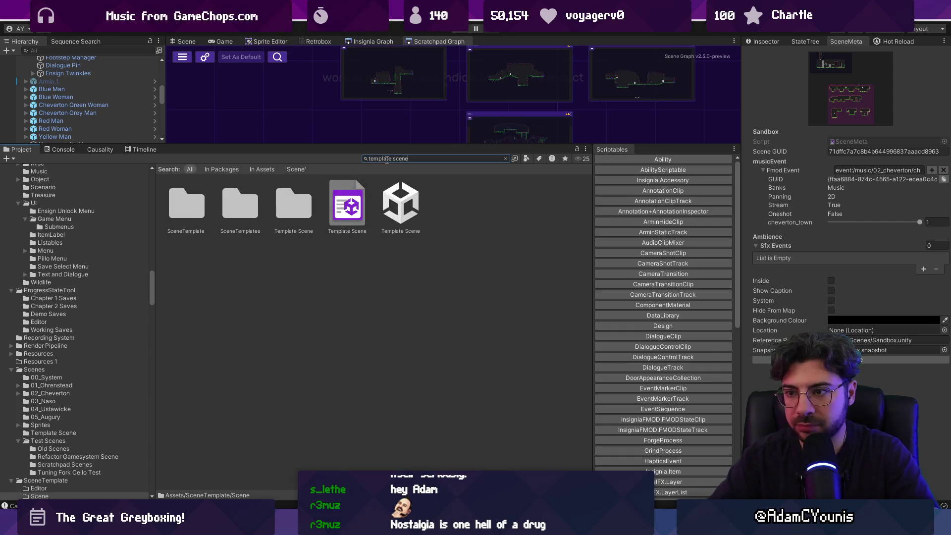
click(395, 203)
key(ctrl+f)
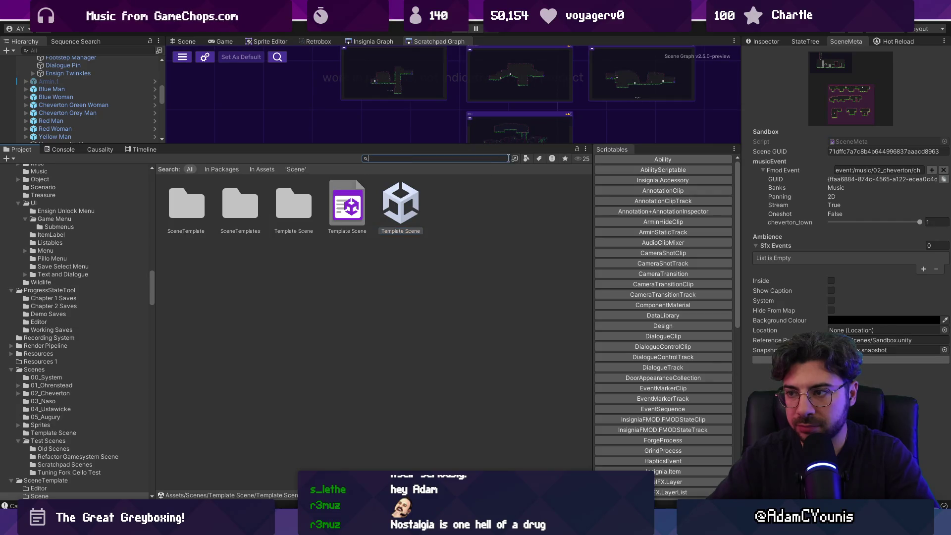
key(BackSpace)
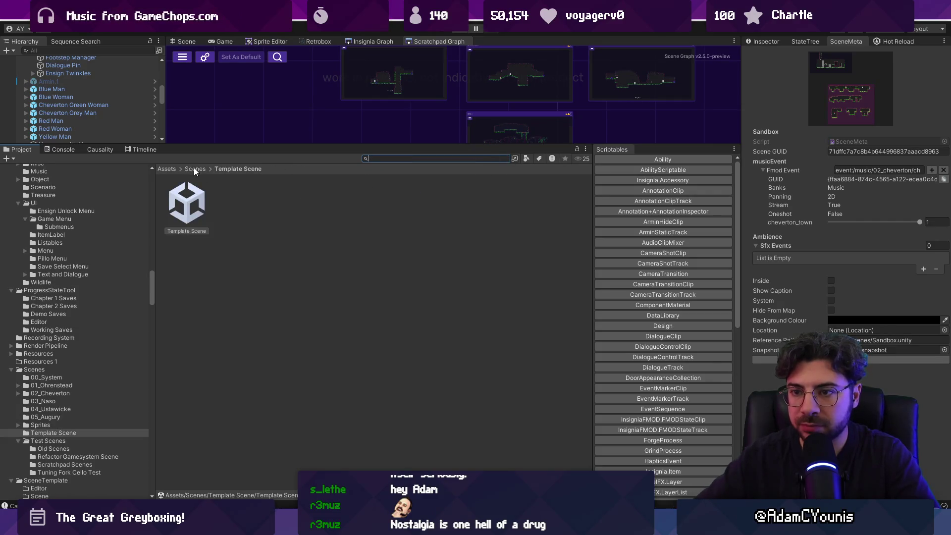
Browse from the Scenes folder into the Template Scene folder
click(195, 170)
scroll(376, 238, down, 3)
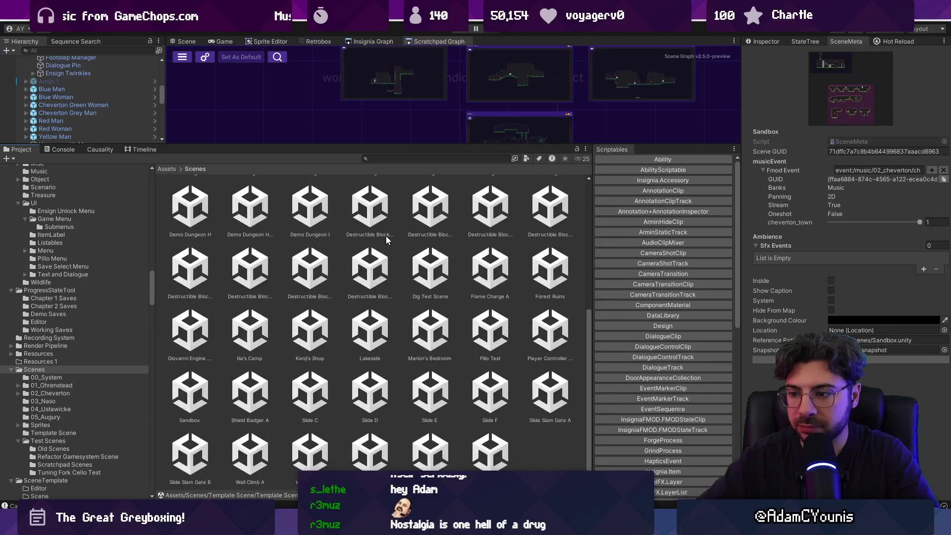
scroll(391, 233, up, 4)
double_click(194, 267)
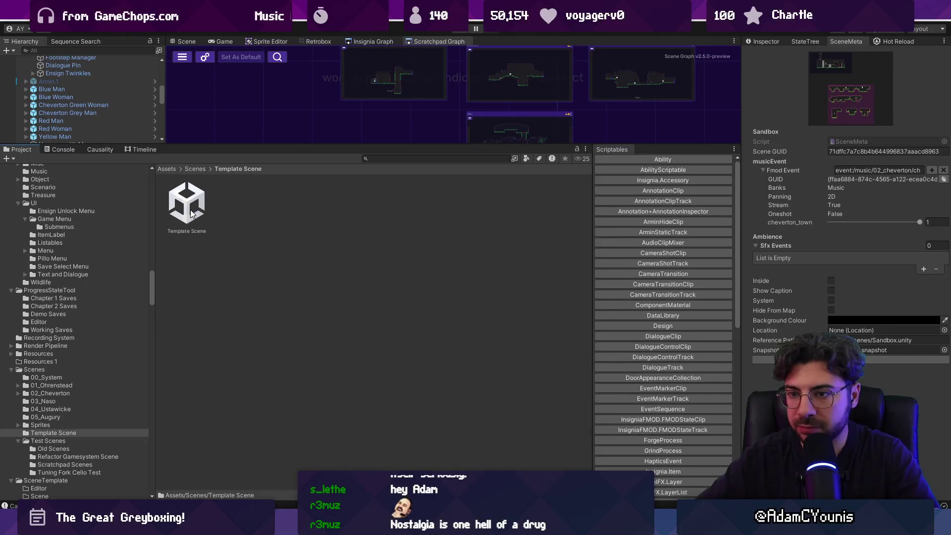
scroll(82, 228, up, 15)
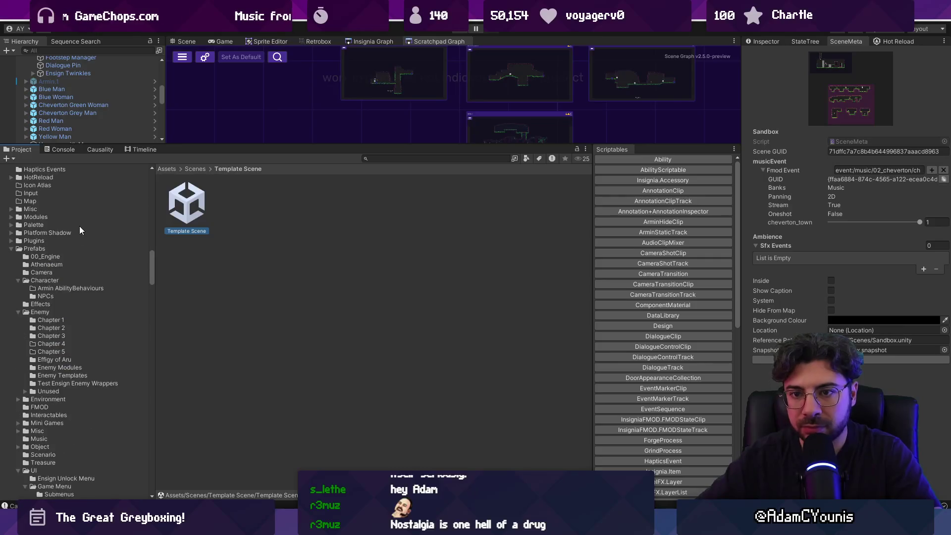
Search Assets for 'scenetem' and open the SceneTemplate folder from the results
click(47, 208)
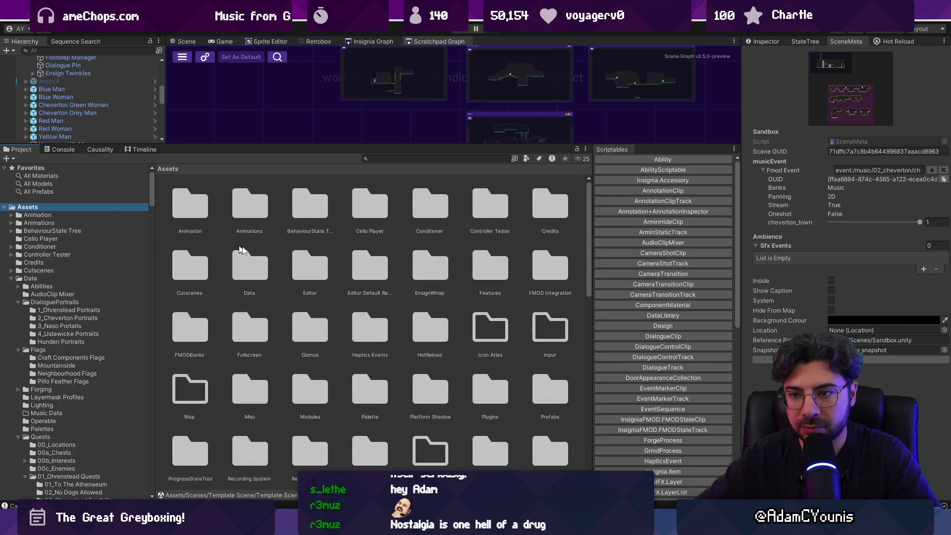
click(416, 159)
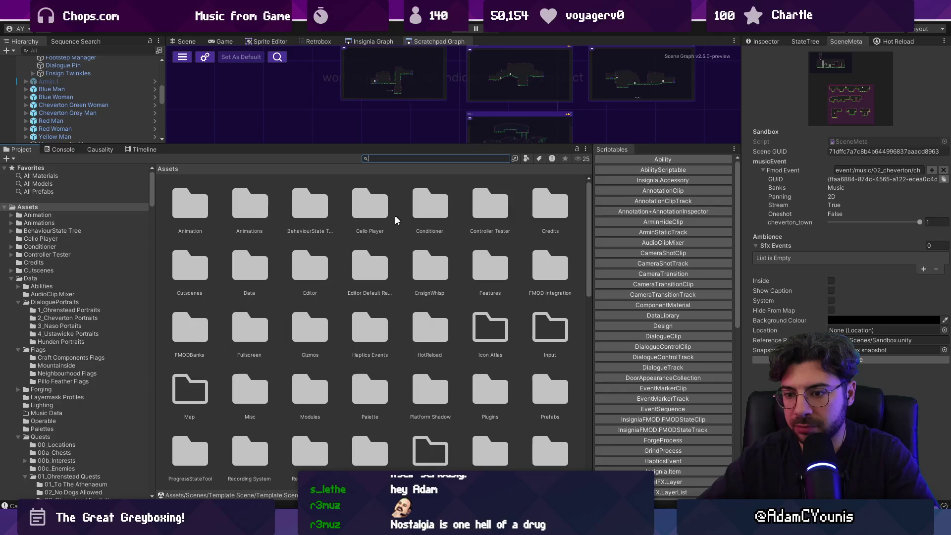
text(scenetem)
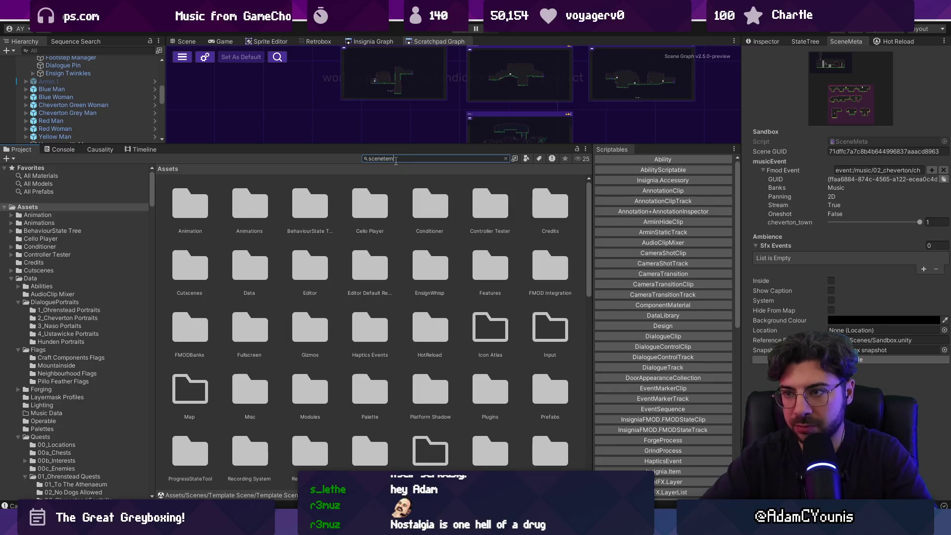
click(189, 201)
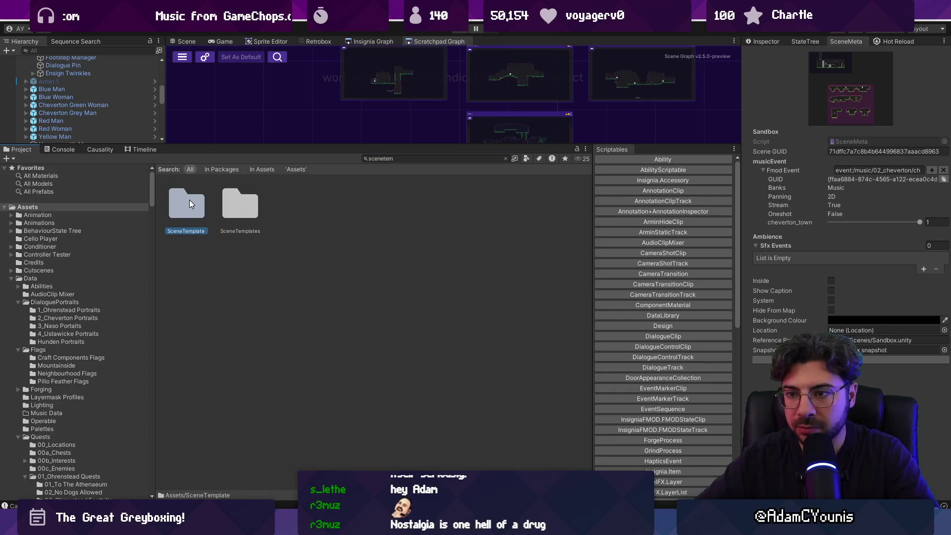
double_click(189, 200)
right_click(286, 203)
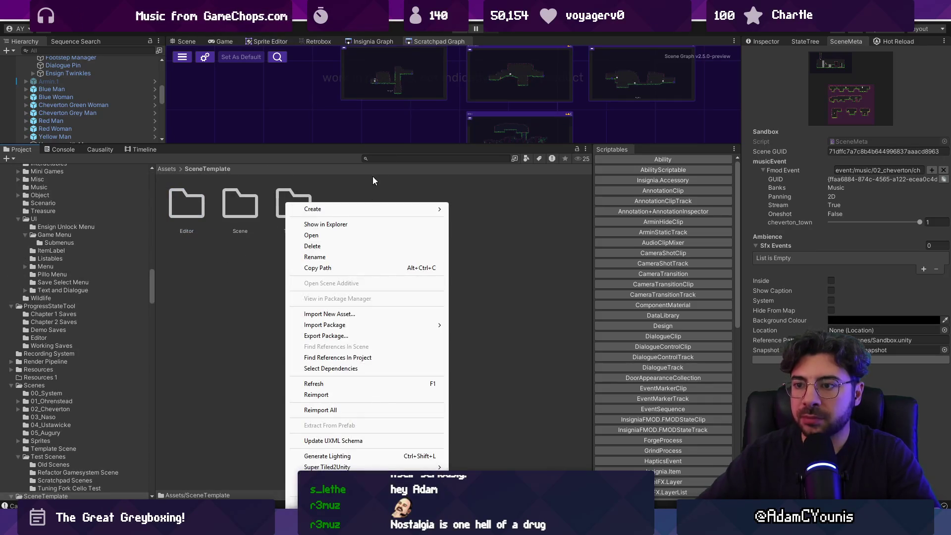
Create a Templates folder and move the Scene and Tilemap folders into it
mouse_move(378, 207)
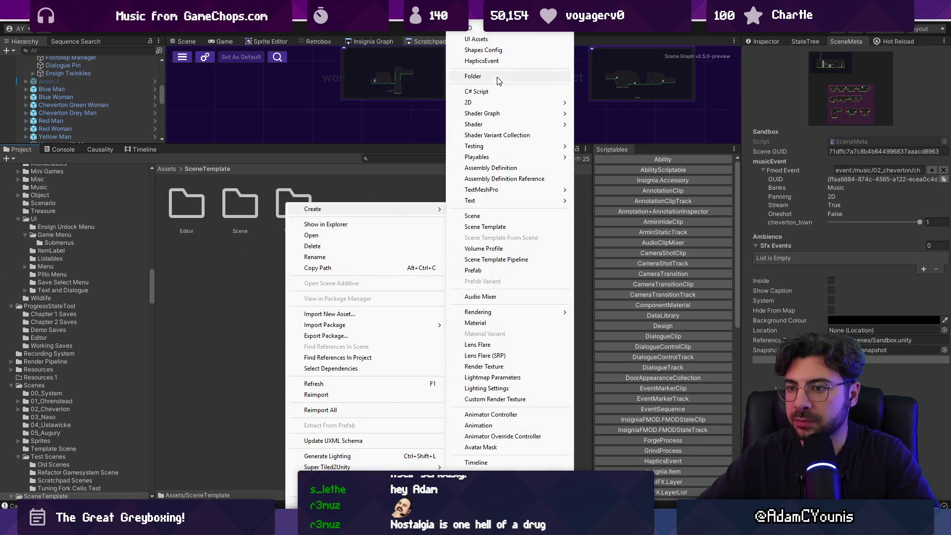
click(497, 77)
text(Templates)
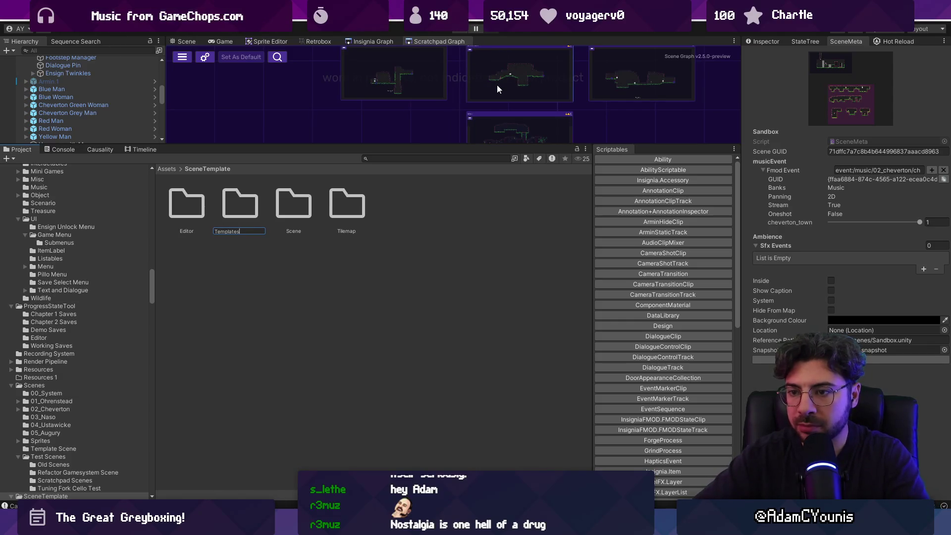
key(Return)
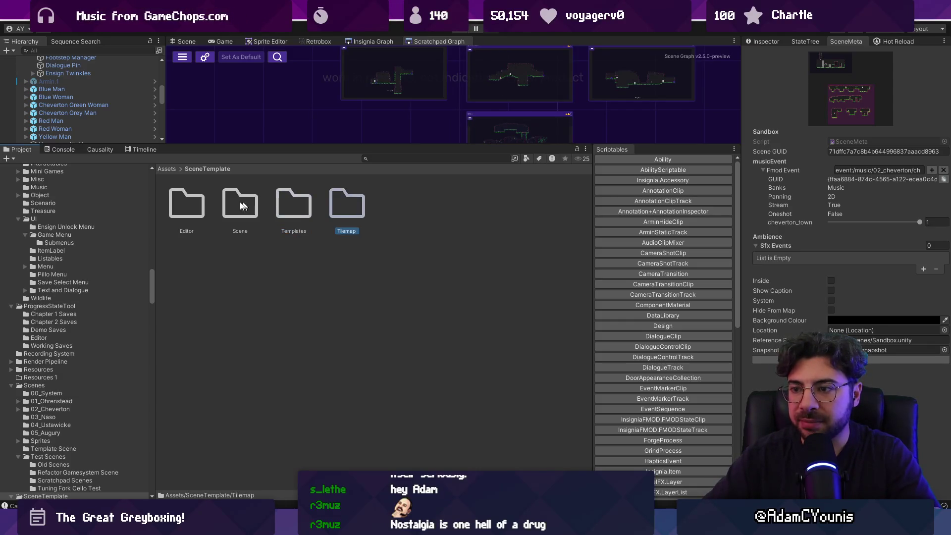
click(237, 203)
shift+click(349, 205)
click(261, 212)
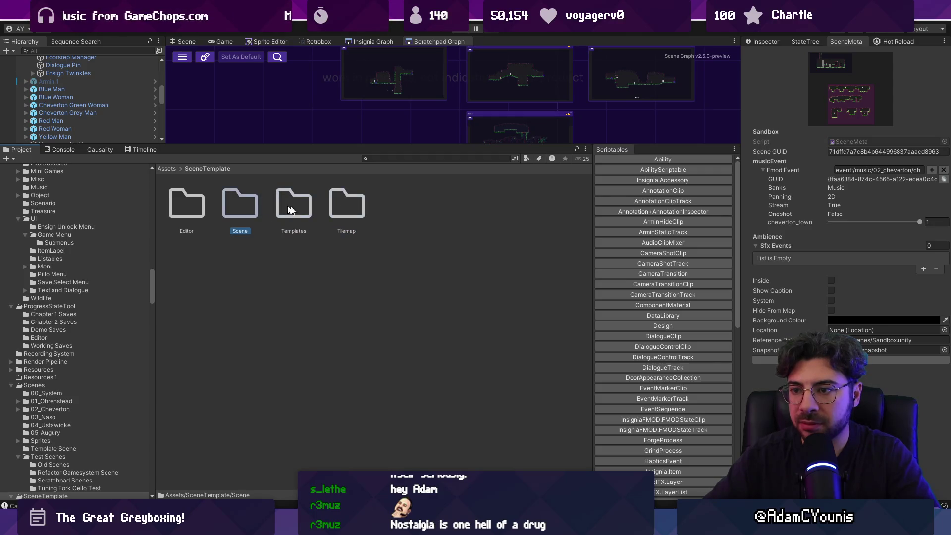
drag(340, 207, 304, 203)
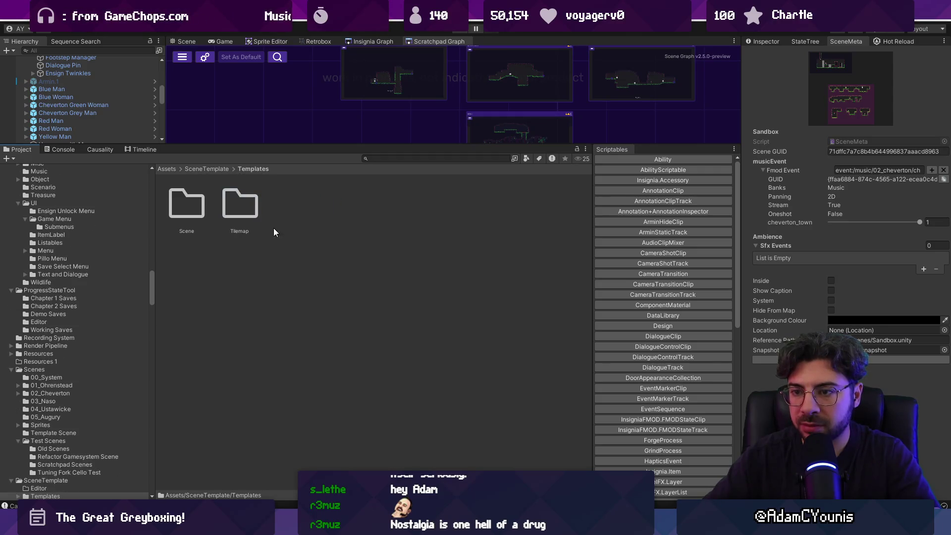
Create a Level folder inside Templates and move Scene and Tilemap into it
right_click(303, 203)
mouse_move(364, 213)
click(506, 78)
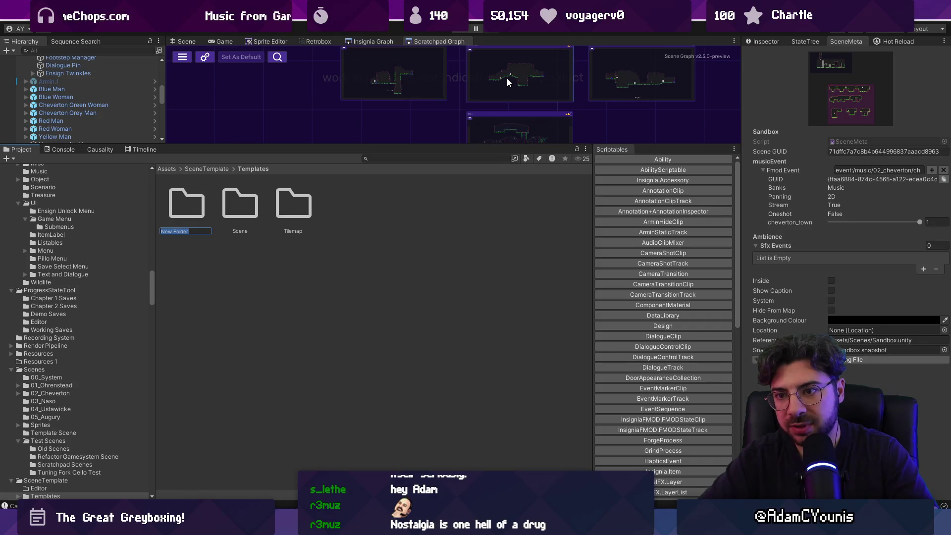
text(Level)
key(Return)
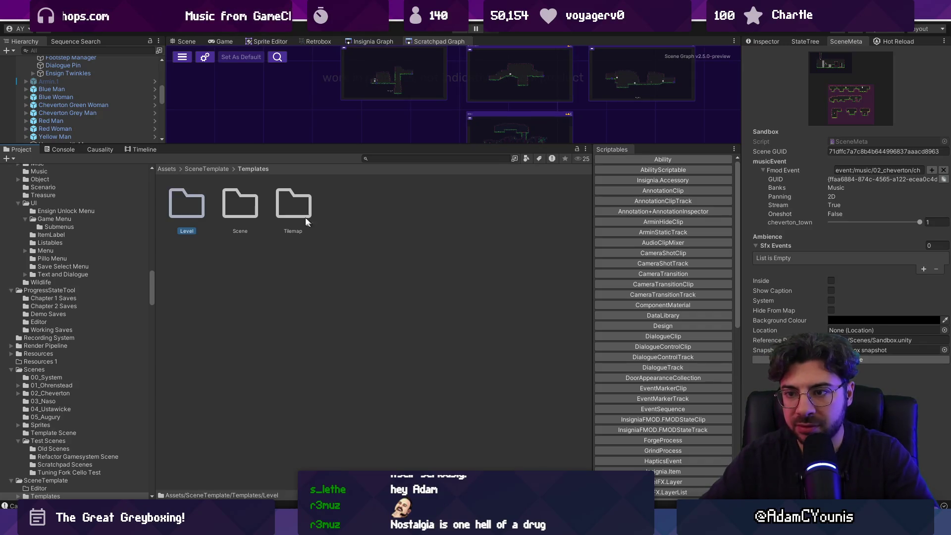
click(240, 203)
shift+click(293, 197)
drag(193, 204, 192, 207)
Move the Template Scene asset into Templates/Level/Scene and confirm it's there
double_click(190, 211)
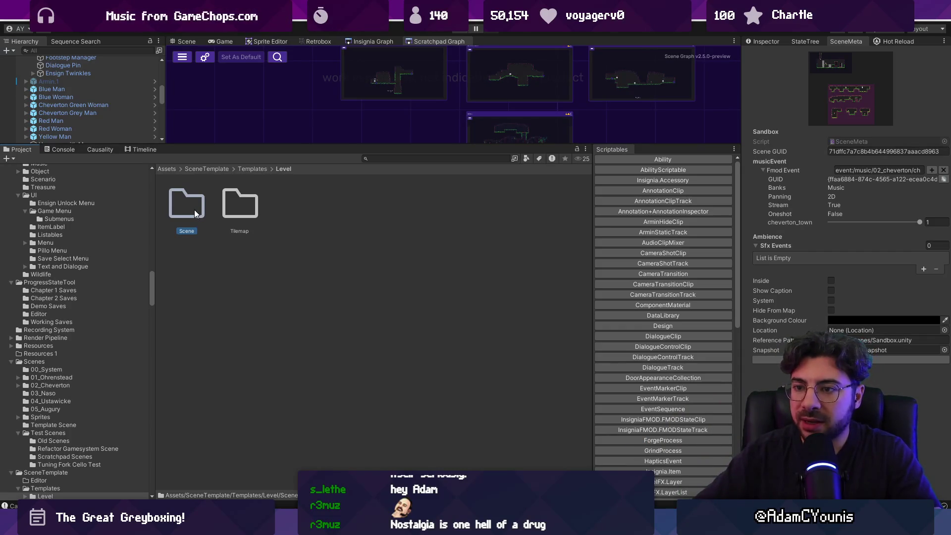
double_click(194, 209)
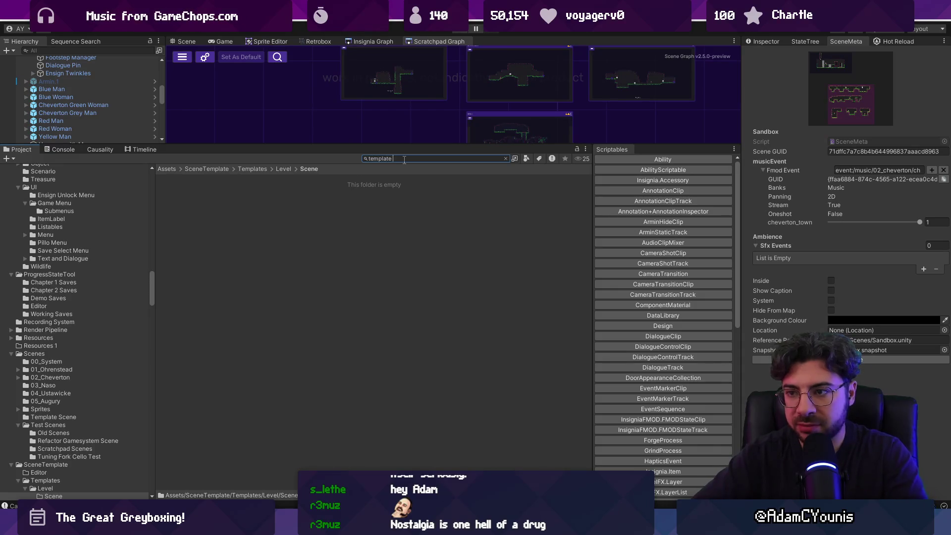
click(401, 207)
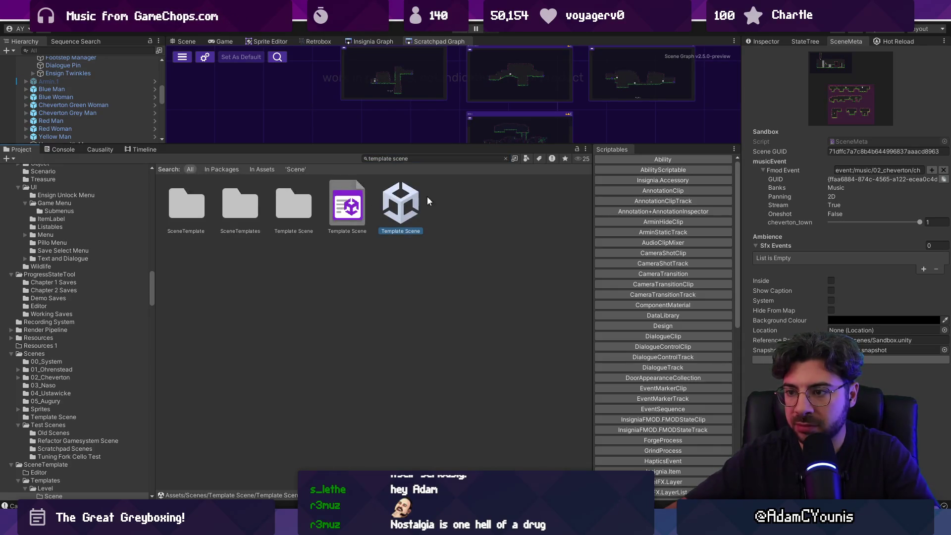
click(505, 158)
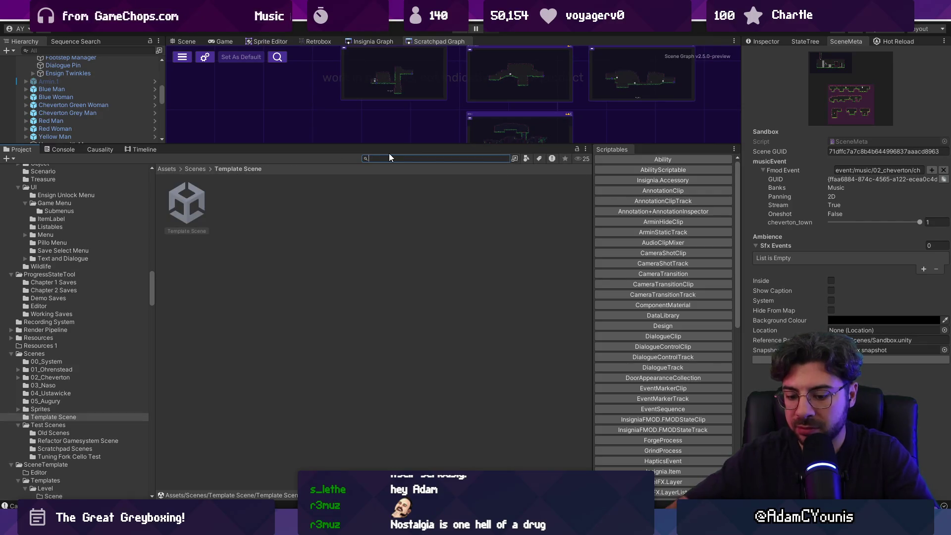
text(level)
key(Down)
key(Right)
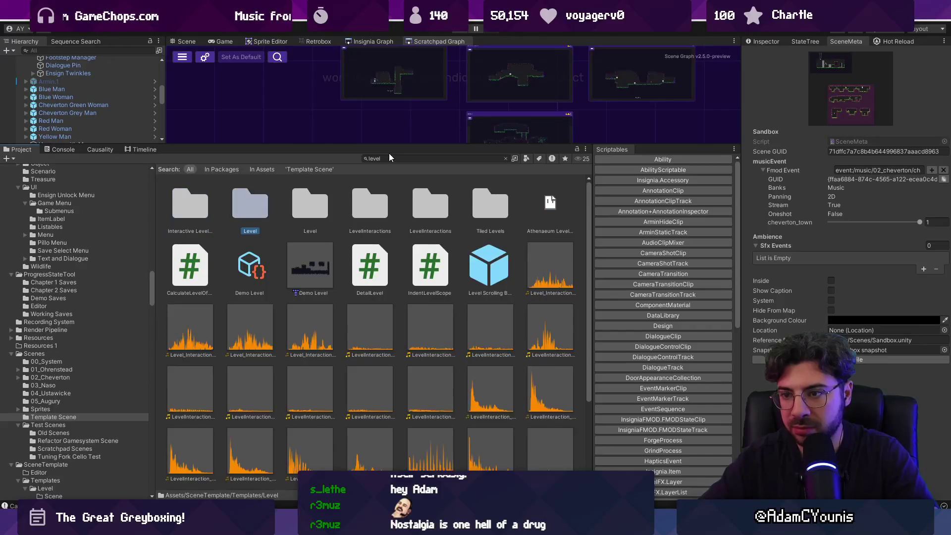
key(Return)
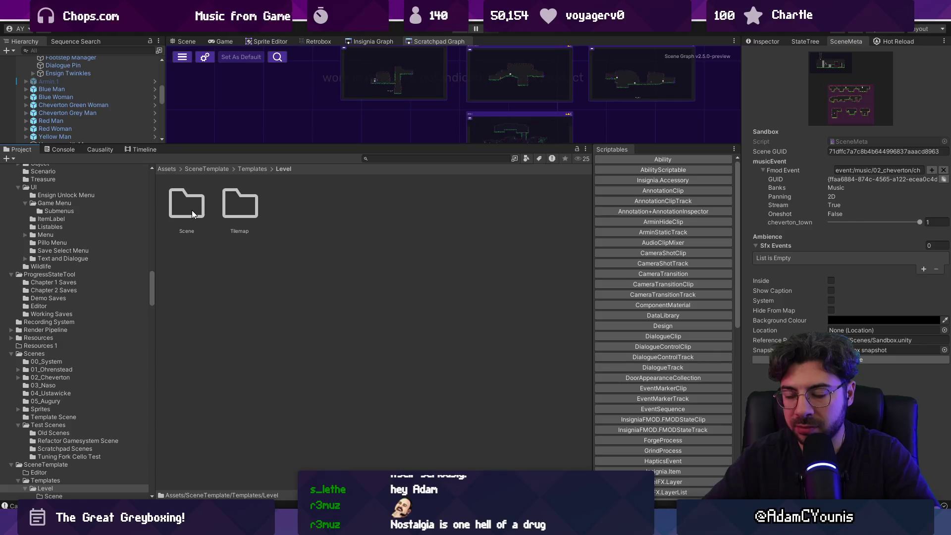
double_click(193, 214)
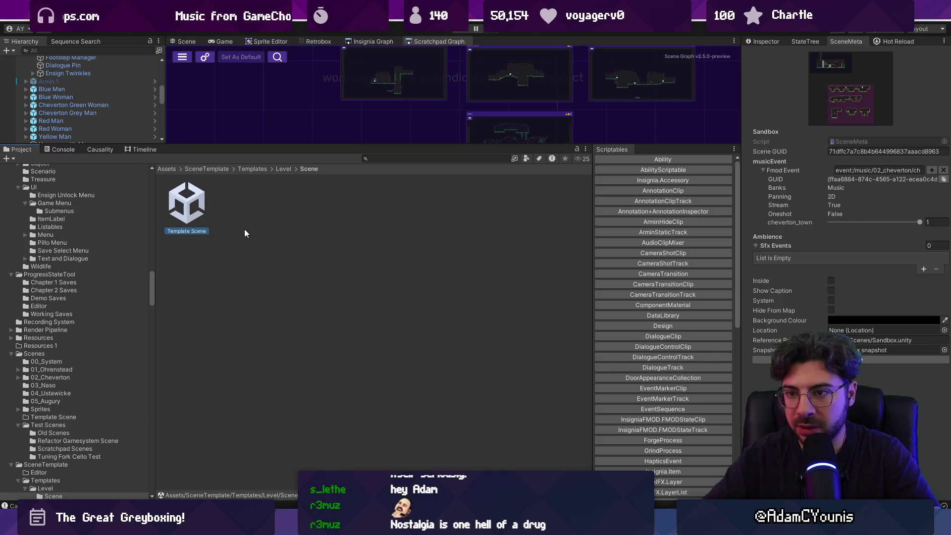
drag(198, 145, 198, 196)
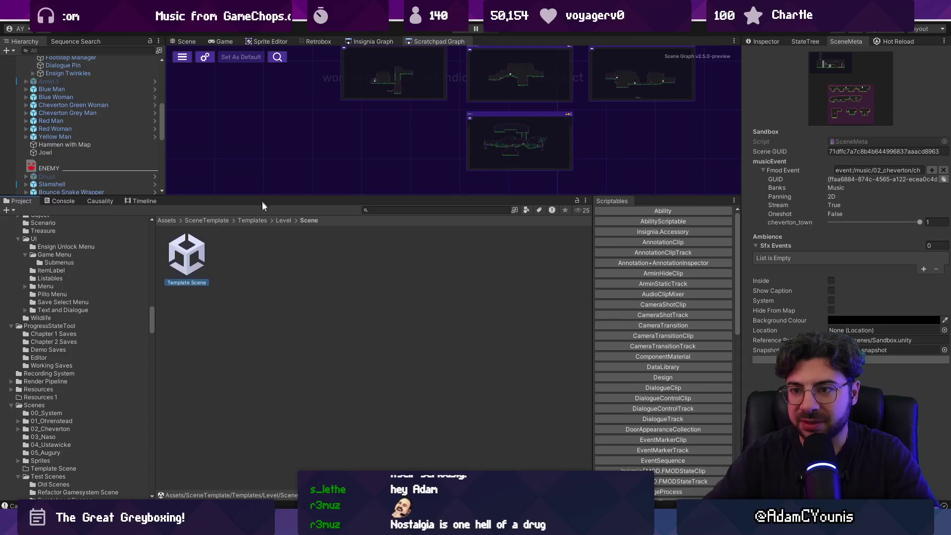
click(283, 221)
Open the empty Level/Tilemap folder
double_click(243, 258)
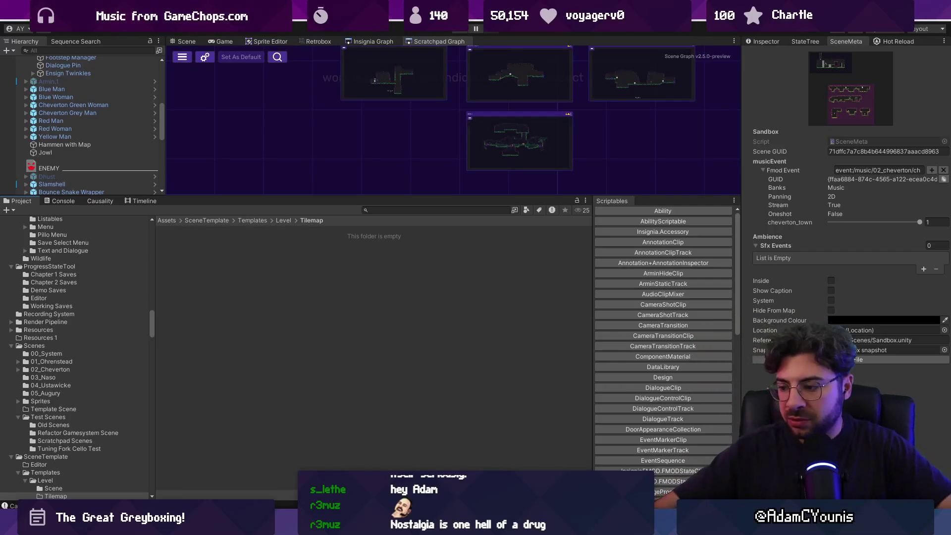
key(super+e)
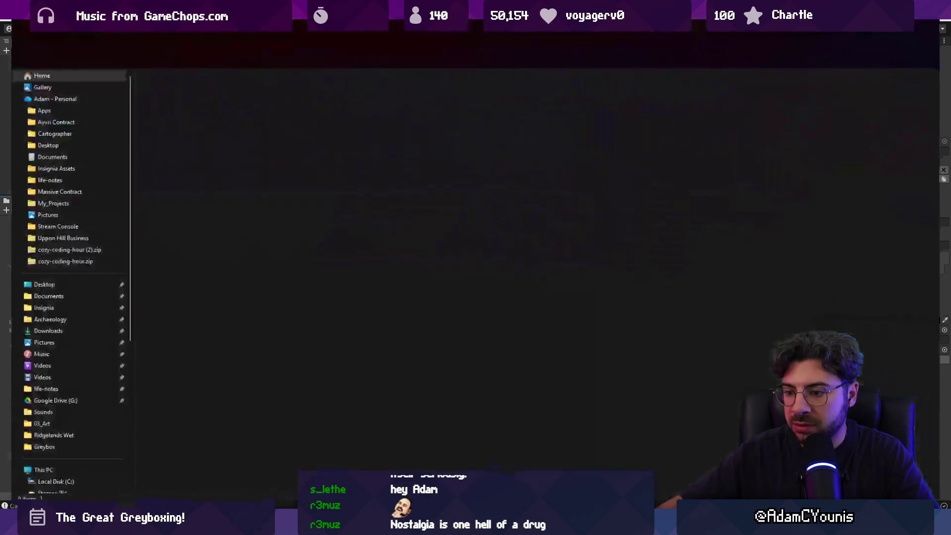
key(alt+F4)
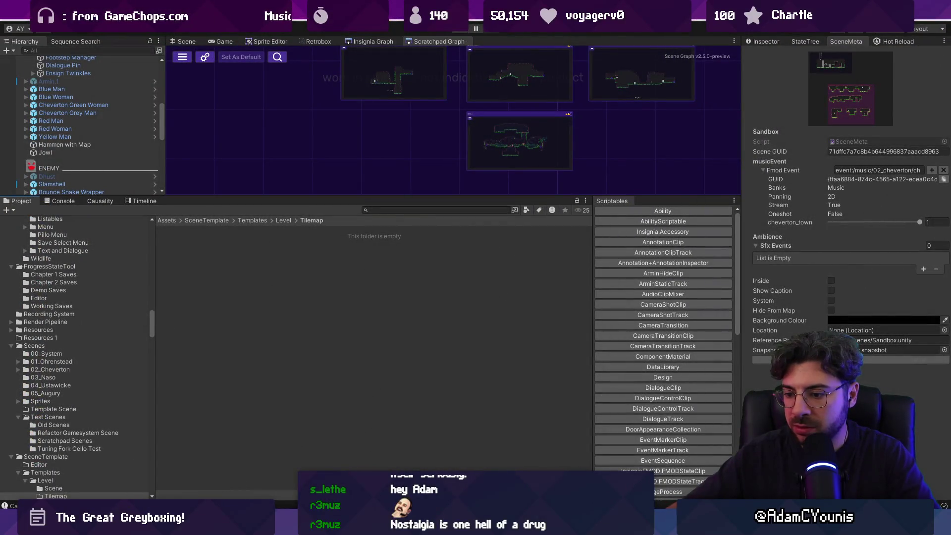
Launch the Tiled map editor by searching 'tiled' in Windows search
click(396, 209)
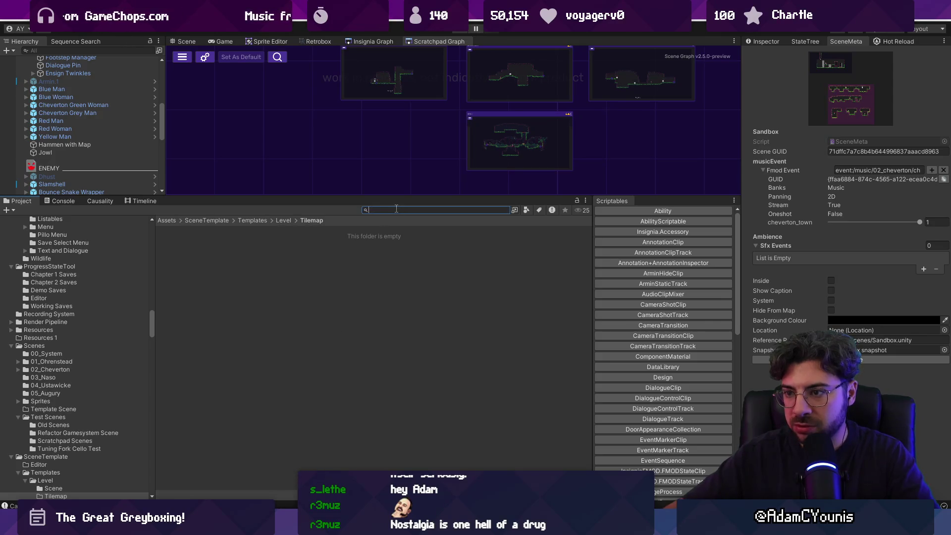
key(super)
text(tiled)
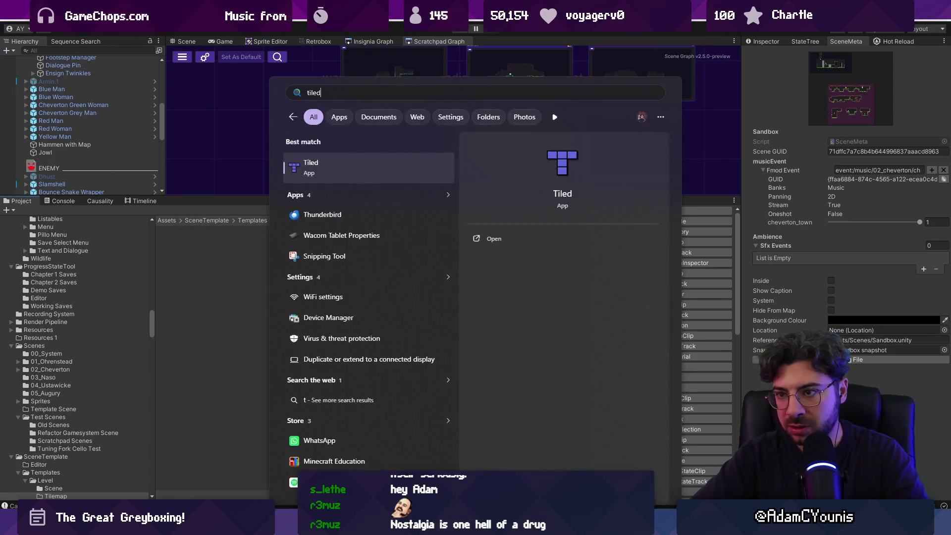
key(Return)
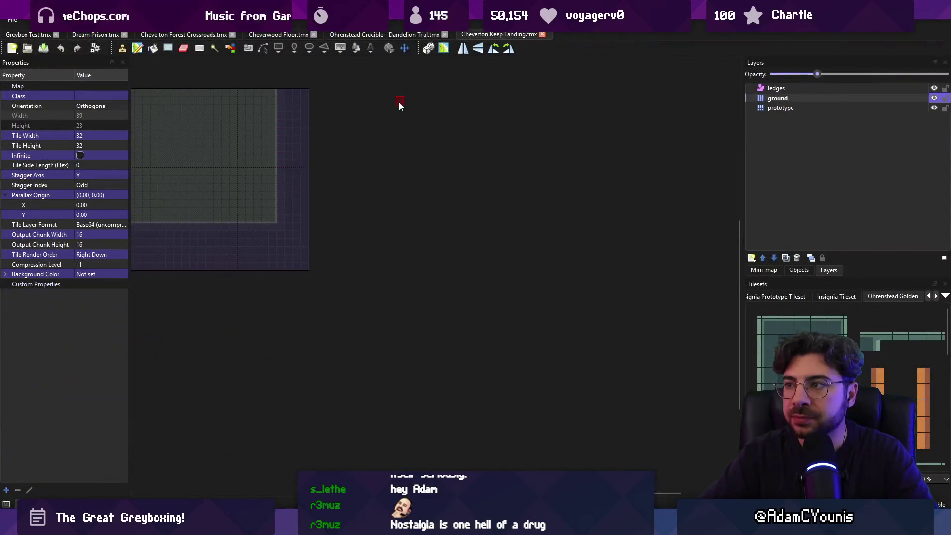
Switch through the open maps to the Greybox Test map
click(387, 32)
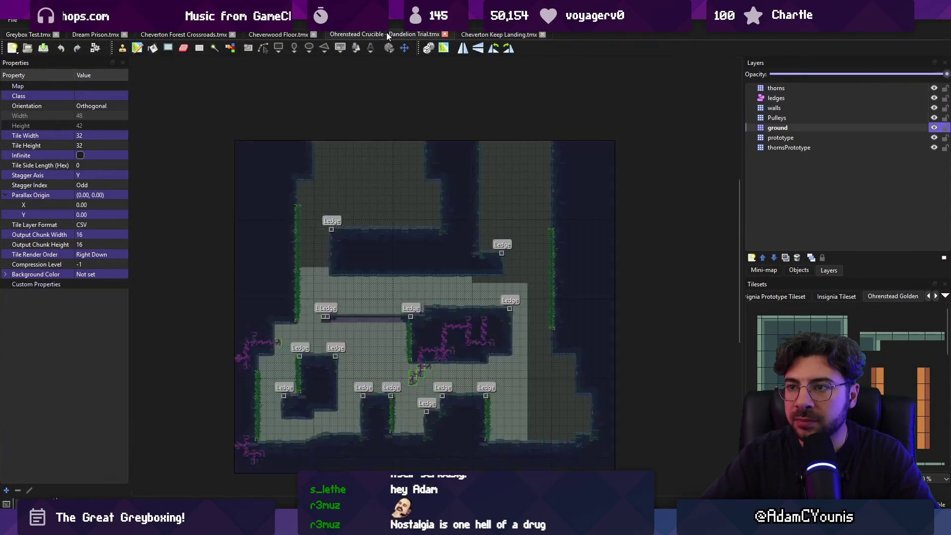
click(277, 34)
click(183, 34)
click(46, 34)
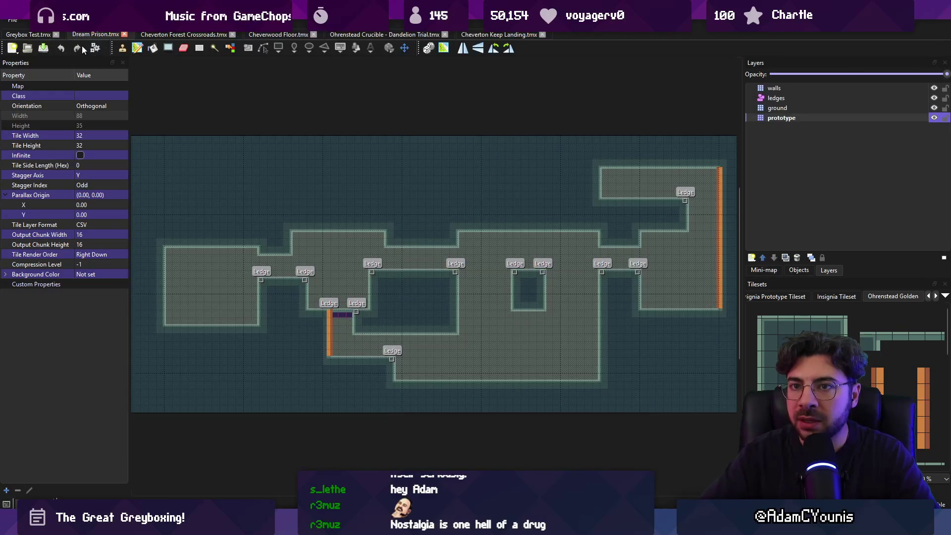
click(20, 32)
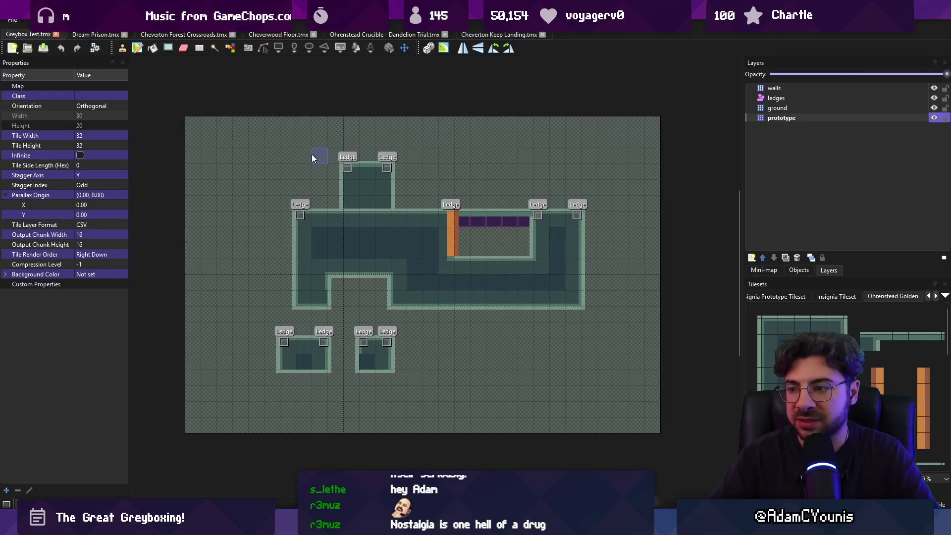
Save the map as Level Template.tmx in Assets/SceneTemplate/Templates/Level/Tilemap
click(13, 20)
click(46, 108)
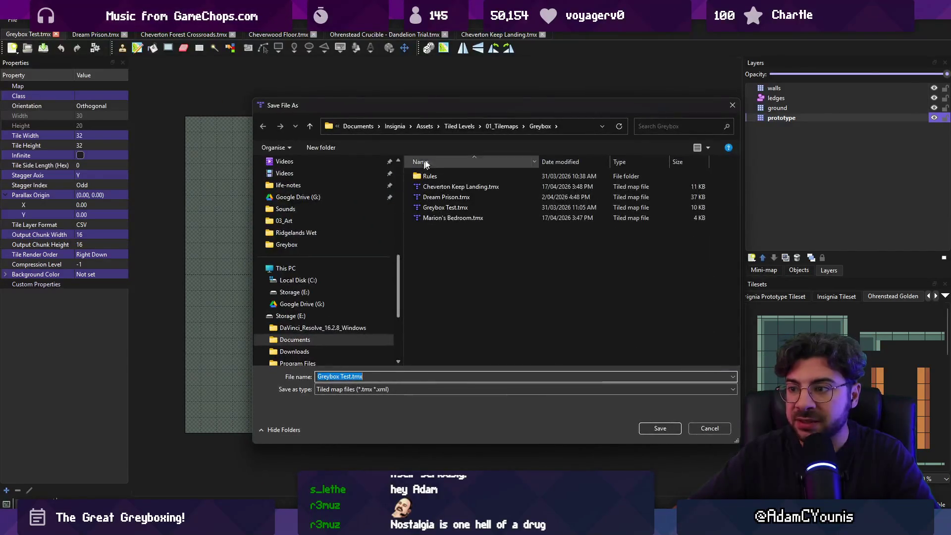
click(425, 126)
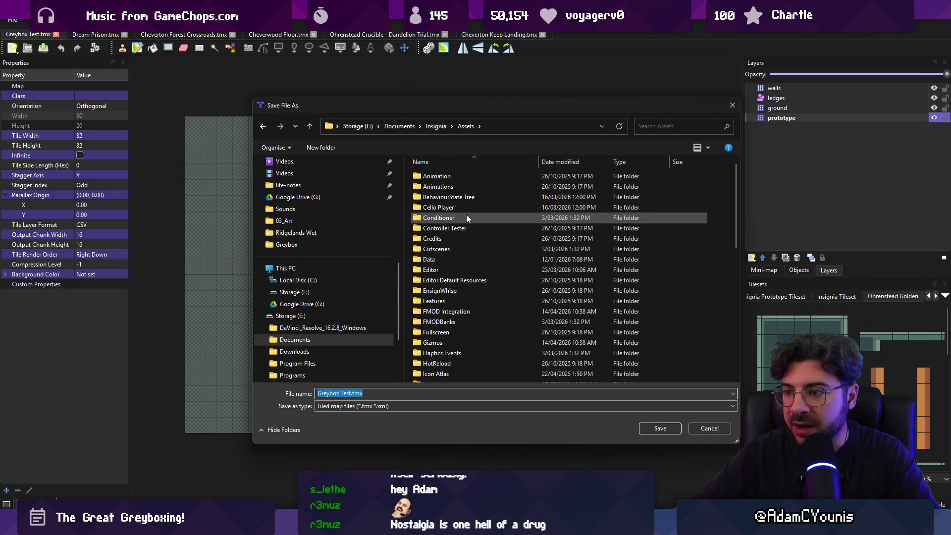
scroll(466, 247, down, 5)
double_click(464, 314)
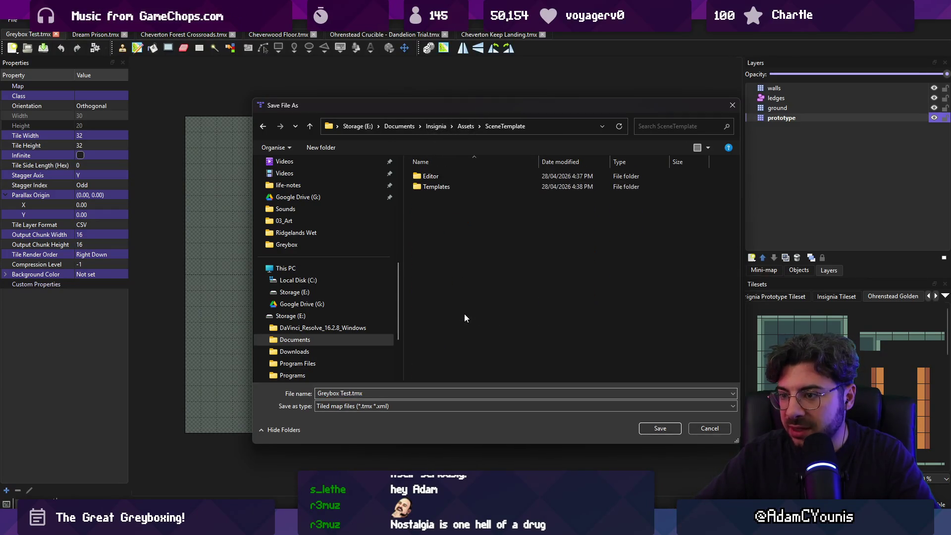
double_click(458, 184)
double_click(457, 179)
double_click(456, 183)
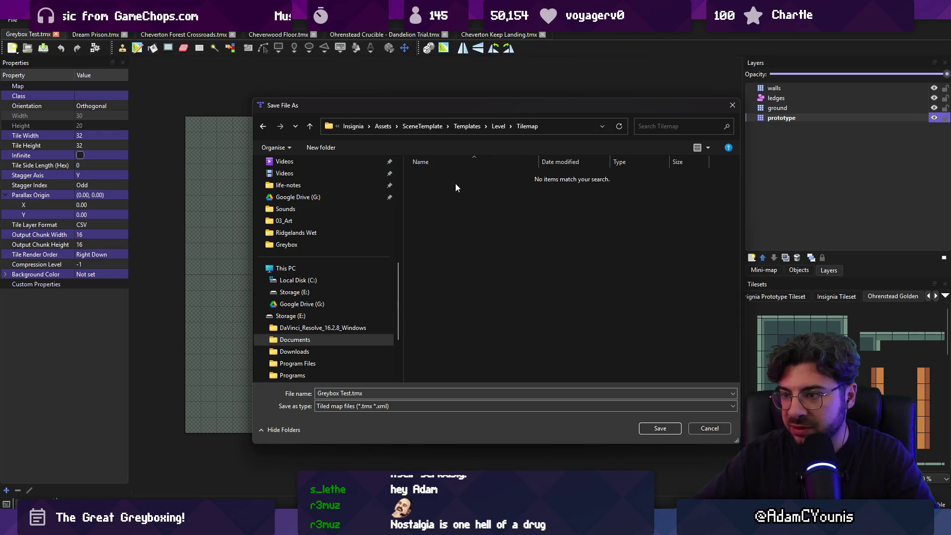
click(363, 393)
click(317, 393)
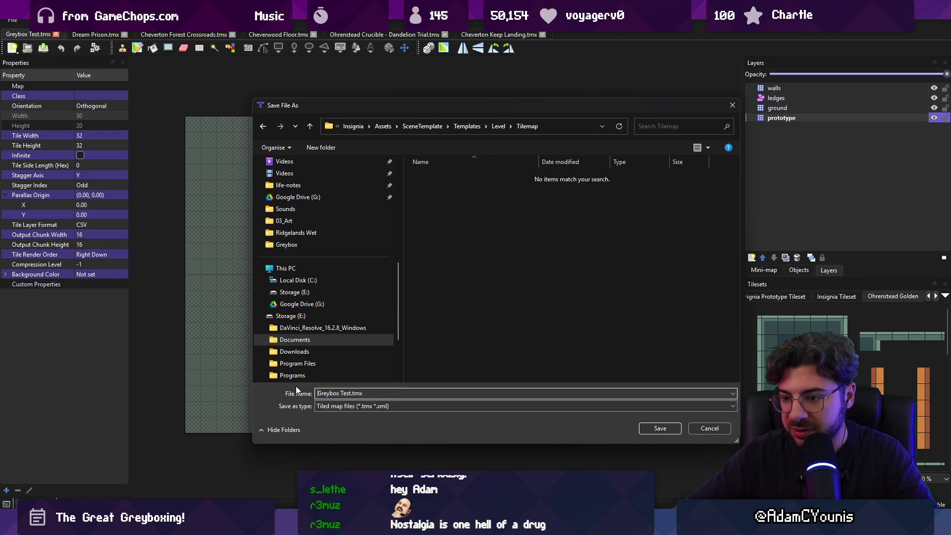
text(T)
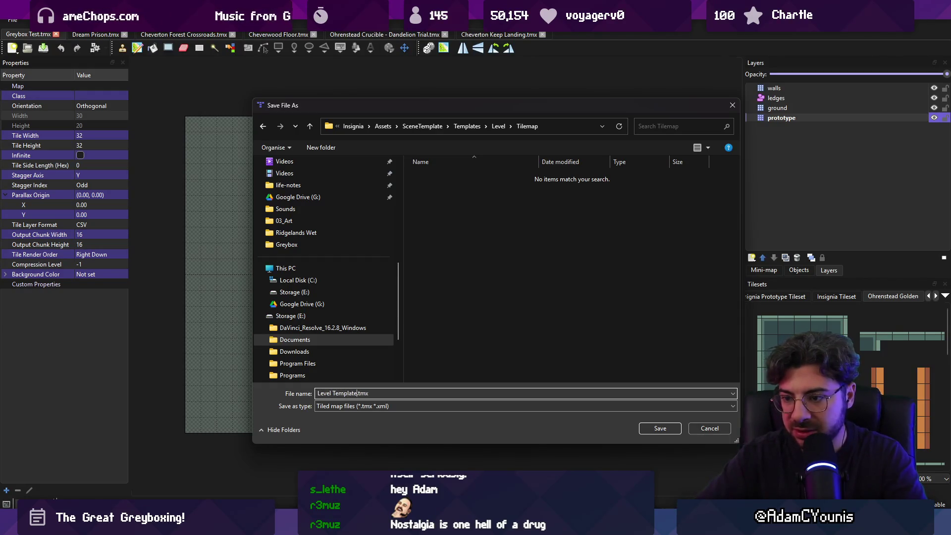
key(Return)
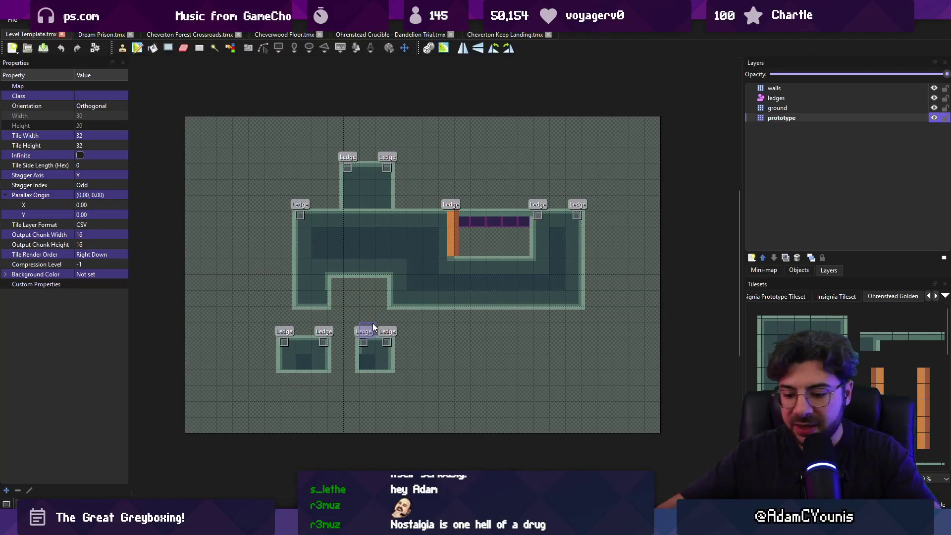
Cut a four-tile strip and paint purple tiles down the left edge and bottom, covering the upper-room strip
key(r)
drag(353, 230, 402, 241)
key(ctrl+x)
key(ctrl+v)
mouse_move(223, 123)
mouse_down()
mouse_move(213, 174)
mouse_move(217, 438)
mouse_move(656, 436)
mouse_move(286, 414)
mouse_move(624, 405)
mouse_move(636, 123)
mouse_up()
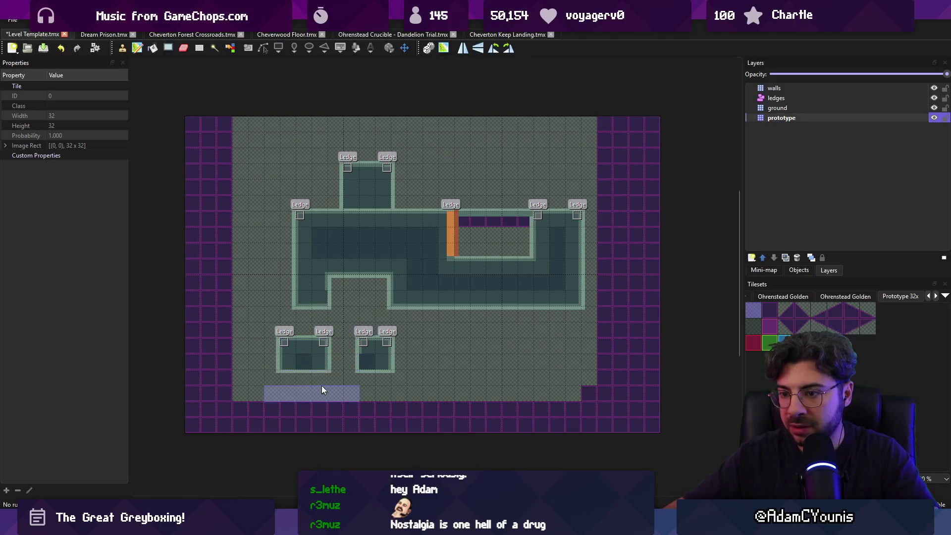
click(512, 232)
Stamp pasted tiles into the lower-left room on the prototype layer, dismiss the AutoMapping error, select walls/ledges/ground layers
click(775, 118)
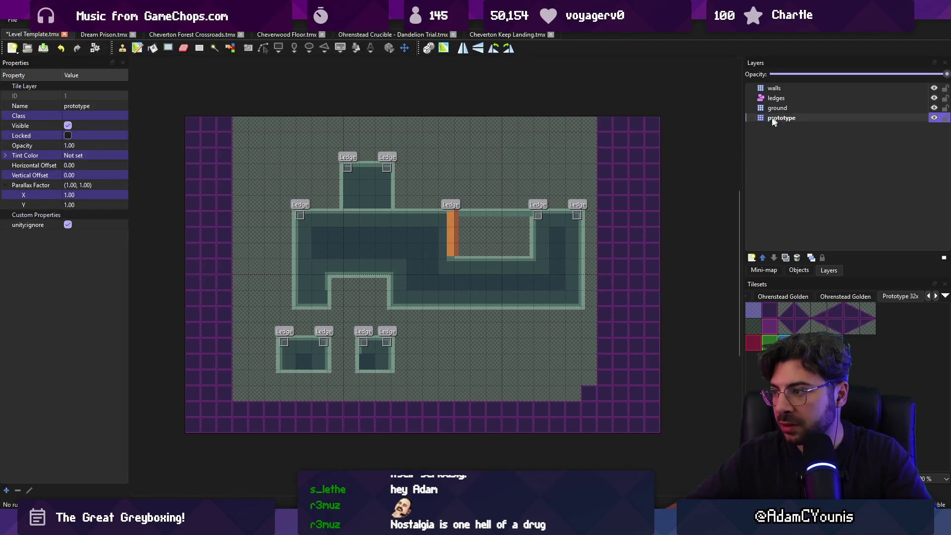
click(768, 308)
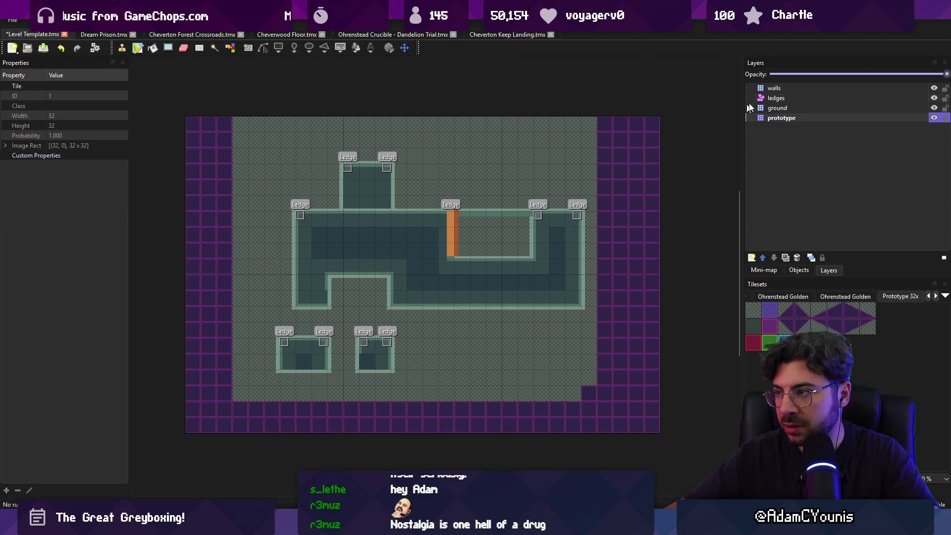
click(779, 120)
key(ctrl+v)
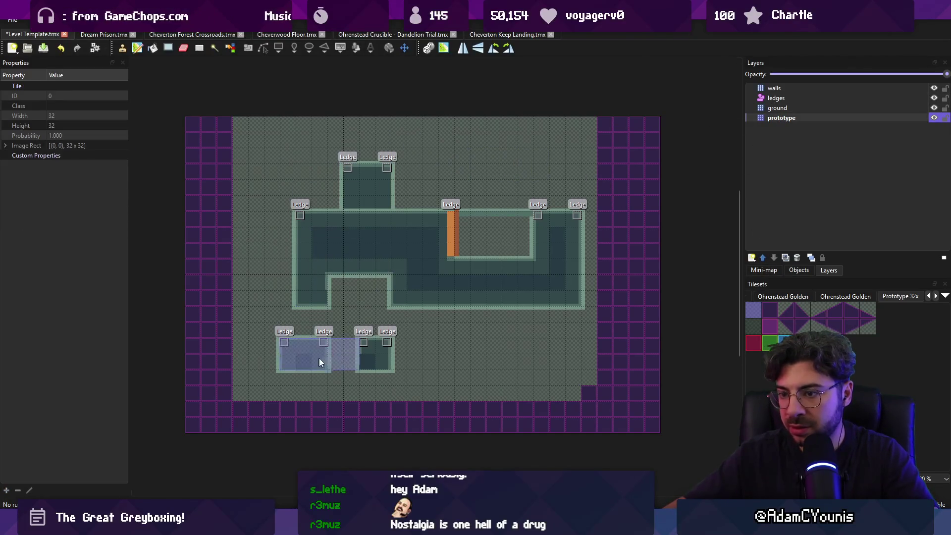
click(412, 278)
key(Return)
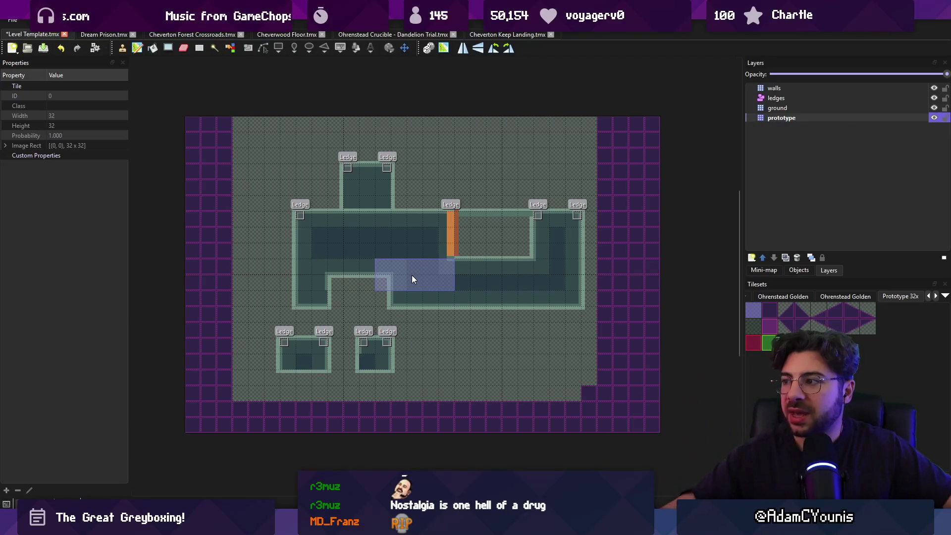
drag(771, 109, 782, 88)
Delete the walls, ledges and ground layers, then paint a purple tile border on the prototype layer
key(Delete)
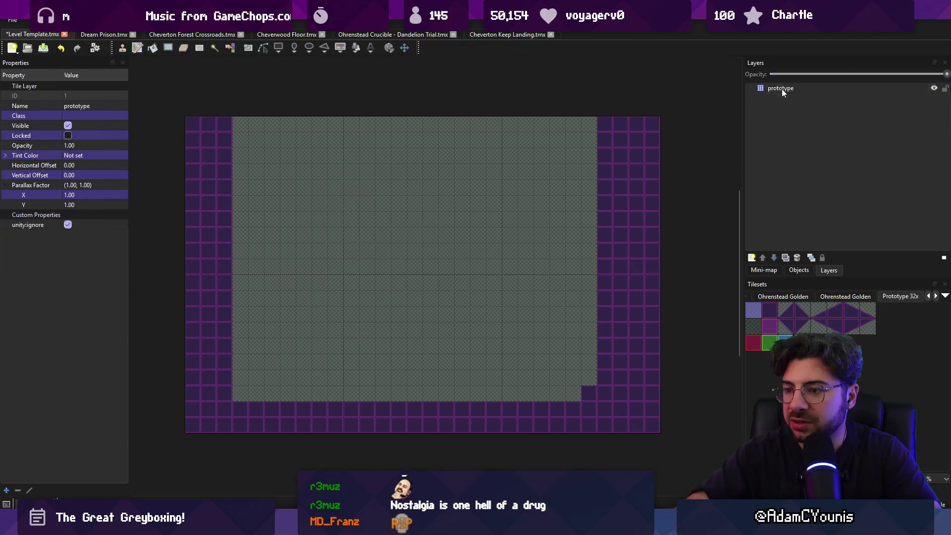
click(790, 88)
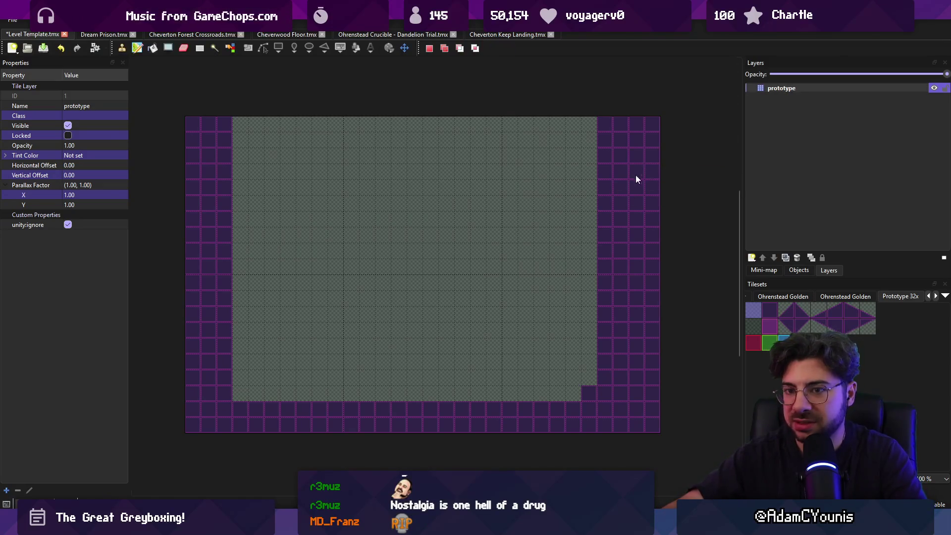
drag(605, 415, 587, 416)
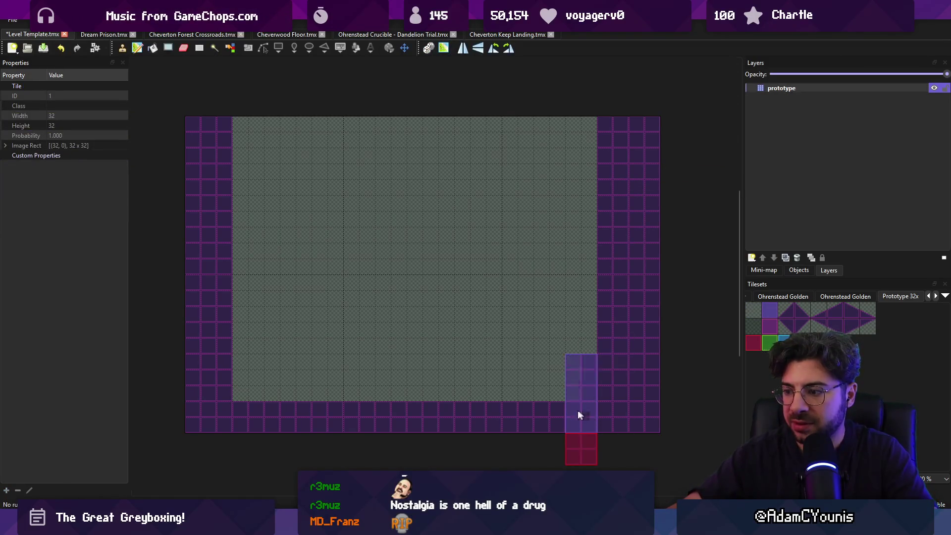
drag(260, 407, 618, 422)
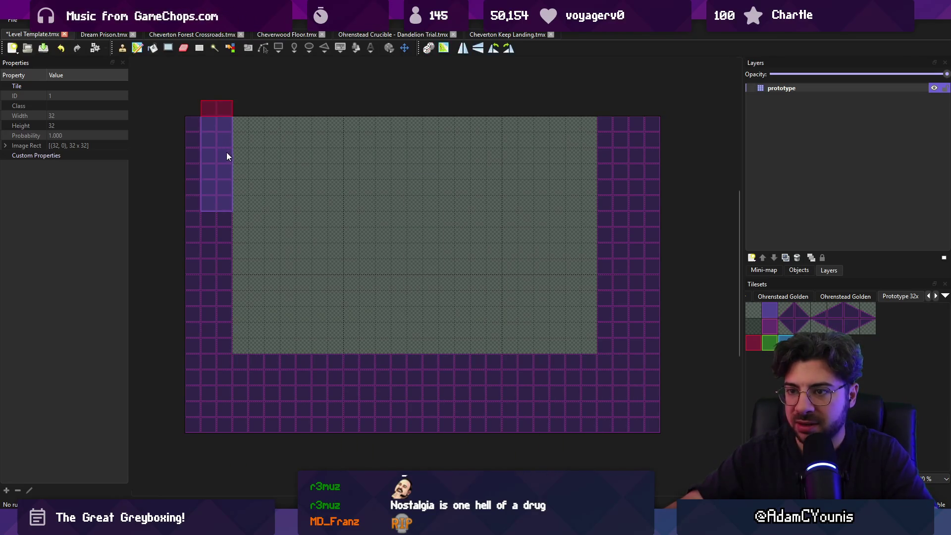
key(b)
mouse_move(233, 153)
mouse_down()
mouse_move(403, 145)
mouse_move(617, 153)
mouse_move(310, 170)
mouse_move(233, 161)
mouse_move(581, 168)
mouse_up()
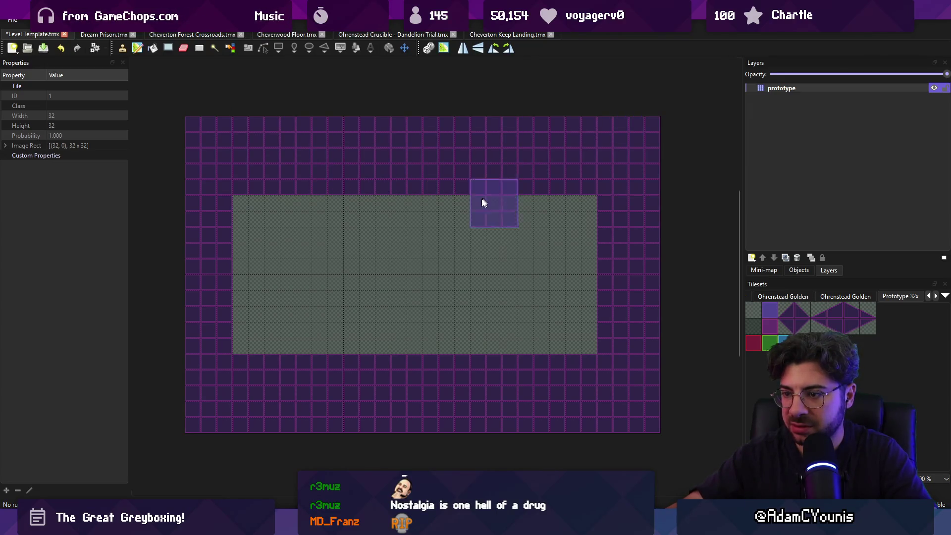
Stamp grey floor tiles over the interior, add a purple column, and save the map
right_click(282, 245)
click(316, 341)
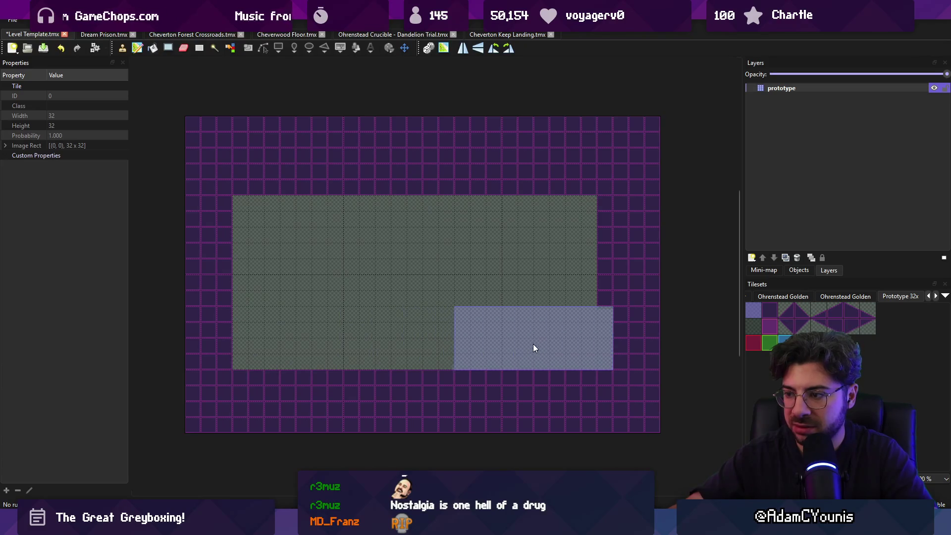
click(519, 341)
mouse_move(319, 338)
mouse_down()
mouse_move(331, 227)
mouse_move(521, 228)
mouse_up()
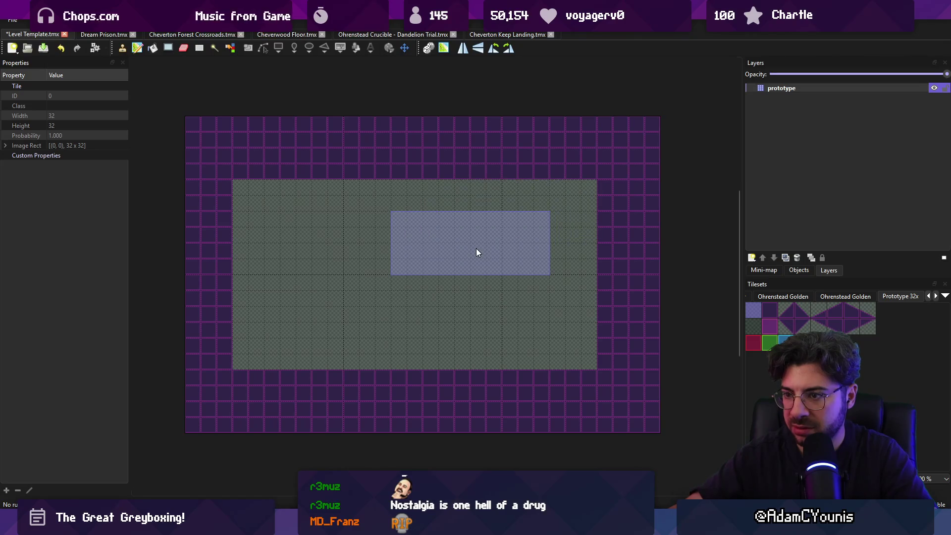
drag(208, 185, 228, 344)
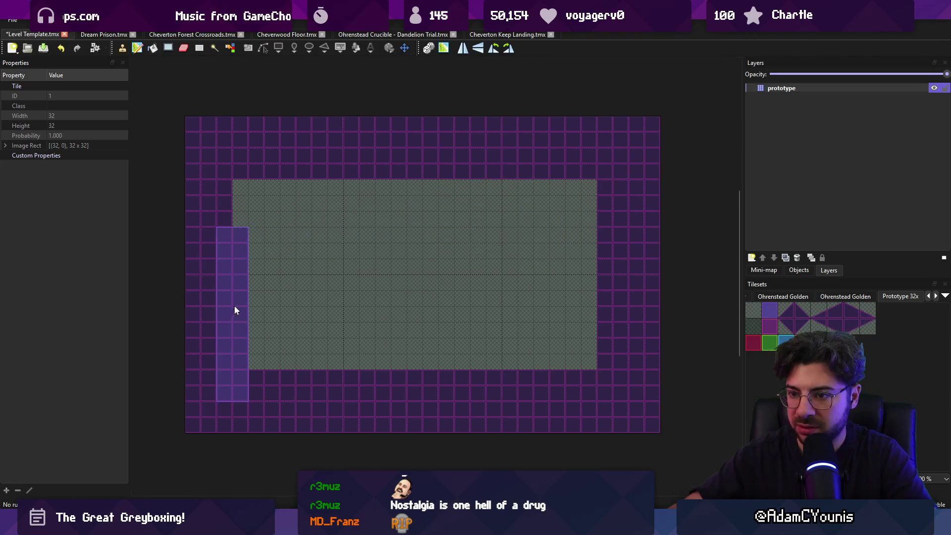
drag(233, 308, 235, 243)
key(ctrl+s)
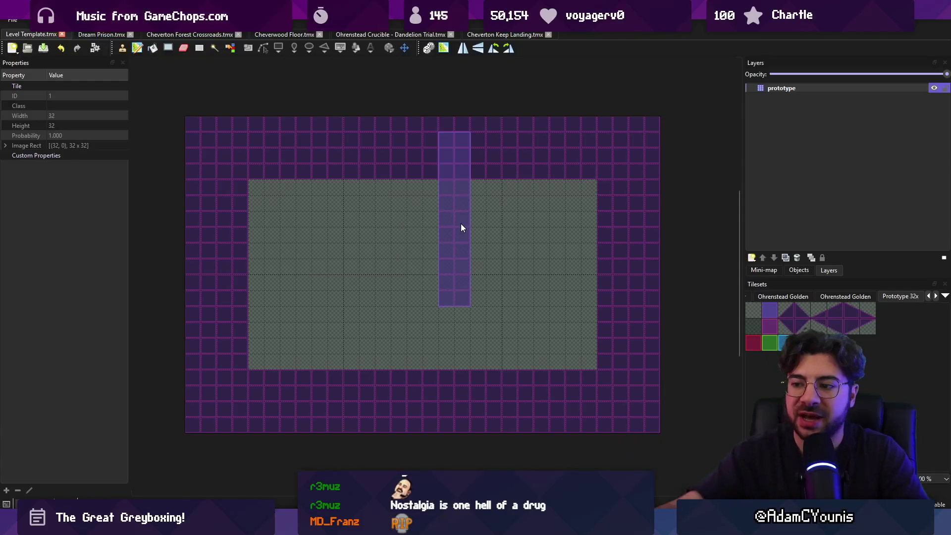
Undo the stray purple column and dark tiles, reopen Level Template, then switch to Unity
key(ctrl+z)
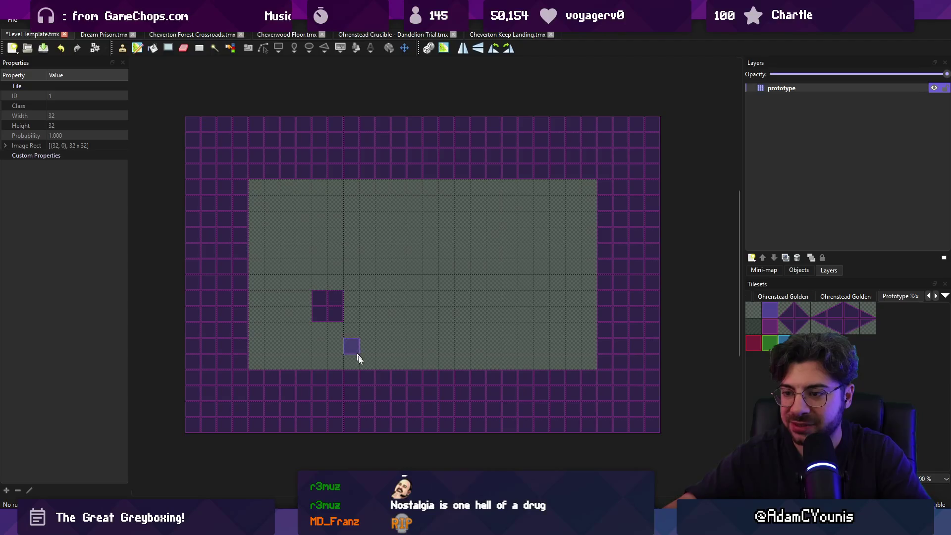
key(ctrl+z)
key(ctrl+z)
key(ctrl+w)
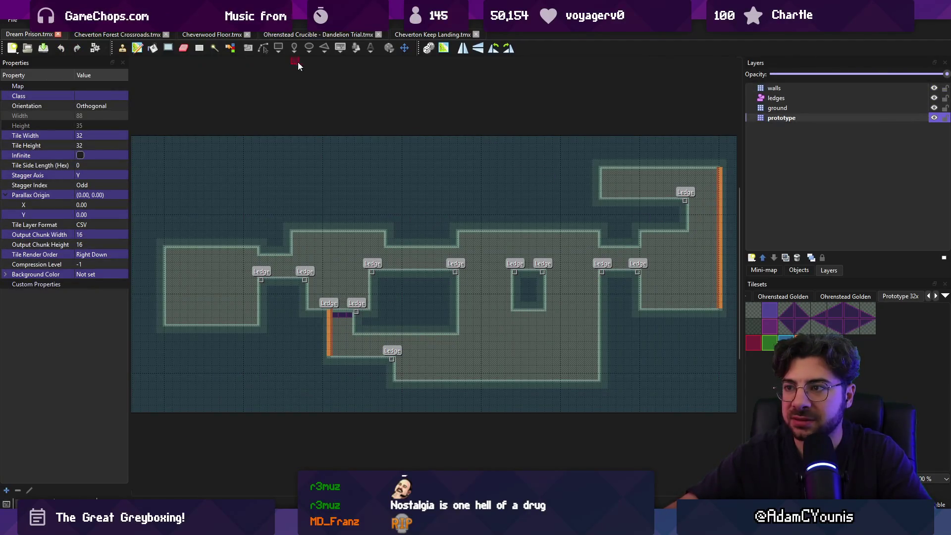
key(ctrl+shift+t)
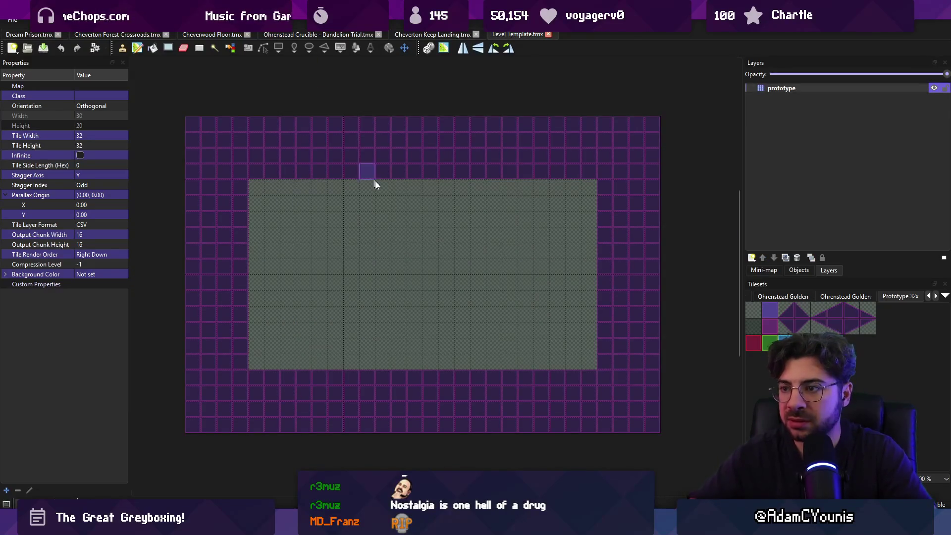
scroll(410, 206, down, 1)
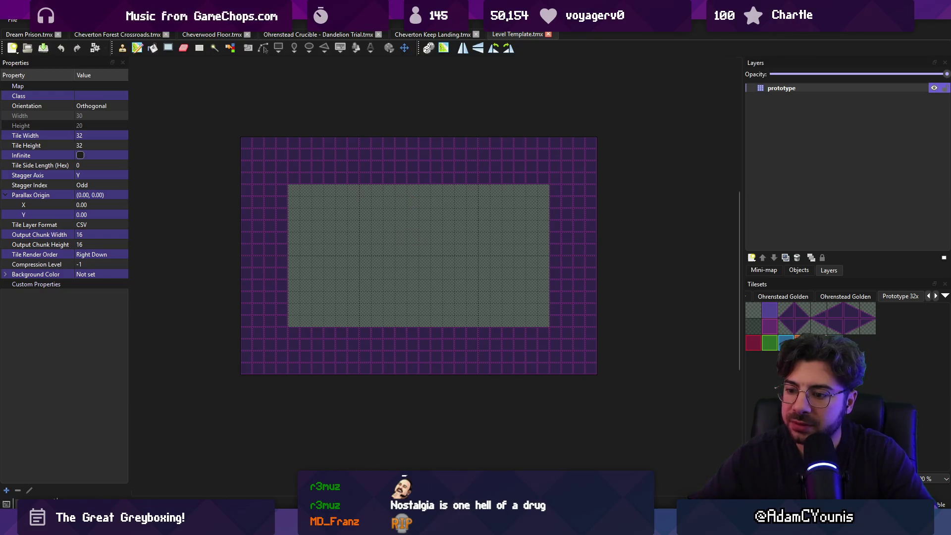
key(super+e)
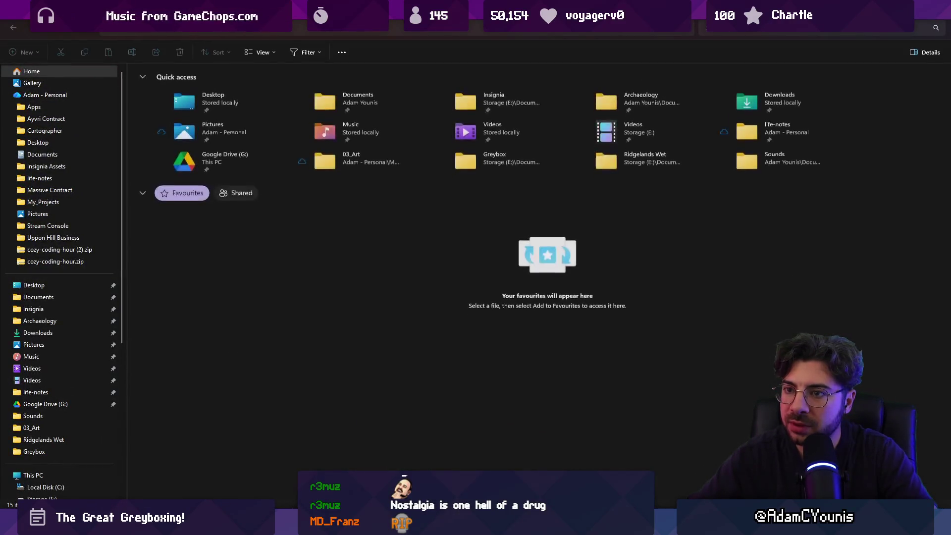
key(alt+Tab)
mouse_move(312, 525)
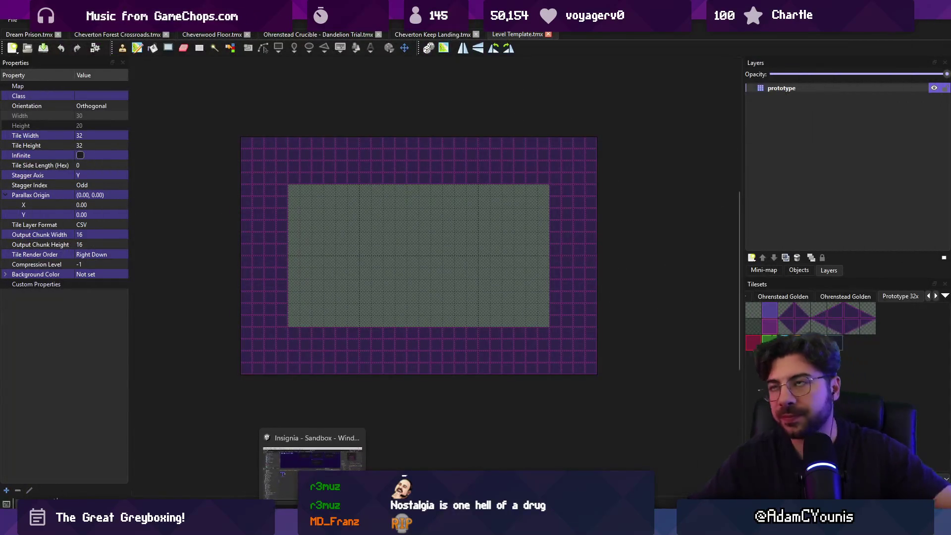
mouse_move(356, 526)
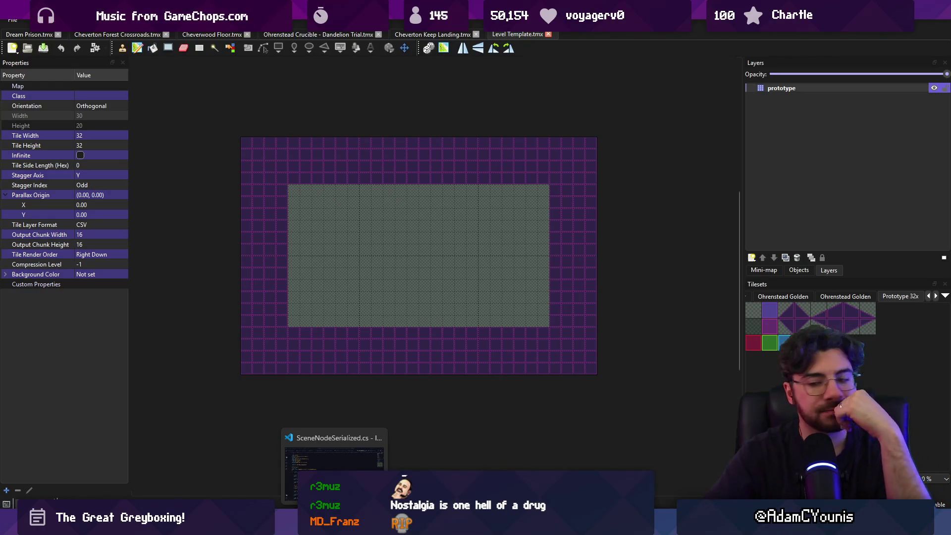
click(334, 466)
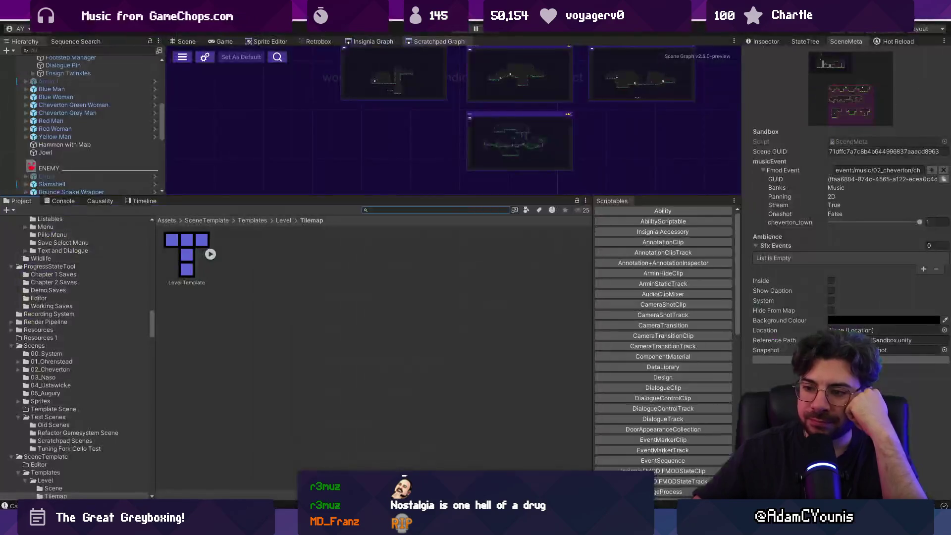
Search the Project for 'tilemaps', open the 01_Tilemaps folder, and enlarge the asset browser
click(385, 212)
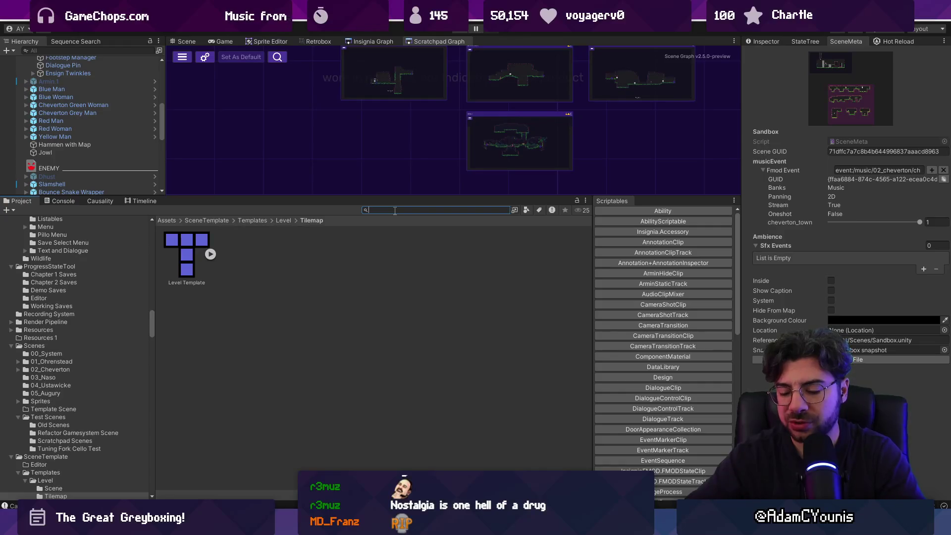
text(tilemaps)
key(Down)
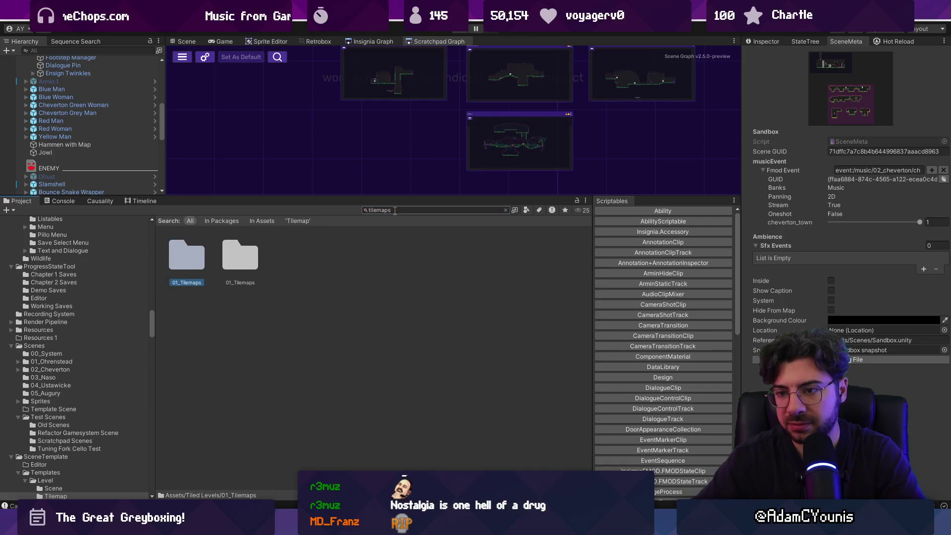
key(Return)
drag(394, 196, 394, 93)
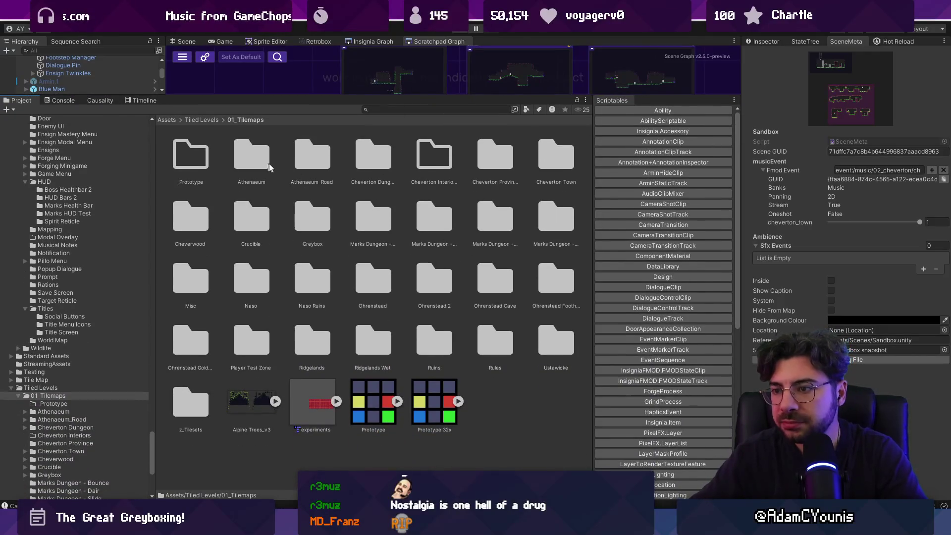
Search 'golden', browse the Ohrenstead Golden tilemaps and tileset, then return to 01_Tilemaps
click(441, 109)
text(golden)
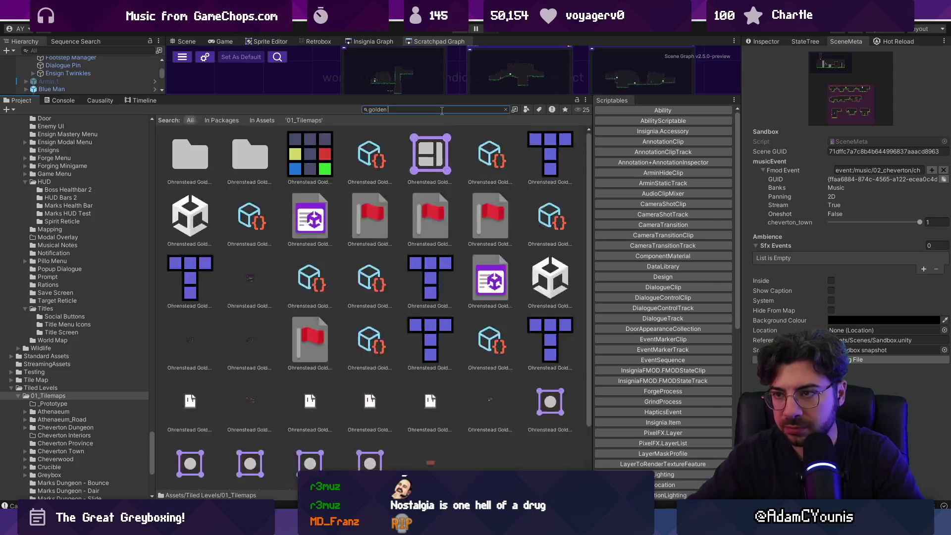
click(203, 155)
double_click(216, 156)
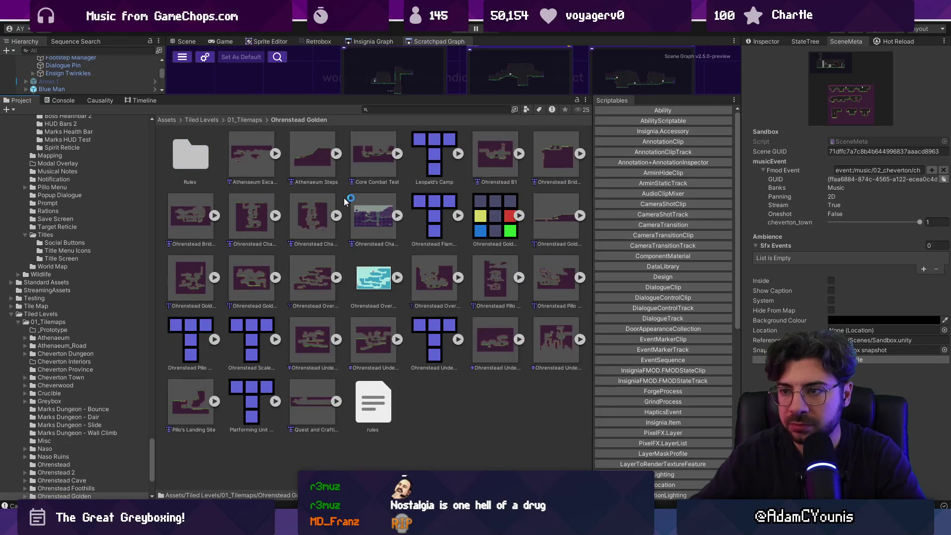
ctrl+scroll(346, 239, down, 3)
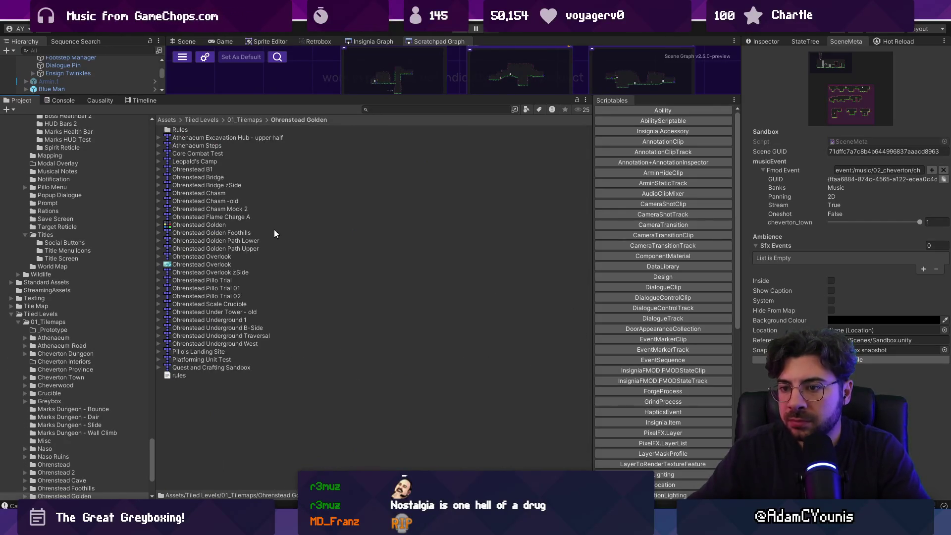
ctrl+scroll(268, 226, up, 5)
click(375, 272)
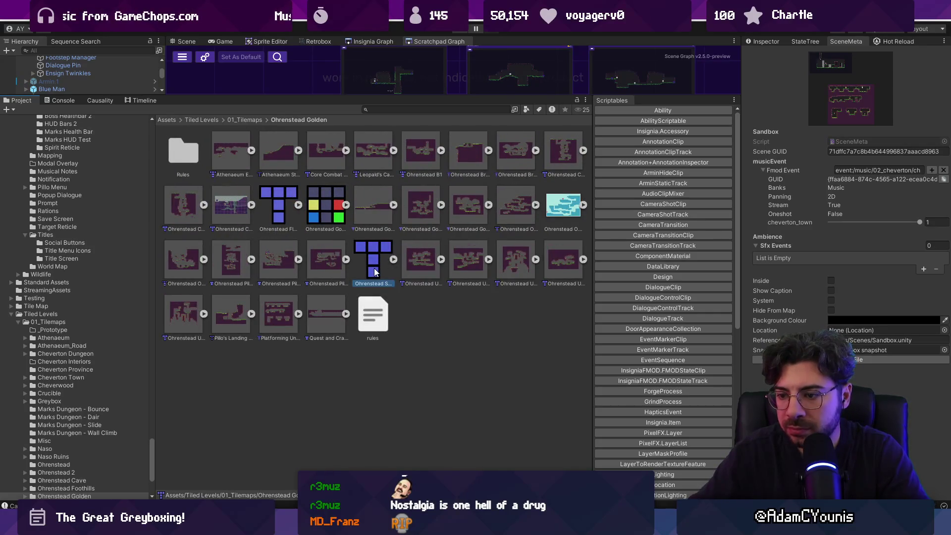
click(289, 205)
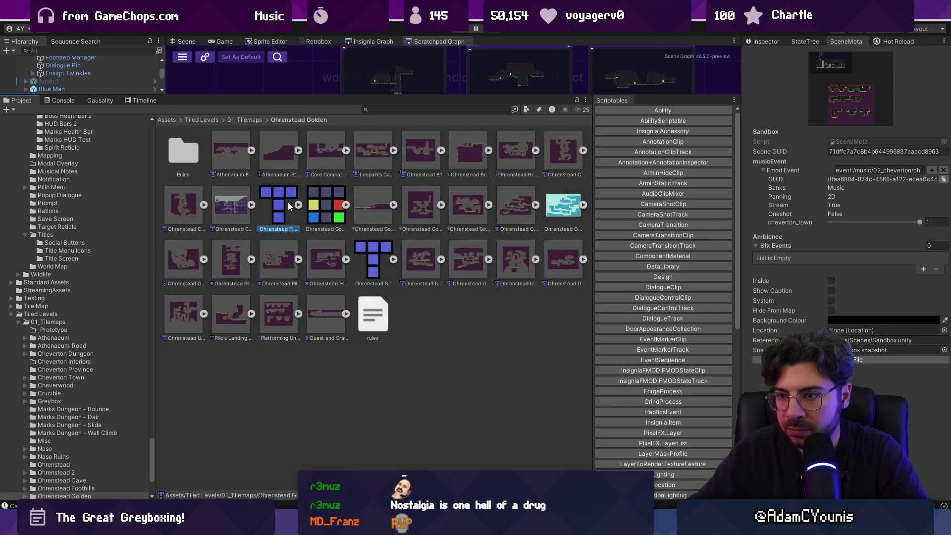
click(326, 206)
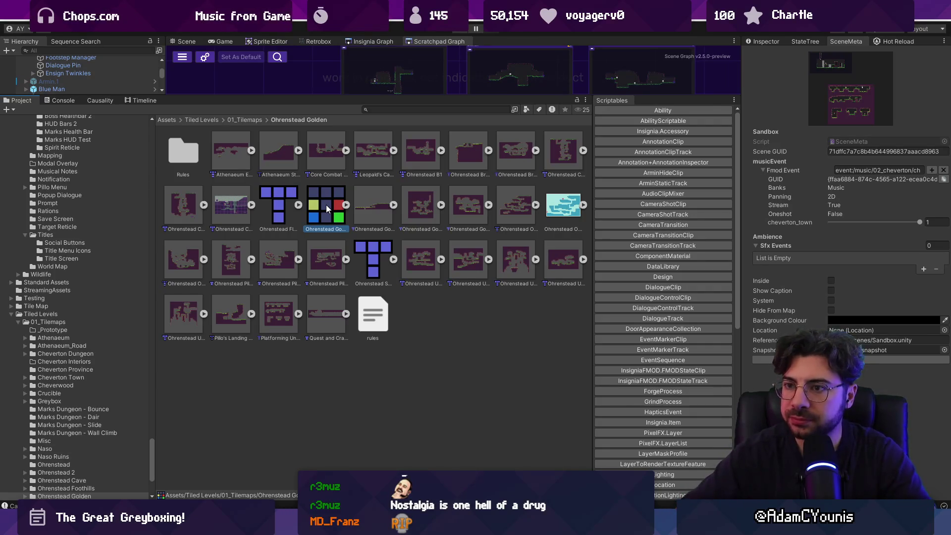
click(243, 120)
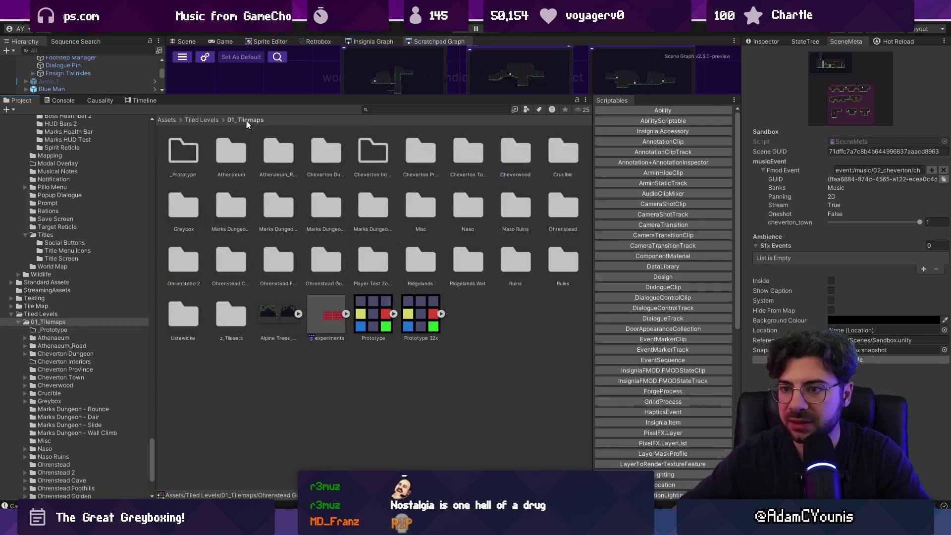
Delete the Cheverton Interiors folder, after cancelling a deletion that included _Prototype
scroll(384, 216, down, 5)
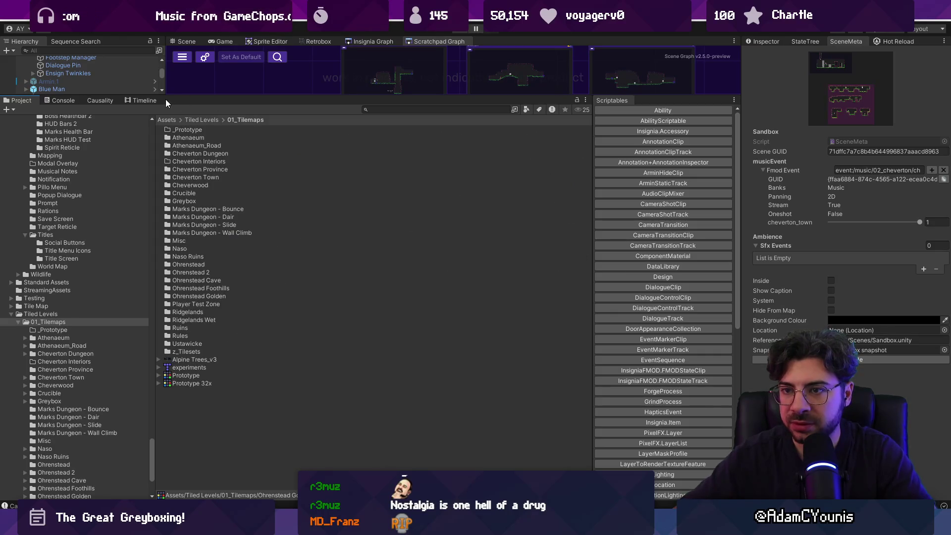
click(200, 162)
click(203, 131)
double_click(203, 131)
click(242, 120)
ctrl+click(255, 162)
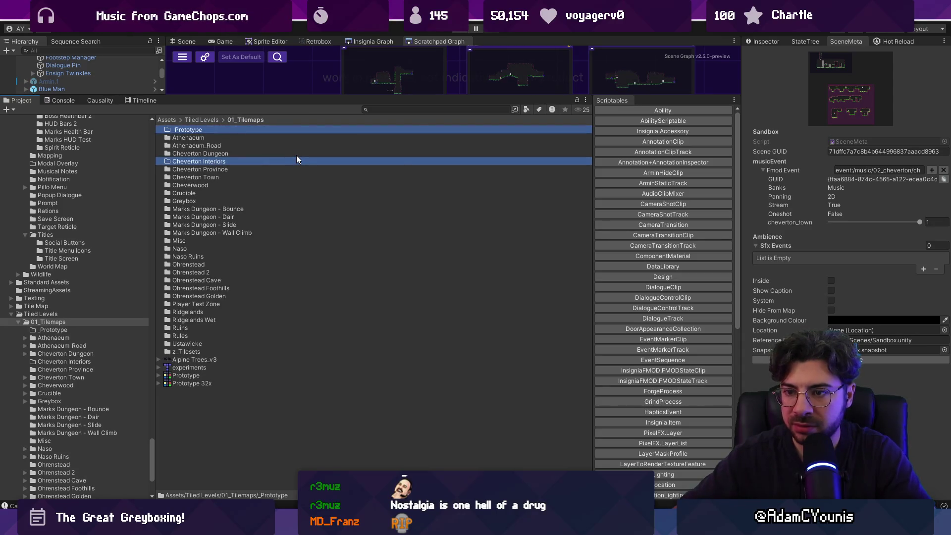
key(Delete)
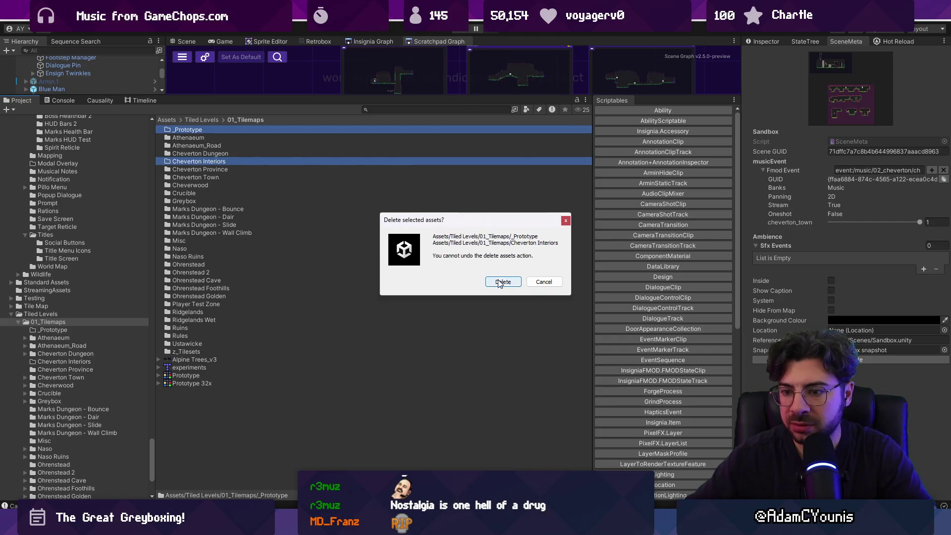
click(539, 282)
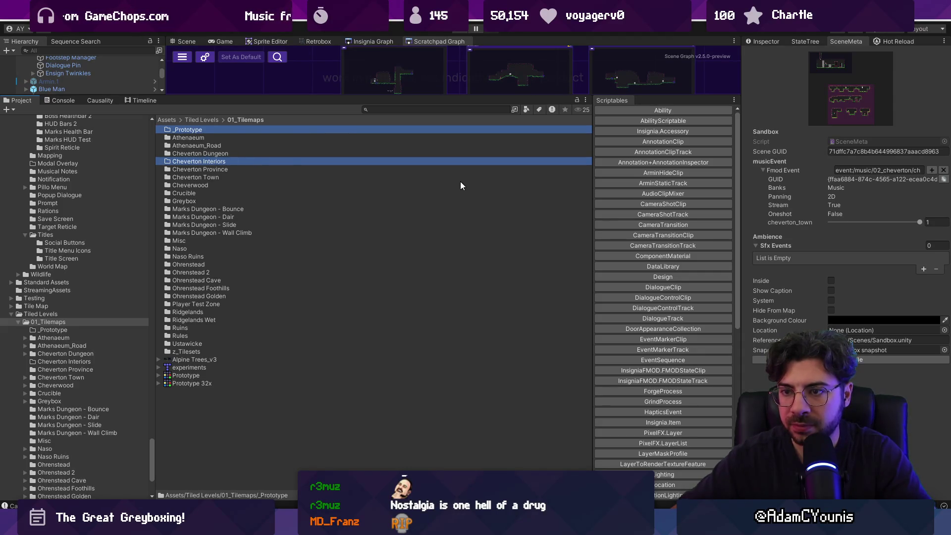
click(406, 162)
key(Delete)
key(Return)
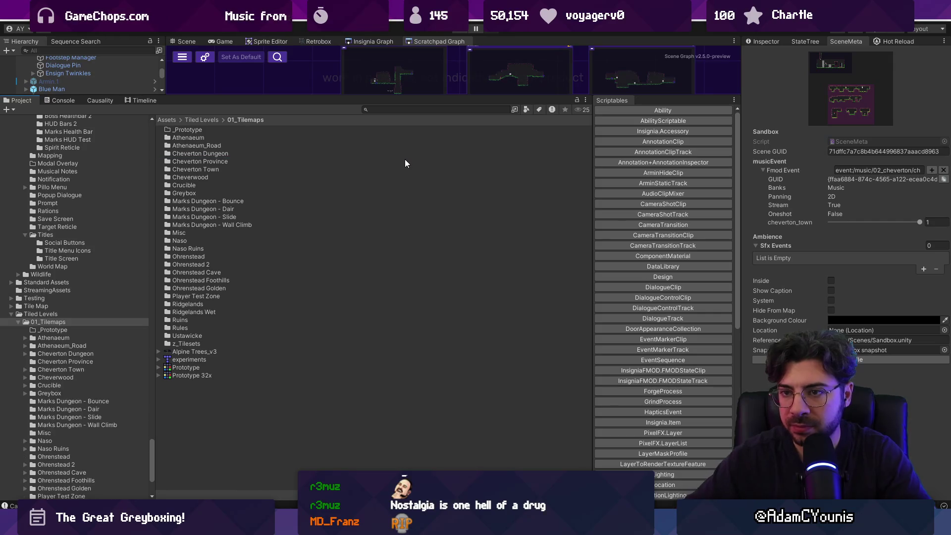
Rename the _Prototype folder to SceneTemplate, then start deleting it
click(198, 130)
key(F2)
text(SceneTemplate)
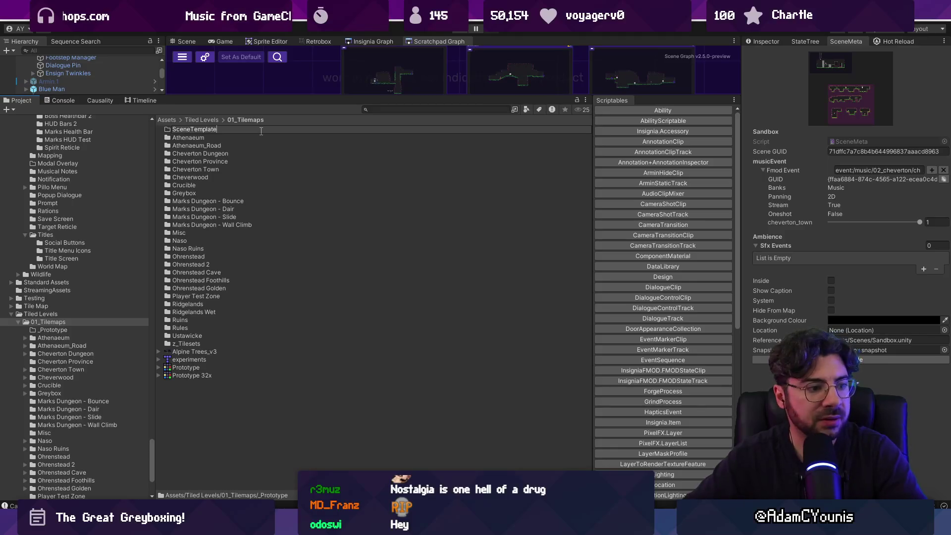
key(Return)
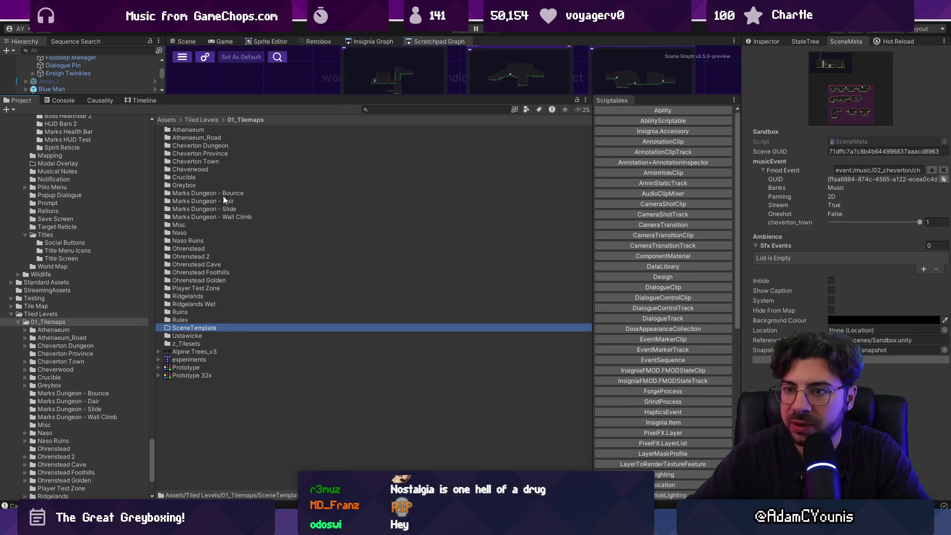
key(Delete)
Confirm deleting the SceneTemplate folder, open Greybox, and briefly check the map in Tiled
key(Return)
click(191, 187)
double_click(191, 187)
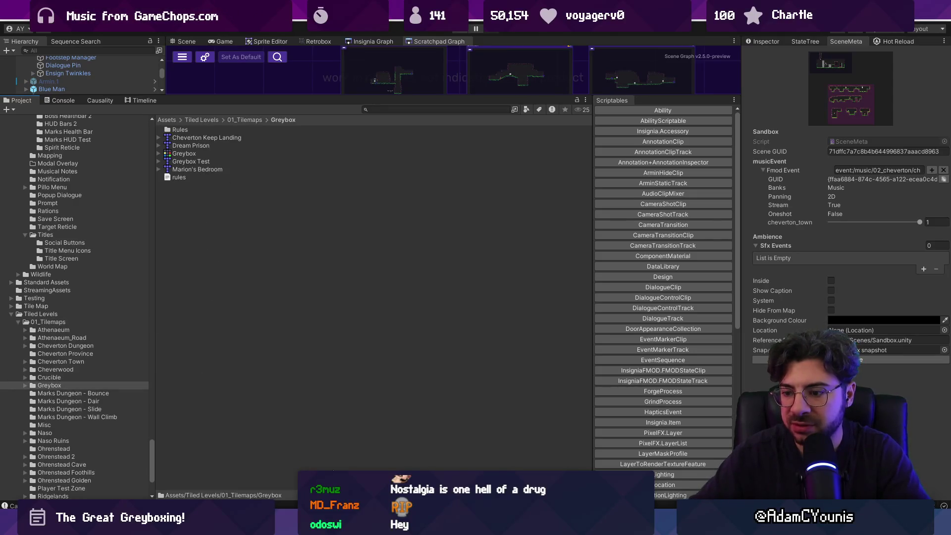
mouse_move(332, 526)
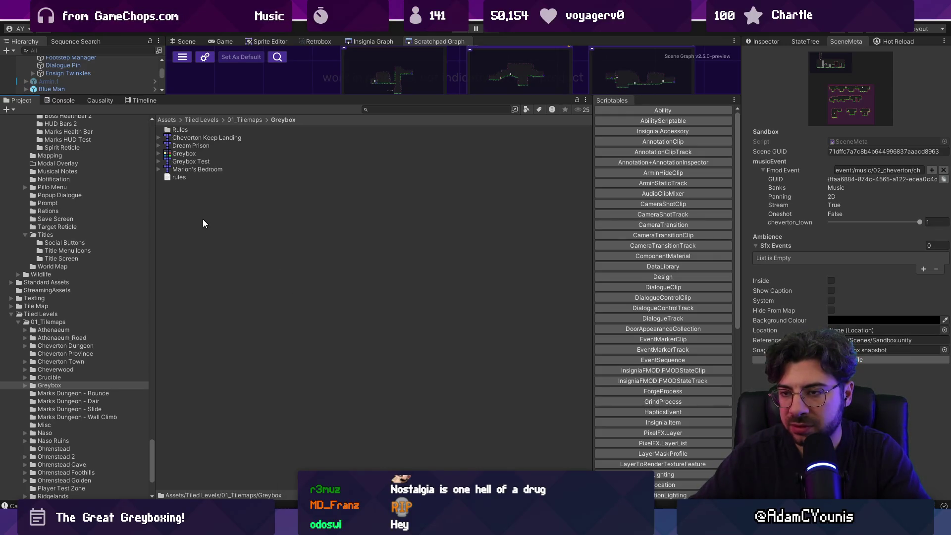
key(alt+Tab)
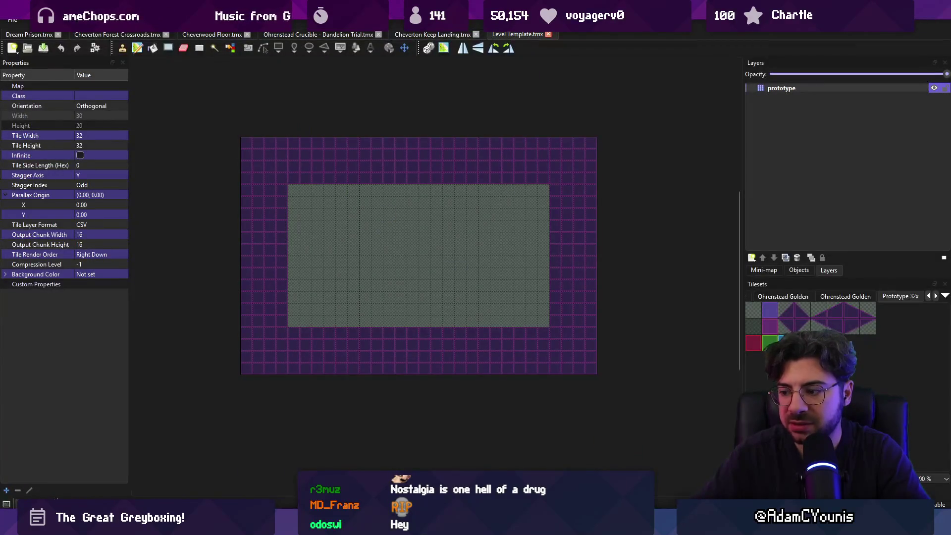
key(alt+Tab)
Search the Project for 'level template' and reveal the result's Tilemap folder
click(381, 110)
text(l;ev)
key(BackSpace)
key(BackSpace)
key(BackSpace)
text(evel template)
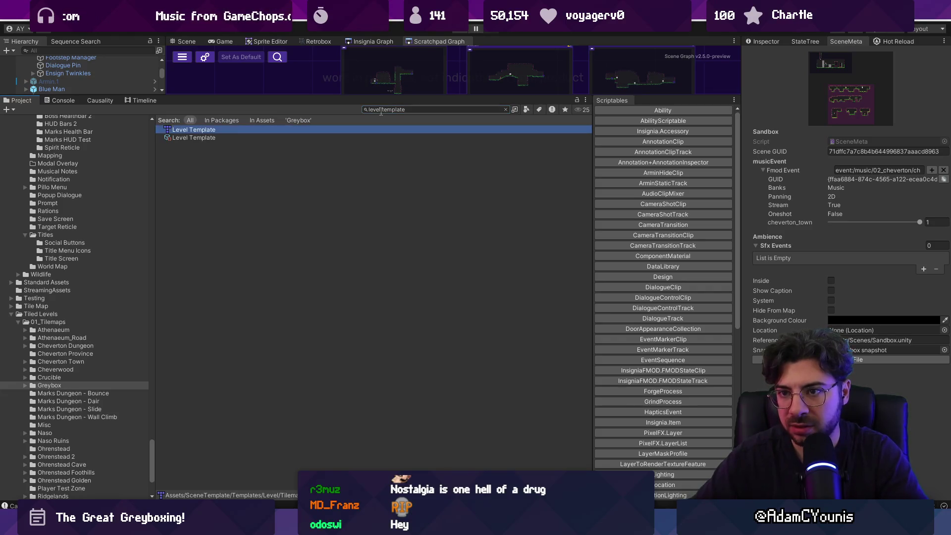
click(227, 139)
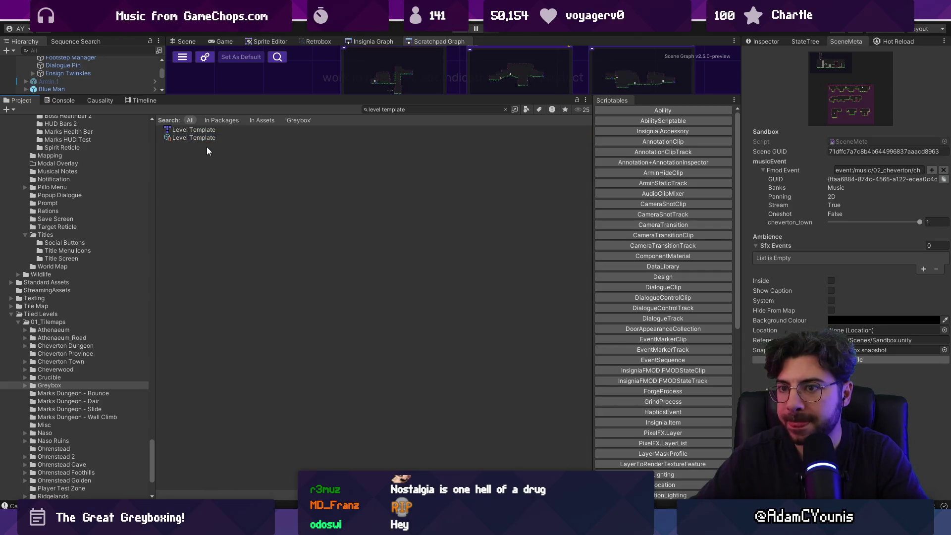
click(205, 132)
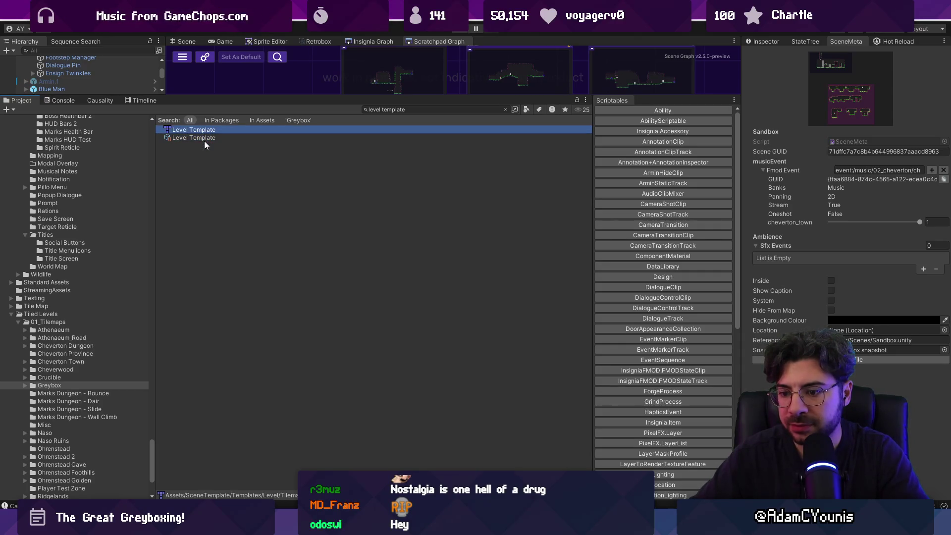
click(204, 141)
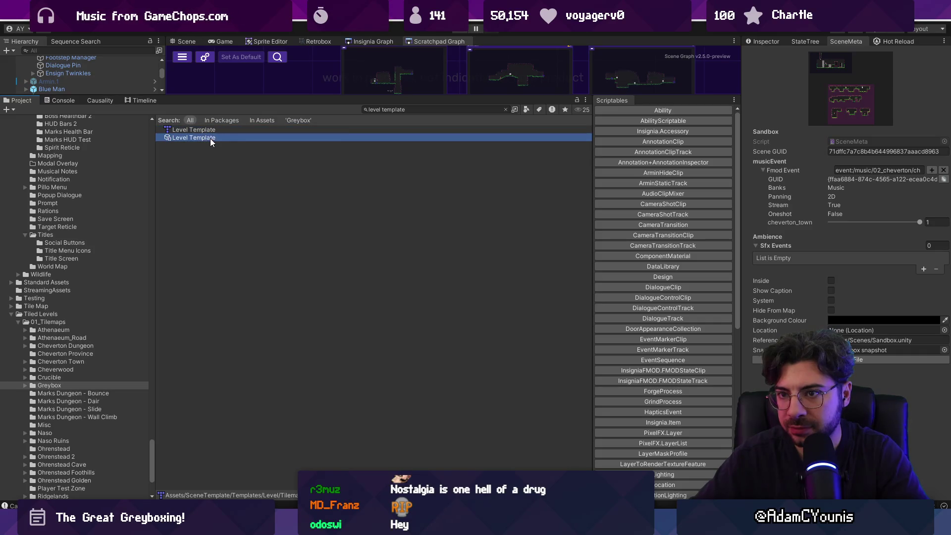
click(505, 110)
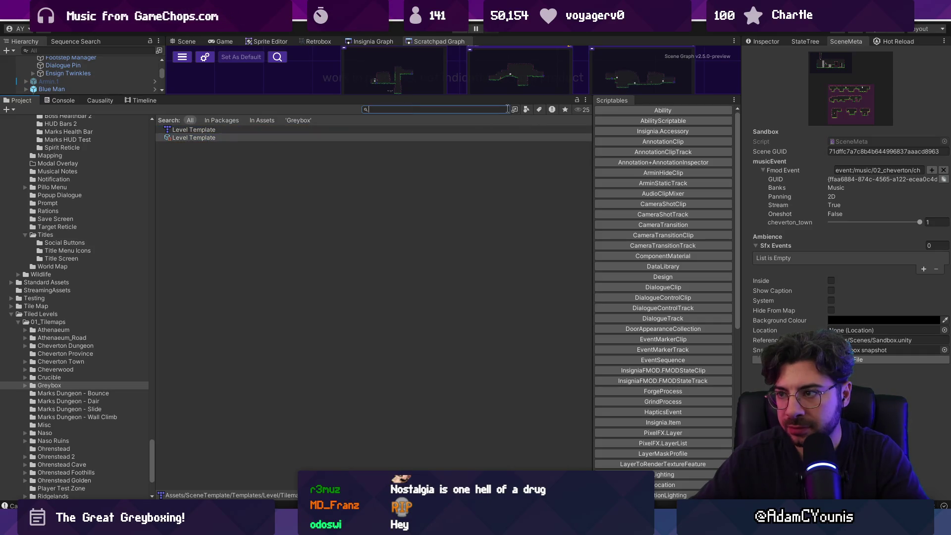
click(206, 130)
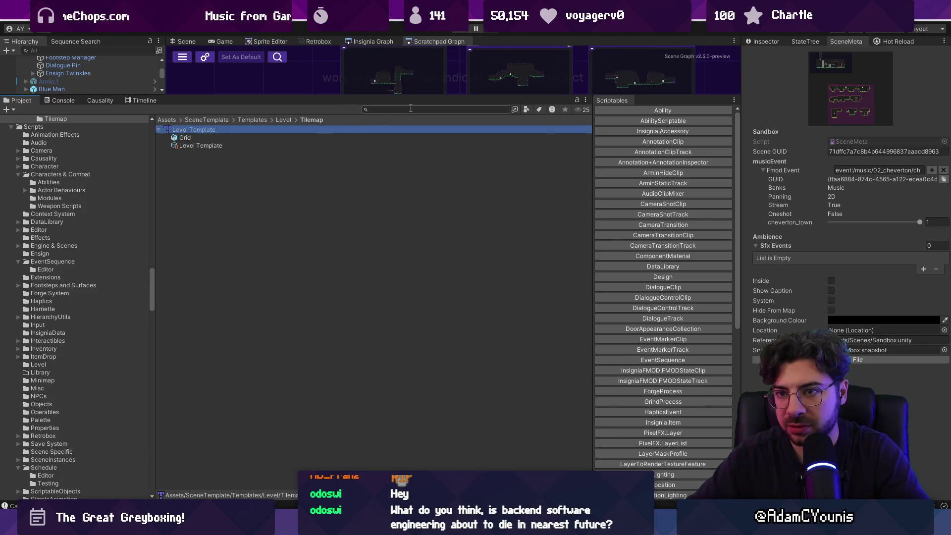
Search 'greybox', clear it to land in Greybox, collapse Level Template, and enlarge the scene area
click(409, 109)
text(greybox)
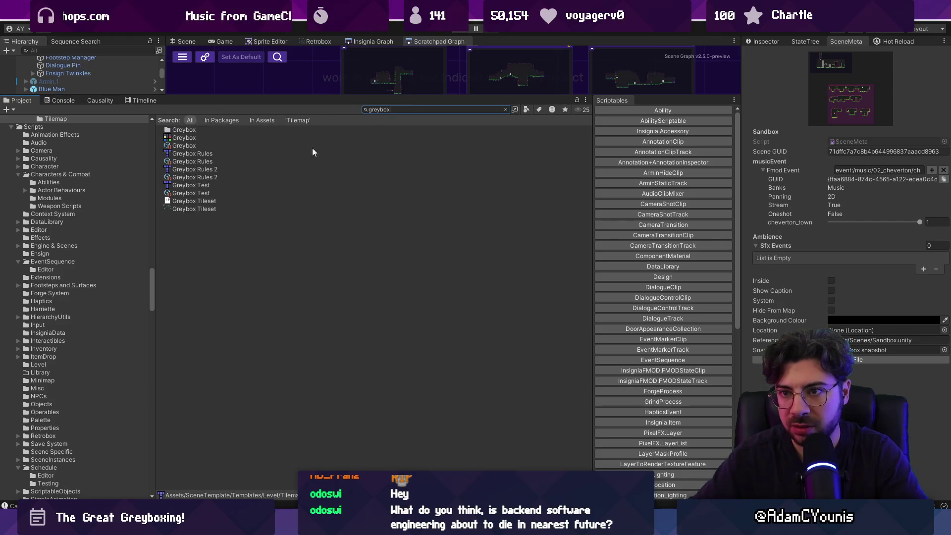
key(Escape)
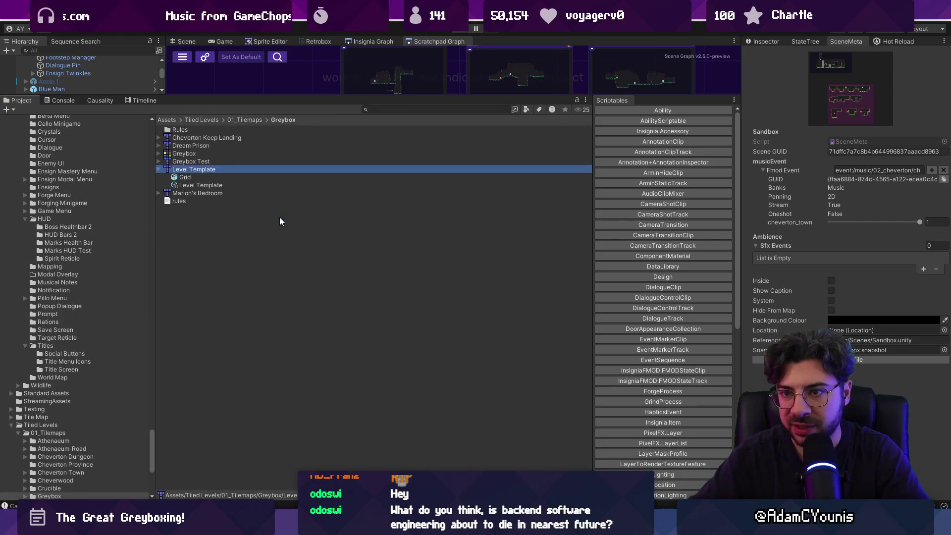
click(158, 170)
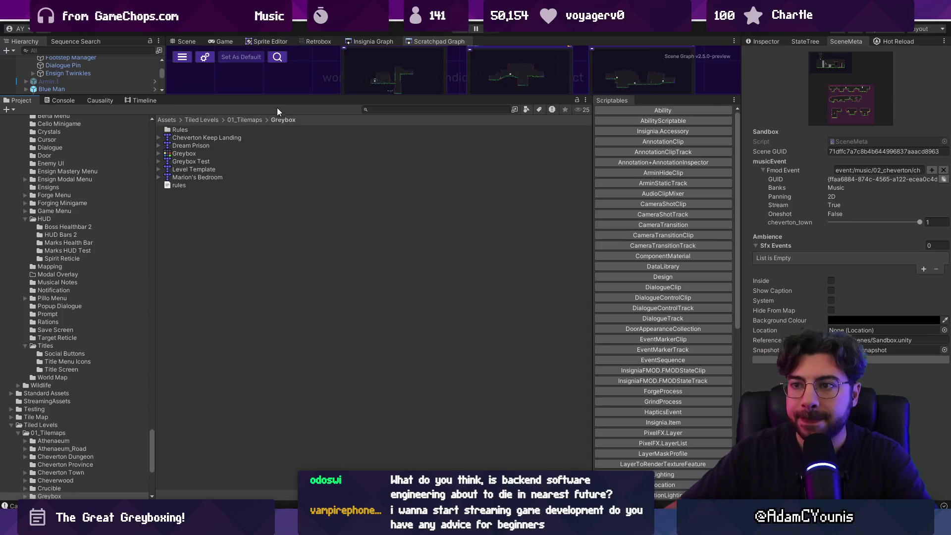
drag(277, 96, 277, 227)
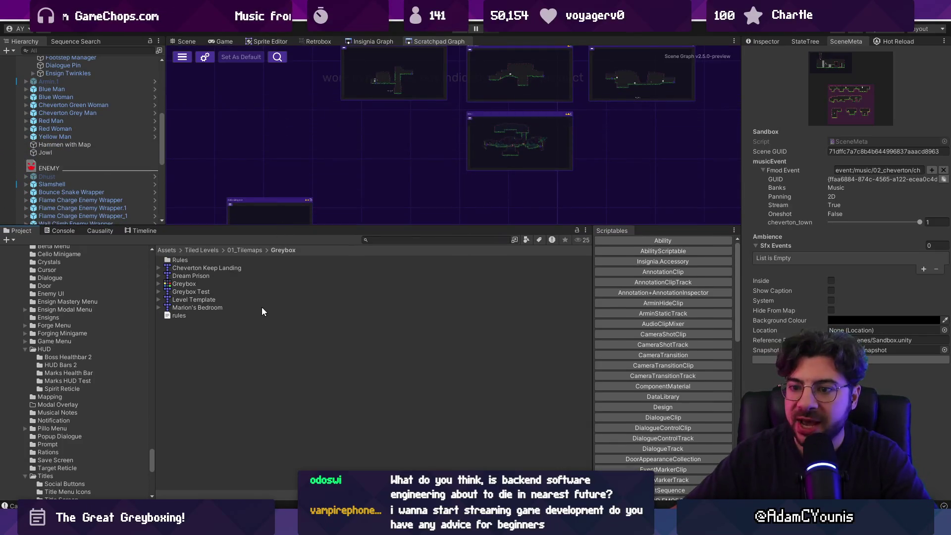
Search for 'scenetemplate' and browse SceneTemplate > Templates > Level to its Tilemap folder
click(199, 310)
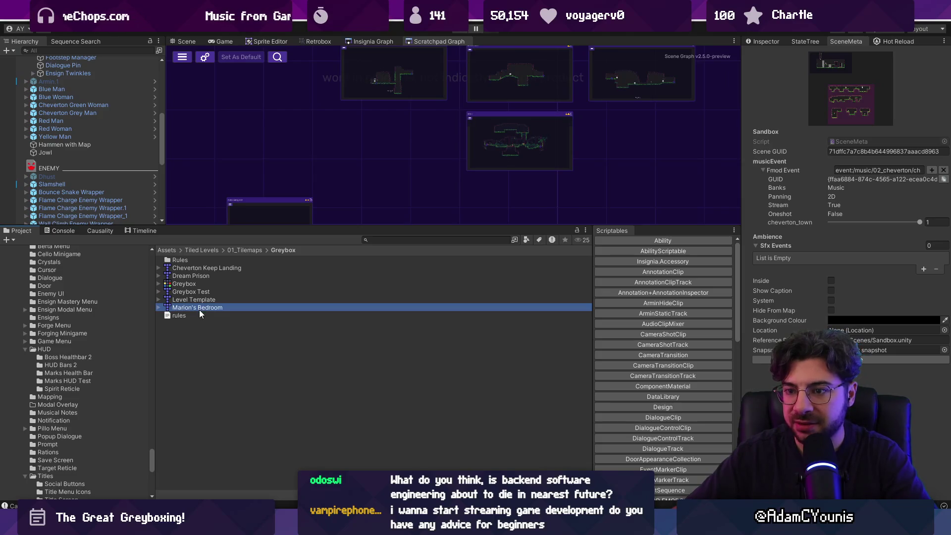
click(400, 241)
text(scenetemplate)
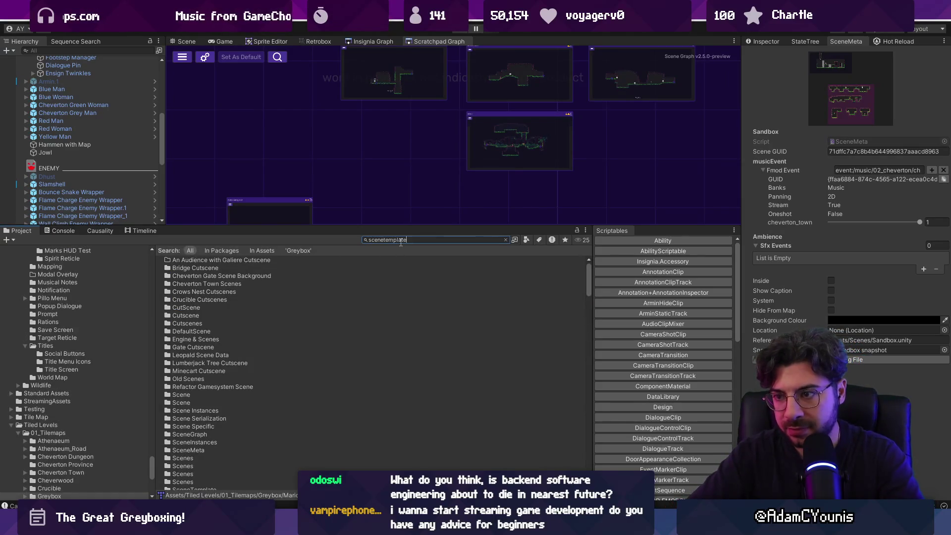
key(Down)
key(Return)
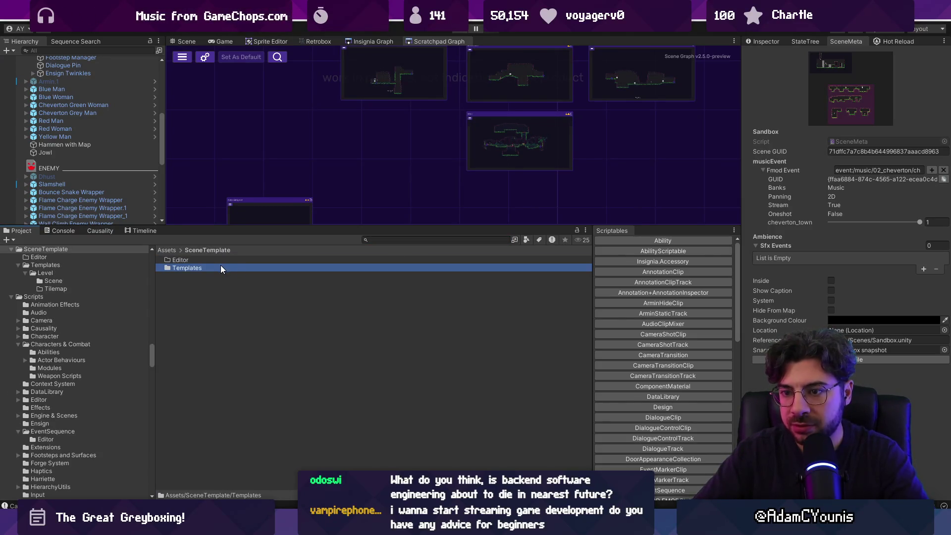
double_click(202, 270)
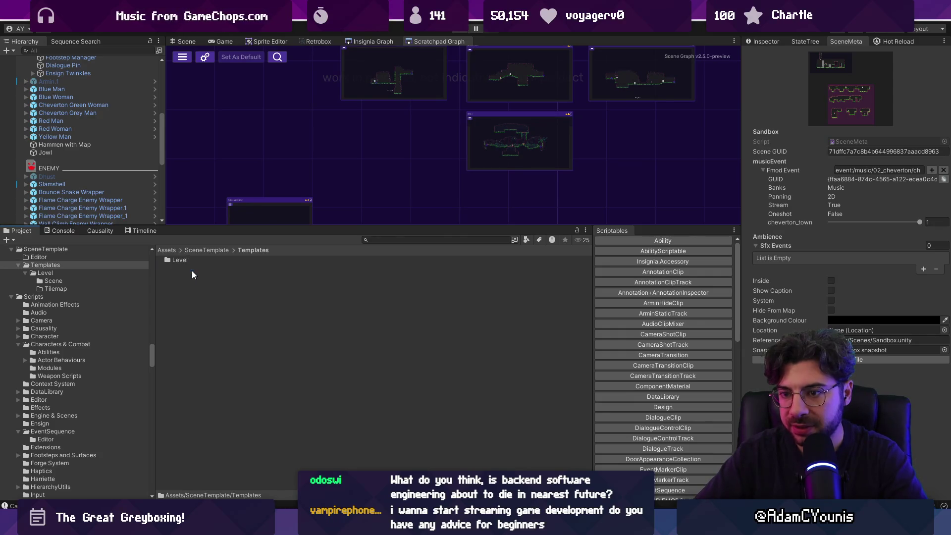
double_click(197, 260)
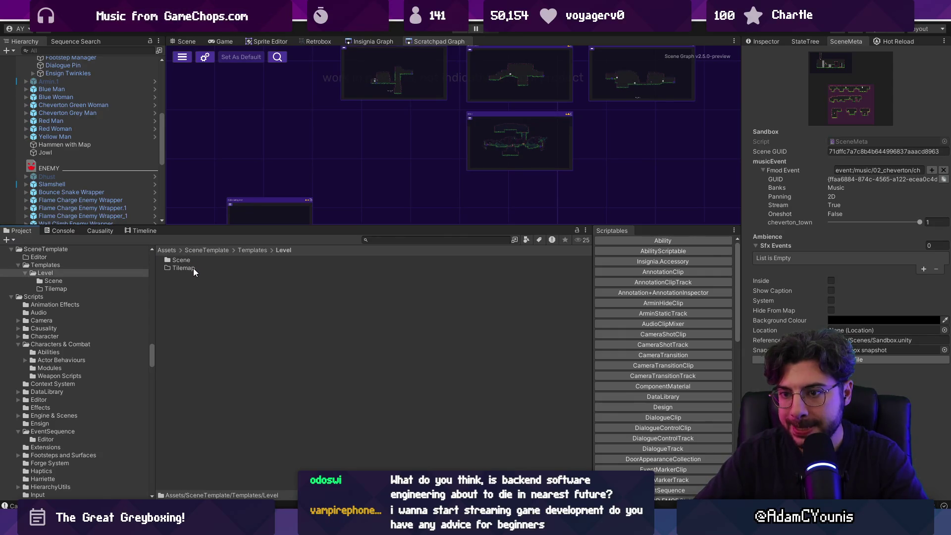
click(194, 268)
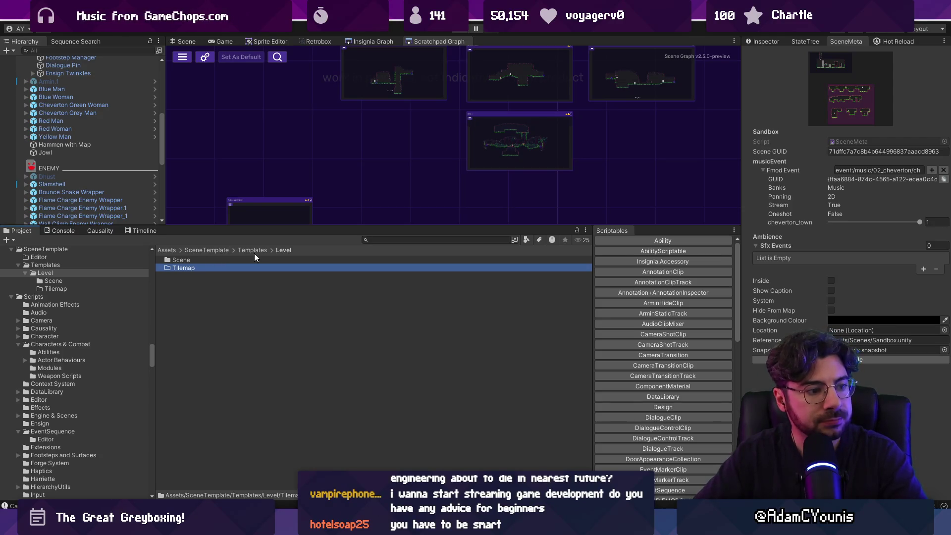
click(254, 253)
click(218, 253)
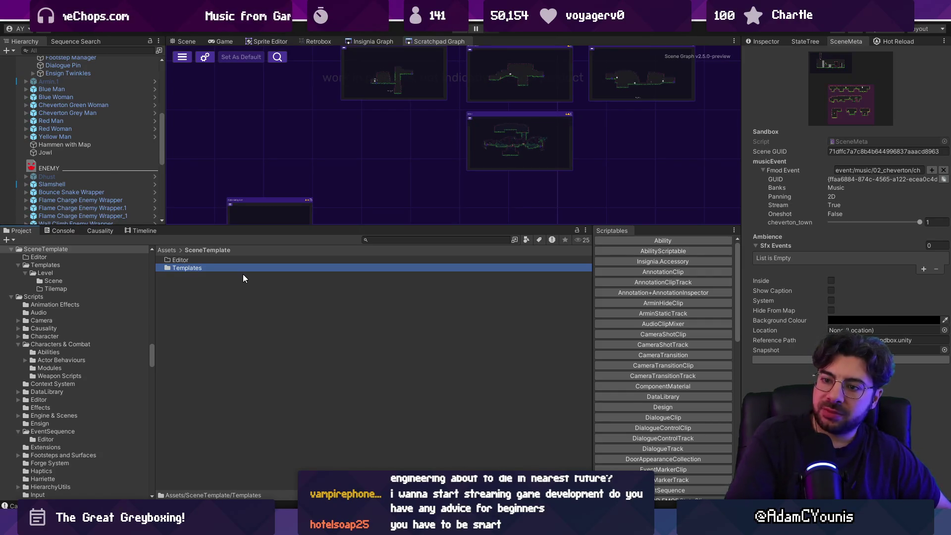
Reopen the Level Tilemap folder to view its details, then return and select SceneTemplate's Editor folder
double_click(243, 269)
double_click(188, 260)
click(185, 268)
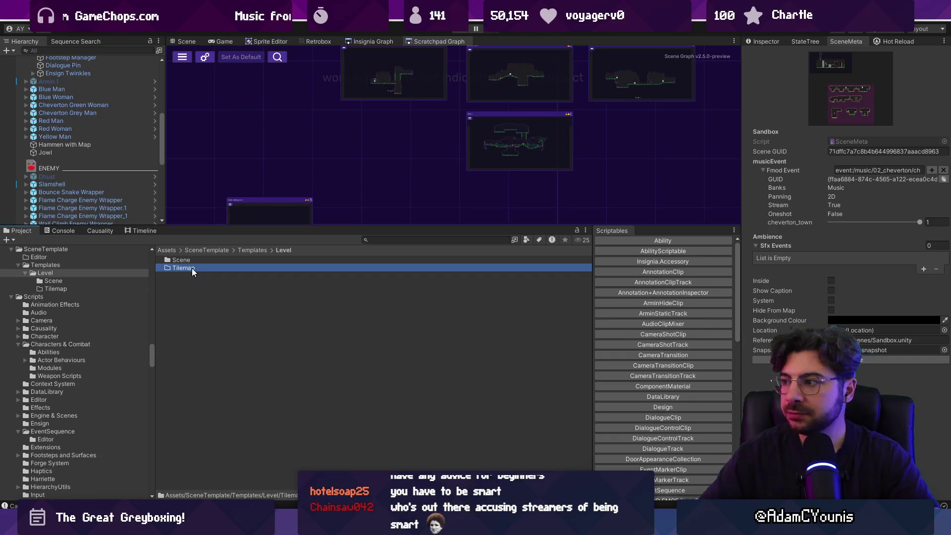
click(758, 43)
click(250, 252)
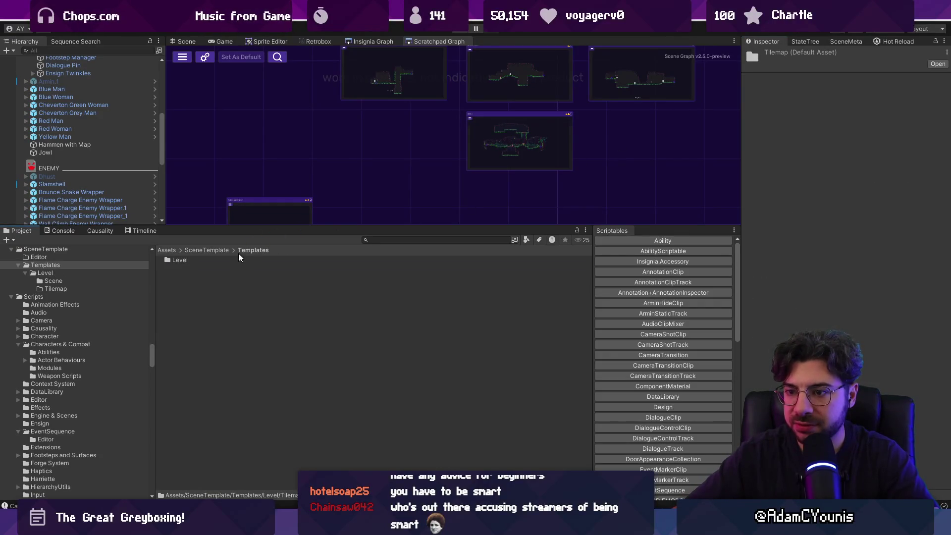
click(217, 253)
click(218, 260)
right_click(218, 274)
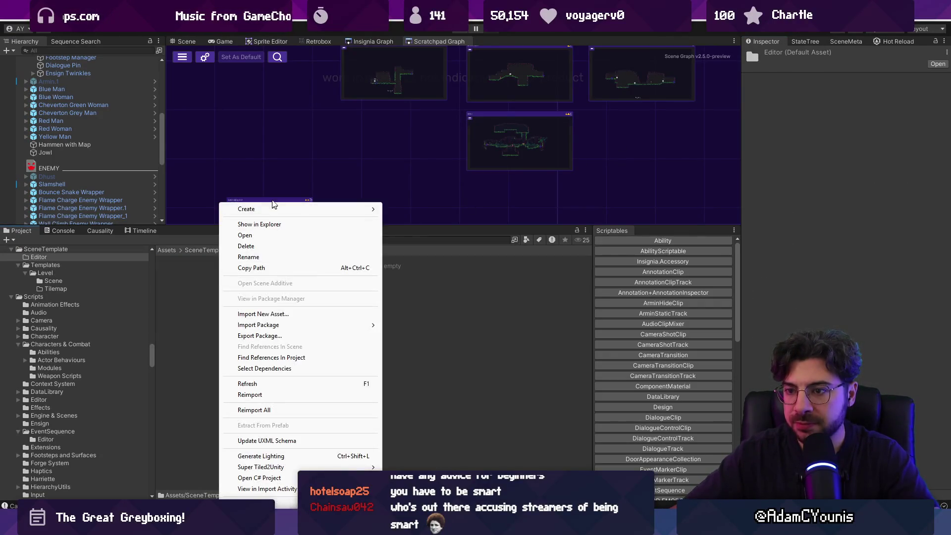
Create a C# script named SceneTemplateWindow in the Editor folder and open it in VS Code
mouse_move(273, 209)
click(411, 91)
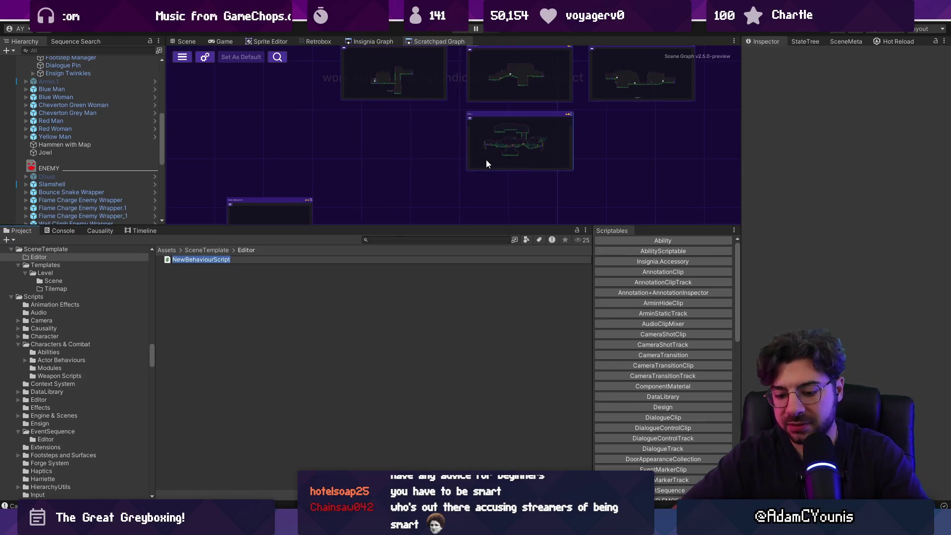
text(SceneTemplateEd)
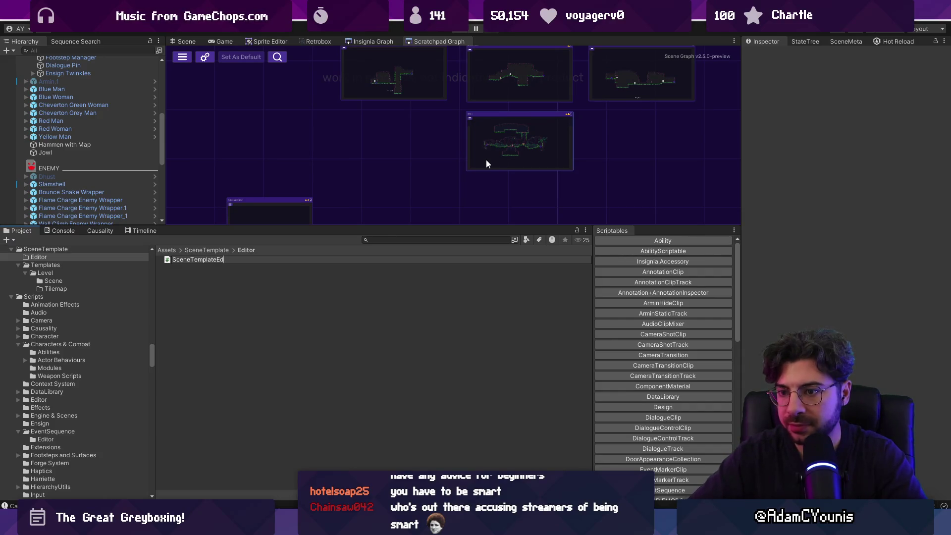
key(BackSpace)
key(BackSpace)
text(Window)
key(Return)
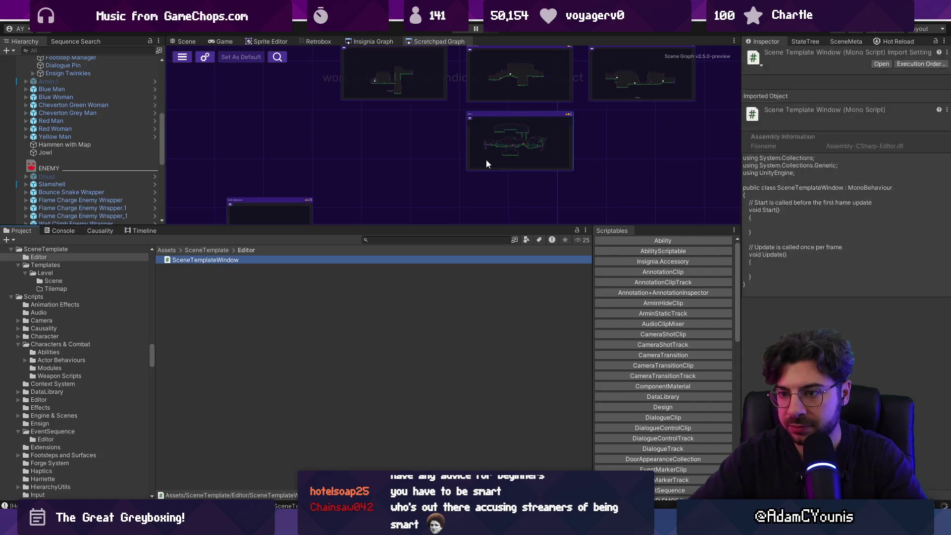
key(Return)
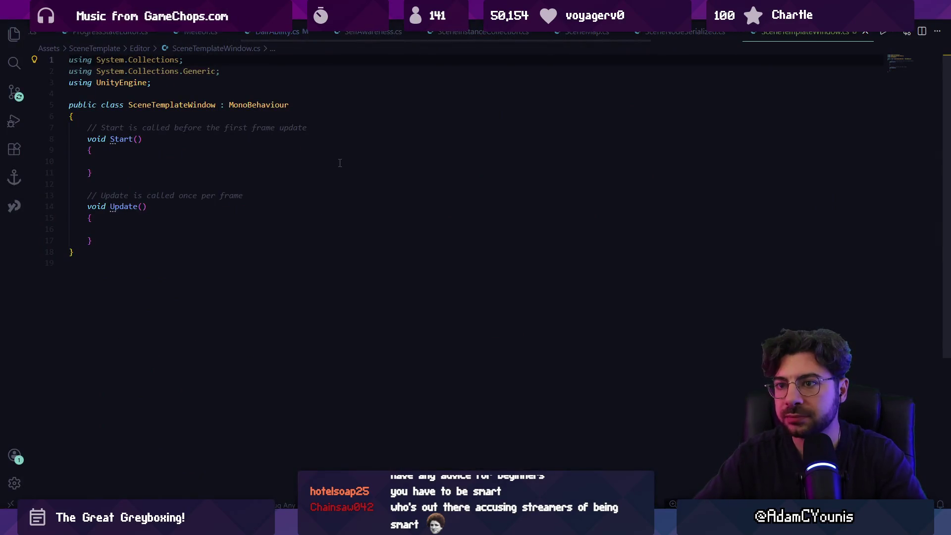
Change the base class from MonoBehaviour to Editor and add 'using UnityEditor;'
double_click(285, 105)
text(Edfitor {)
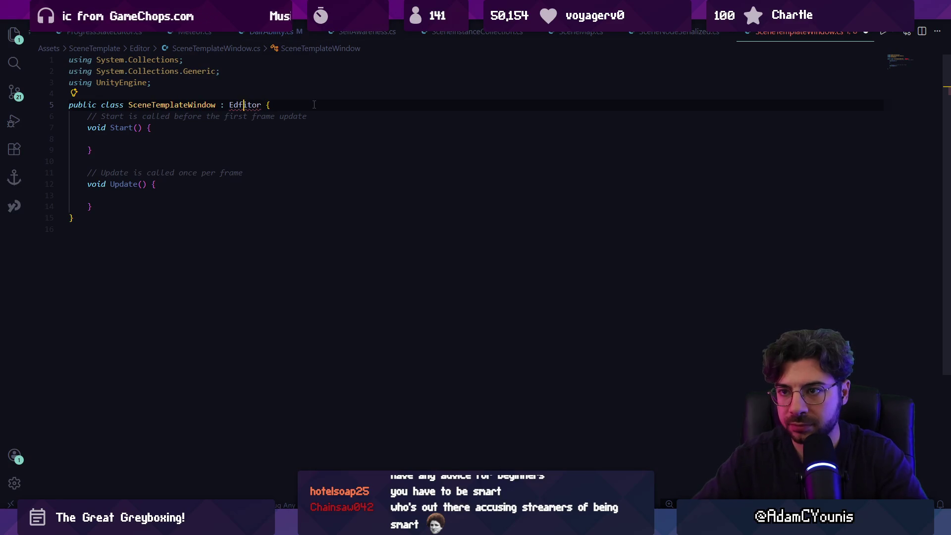
key(BackSpace)
key(Up)
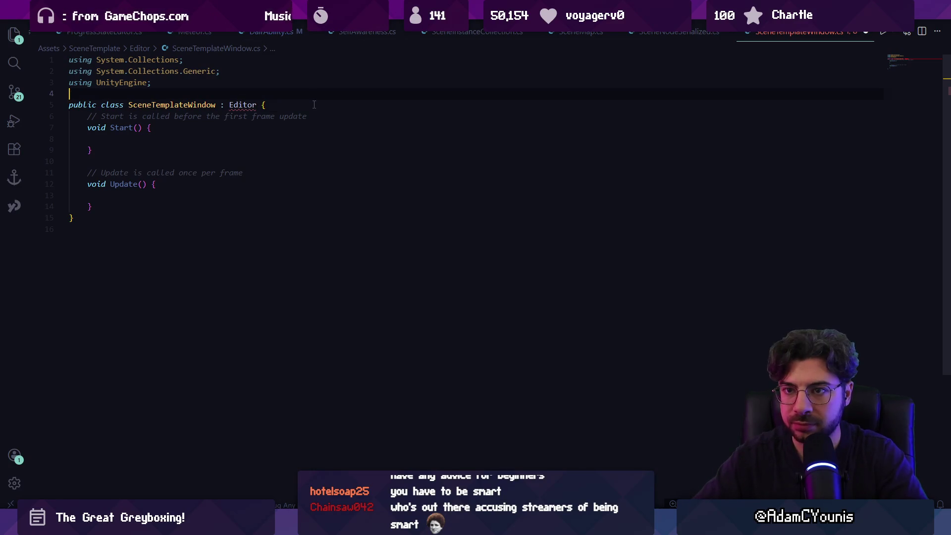
text(using UnityE)
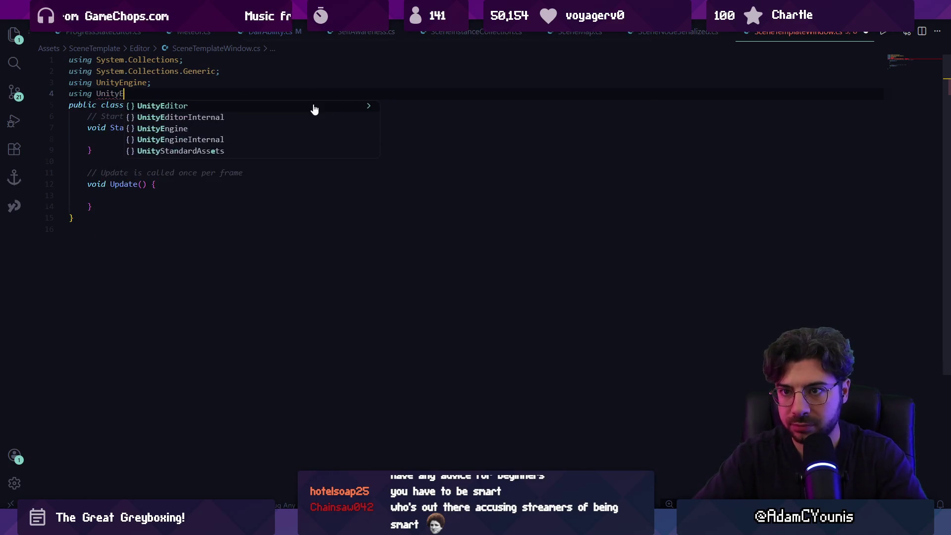
text(ditor;)
Remove the default Start and Update methods, leaving the class body empty
key(Return)
drag(314, 137, 231, 246)
key(BackSpace)
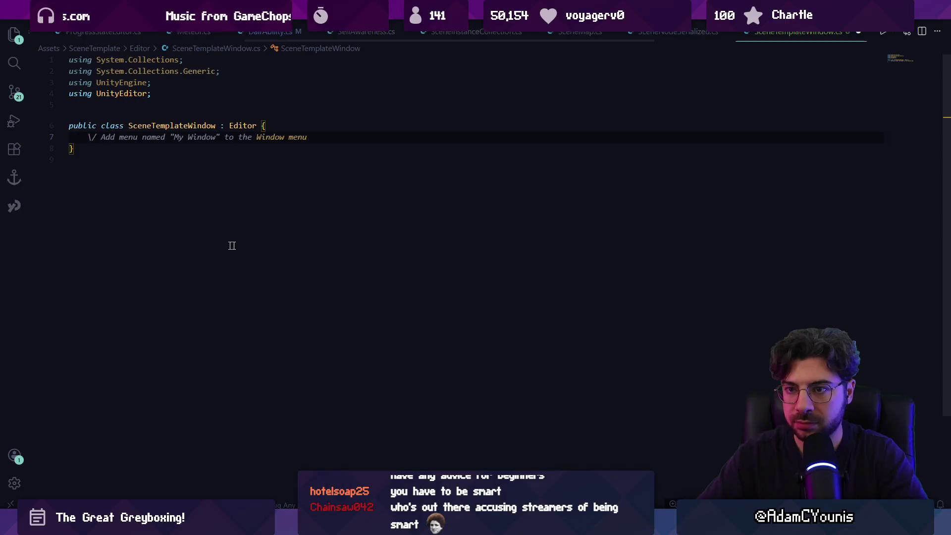
key(Return)
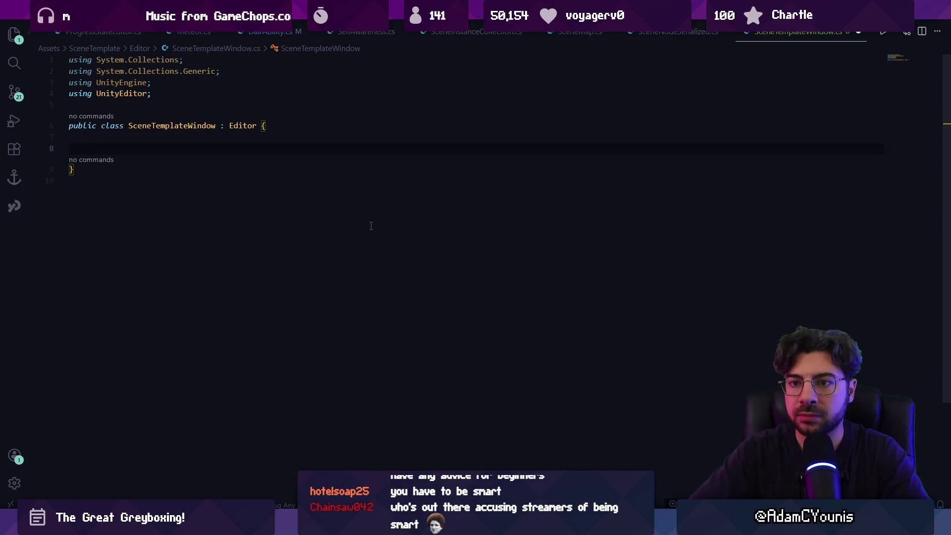
text(void)
key(Tab)
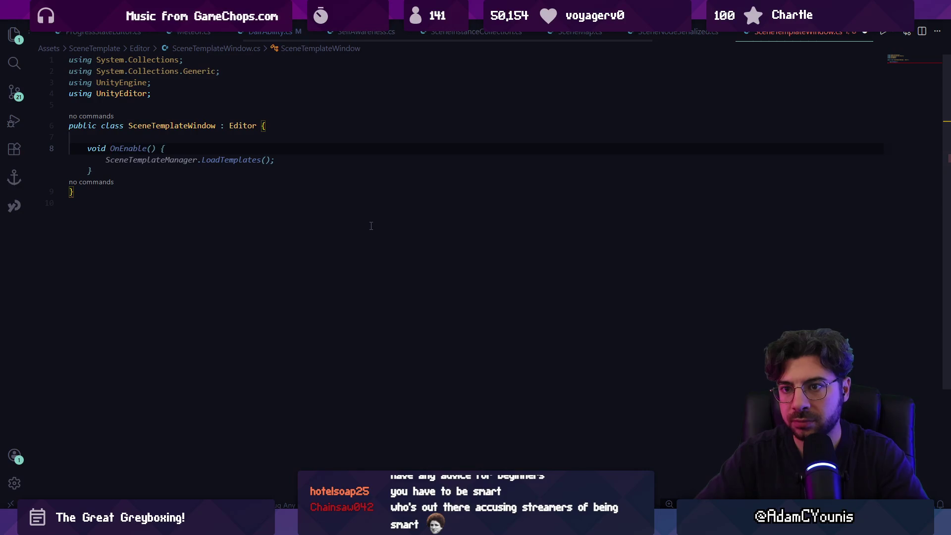
key(Escape)
key(ctrl+l)
key(BackSpace)
Open StateTreeEditor.cs via quick file search and check its EditorWindow base class
key(ctrl+p)
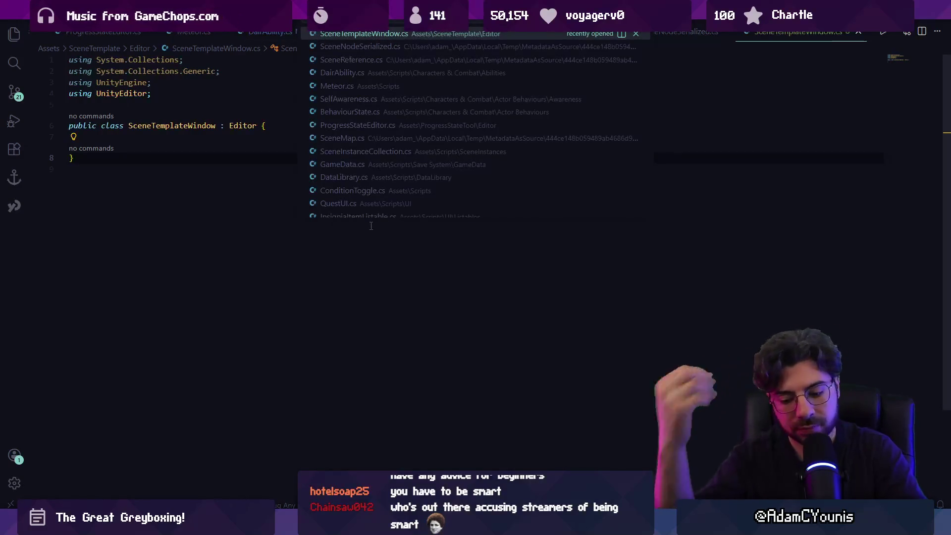
text(scene)
key(BackSpace)
key(BackSpace)
key(BackSpace)
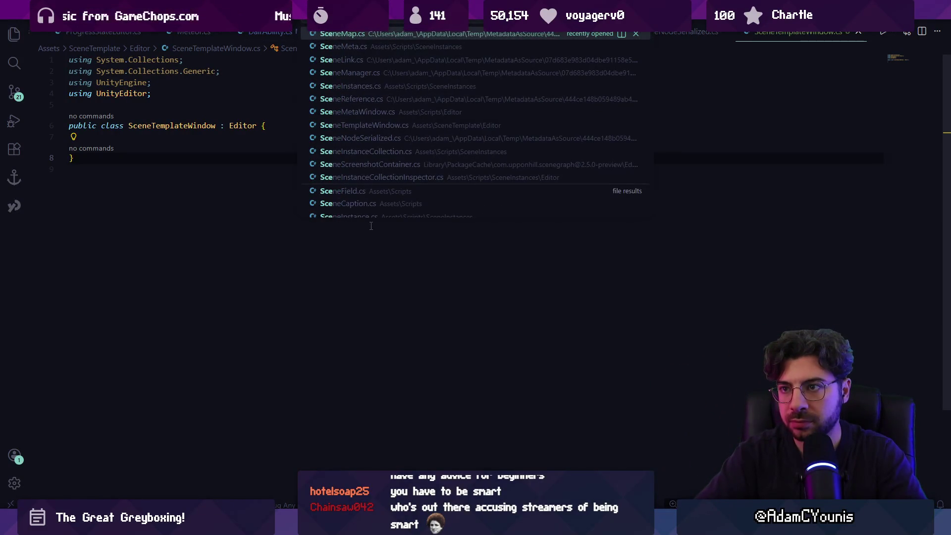
text(tate)
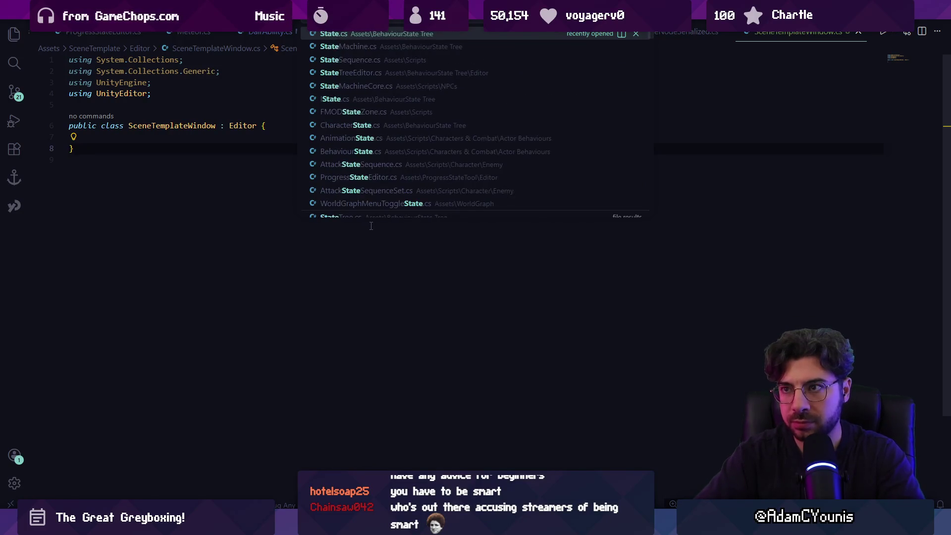
key(BackSpace)
key(BackSpace)
key(BackSpace)
key(Escape)
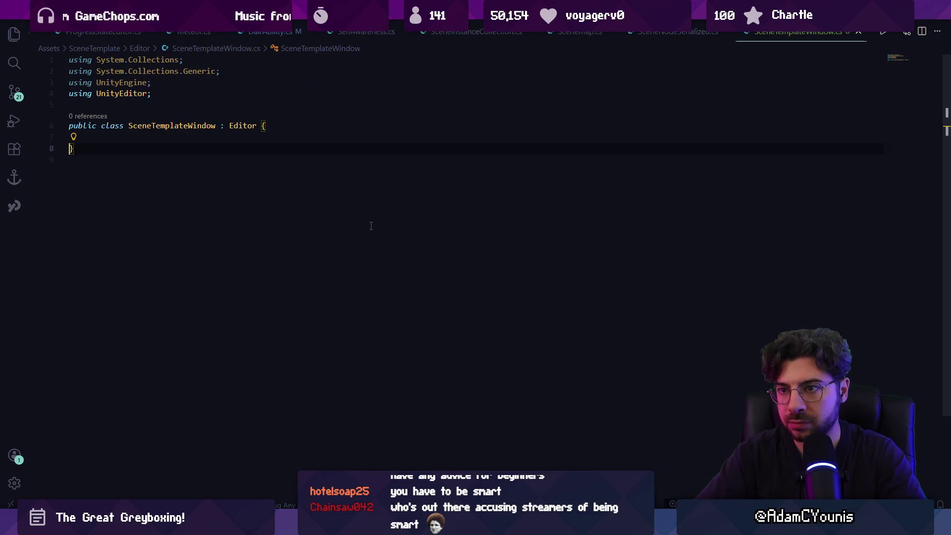
key(ctrl+p)
text(stateWindo)
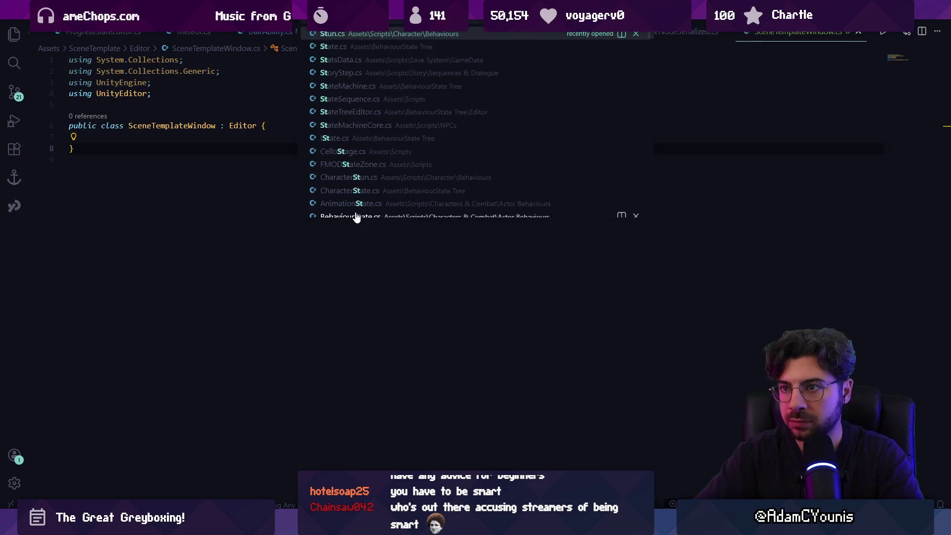
text(w)
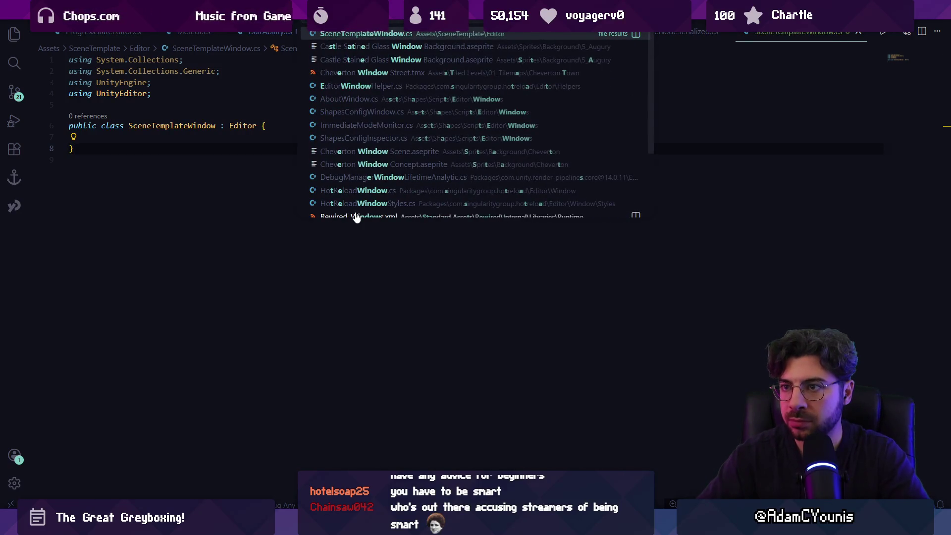
key(BackSpace)
key(BackSpace)
key(BackSpace)
text(TreeEditor)
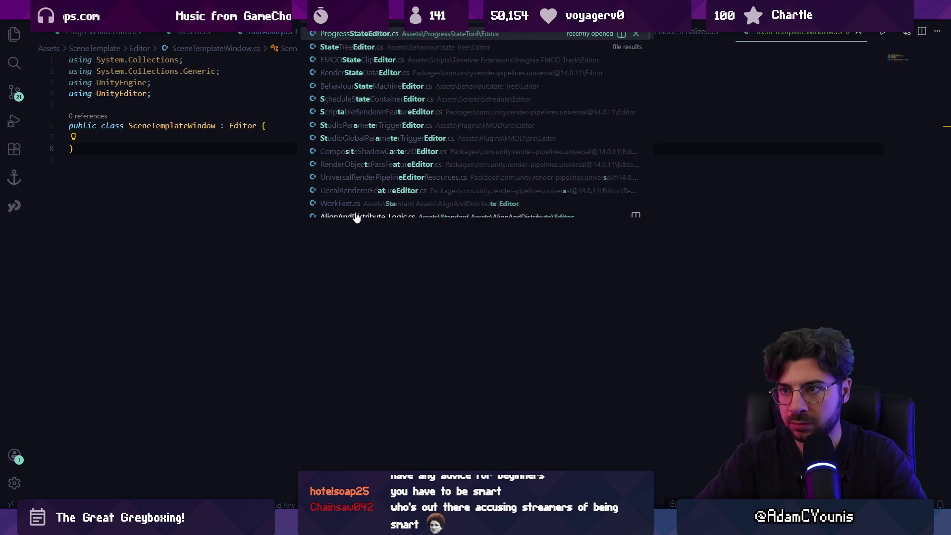
key(Return)
double_click(266, 141)
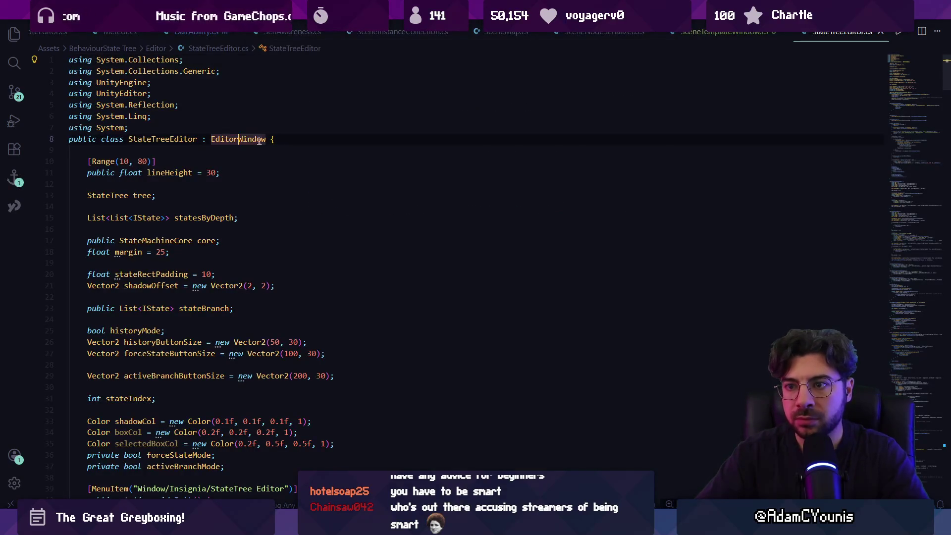
Make SceneTemplateWindow derive from EditorWindow and accept the suggested ShowWindow code
key(ctrl+Tab)
key(Left)
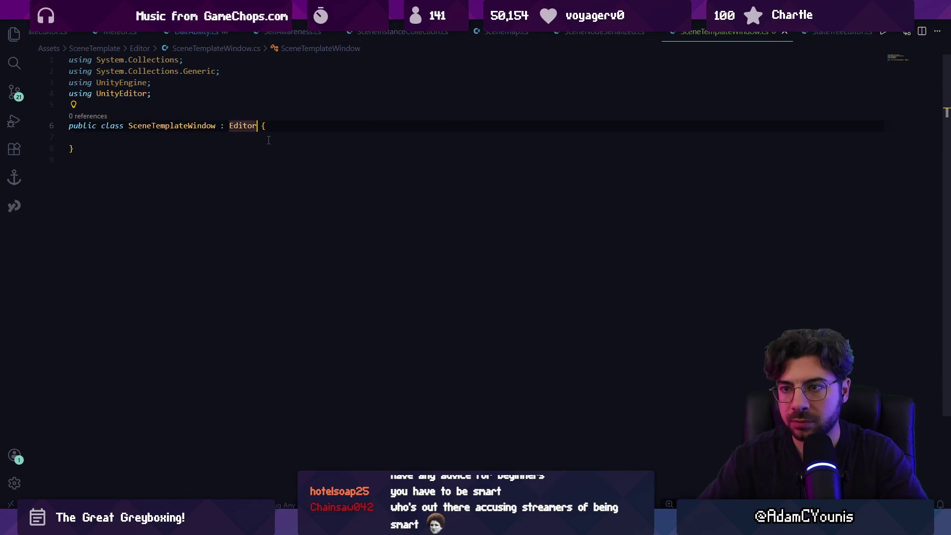
text(Wiunbd)
key(BackSpace)
text(ndow)
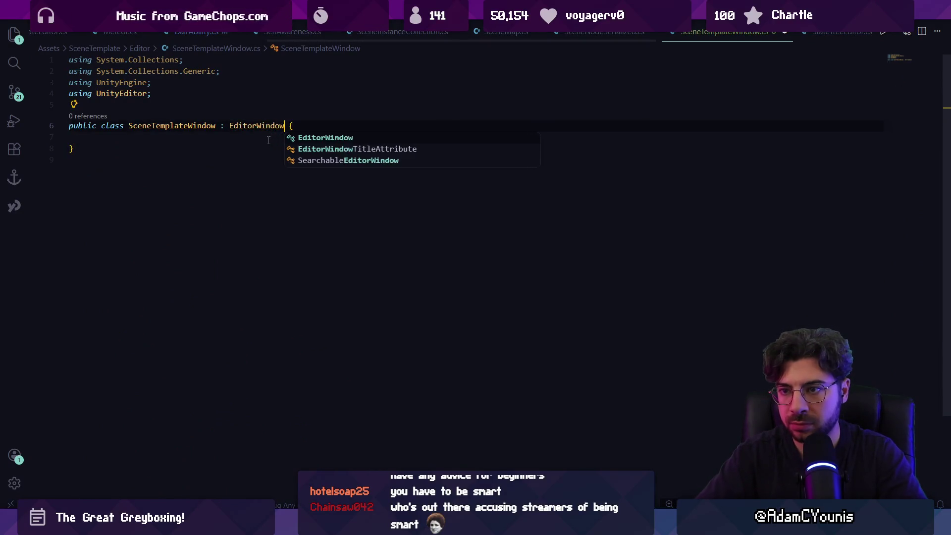
key(Tab)
key(shift+alt+f)
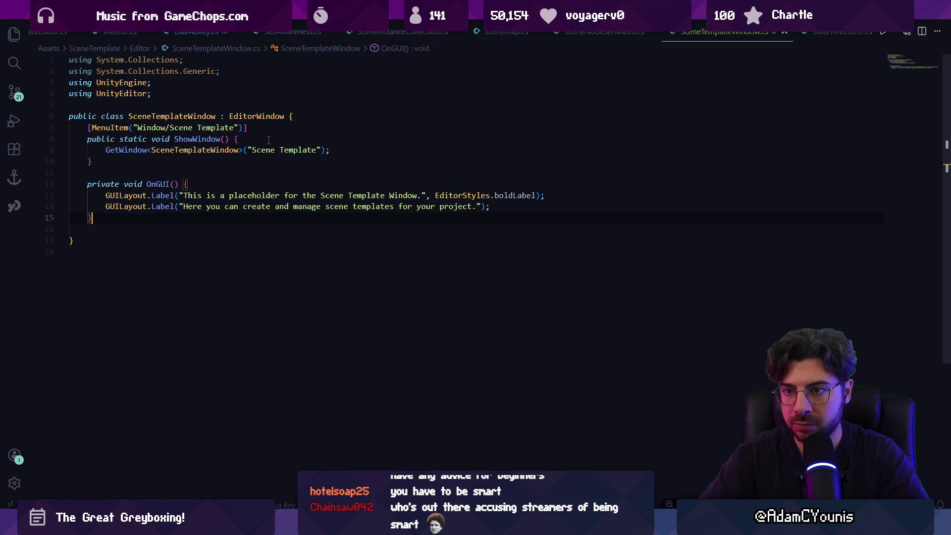
Change the menu item path to Window/Scene Templates and save the script
key(Home)
key(Home)
click(286, 132)
key(Left)
key(Left)
key(Left)
text(s)
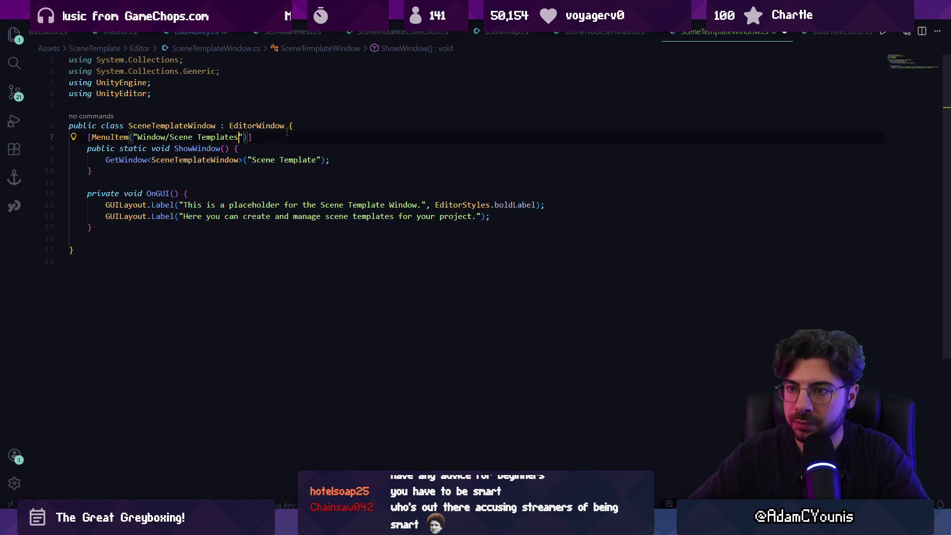
key(Down)
key(Down)
key(ctrl+s)
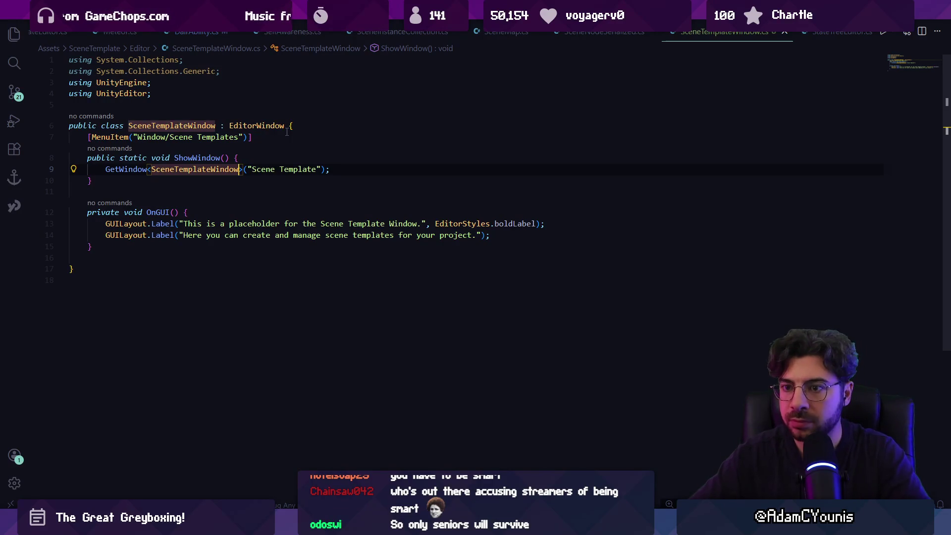
Delete the two placeholder GUILayout.Label lines from OnGUI, leaving it empty
key(Down)
key(Down)
key(End)
key(Down)
key(Home)
key(Home)
key(shift+Down)
key(shift+End)
key(BackSpace)
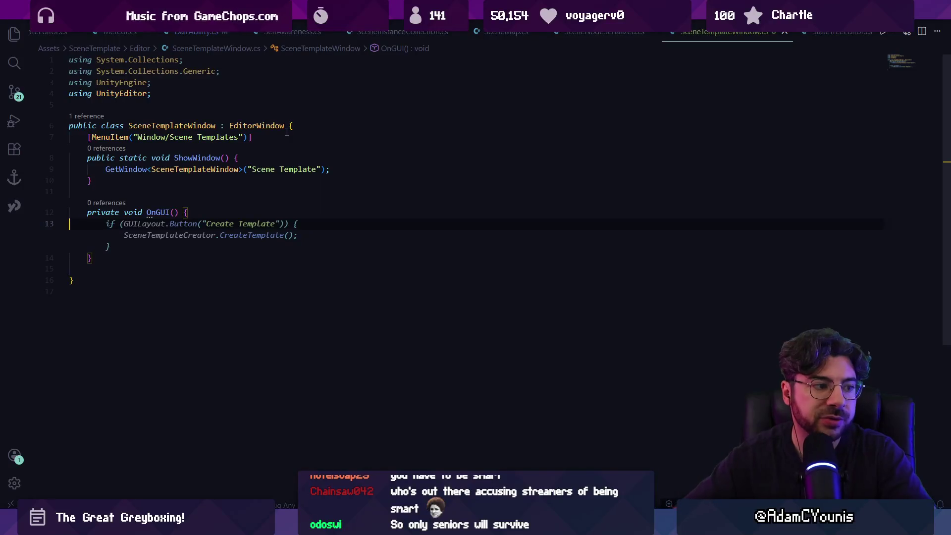
key(alt+Tab)
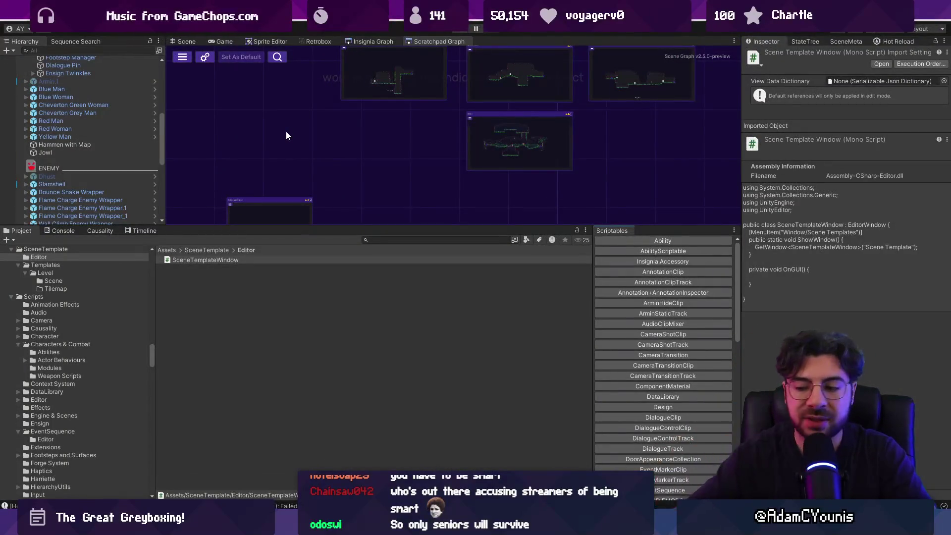
key(alt+Tab)
click(313, 233)
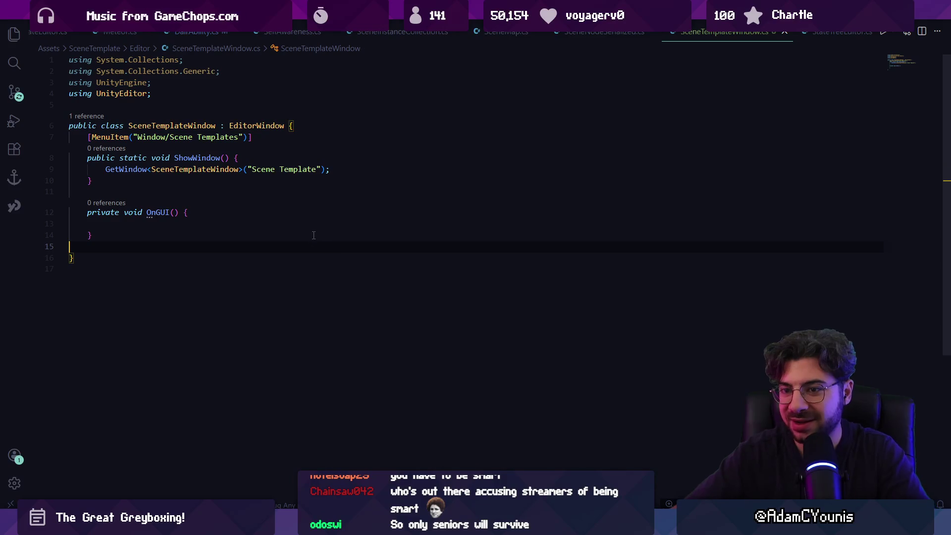
Remove the extra blank line before the class end and open an empty line inside OnGUI
click(302, 242)
key(BackSpace)
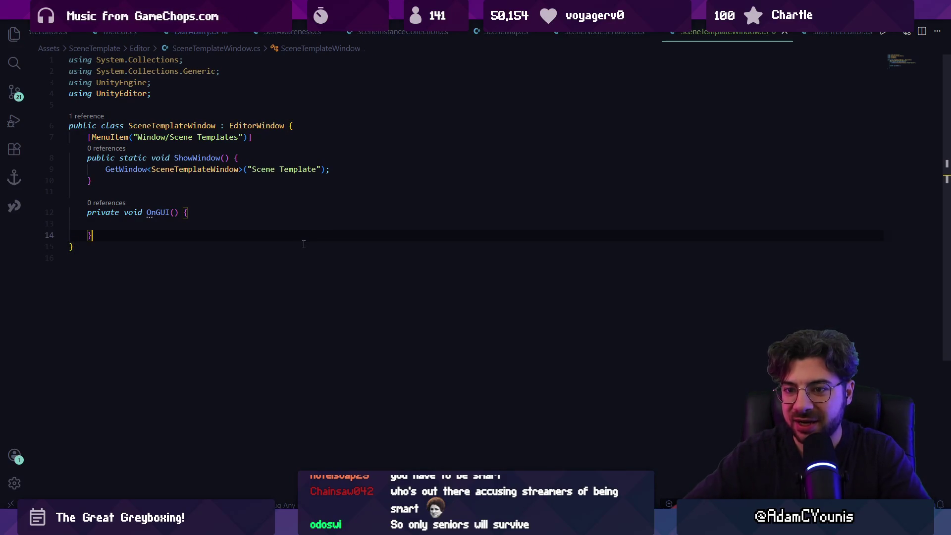
click(303, 244)
key(Return)
key(Up)
key(Up)
key(Up)
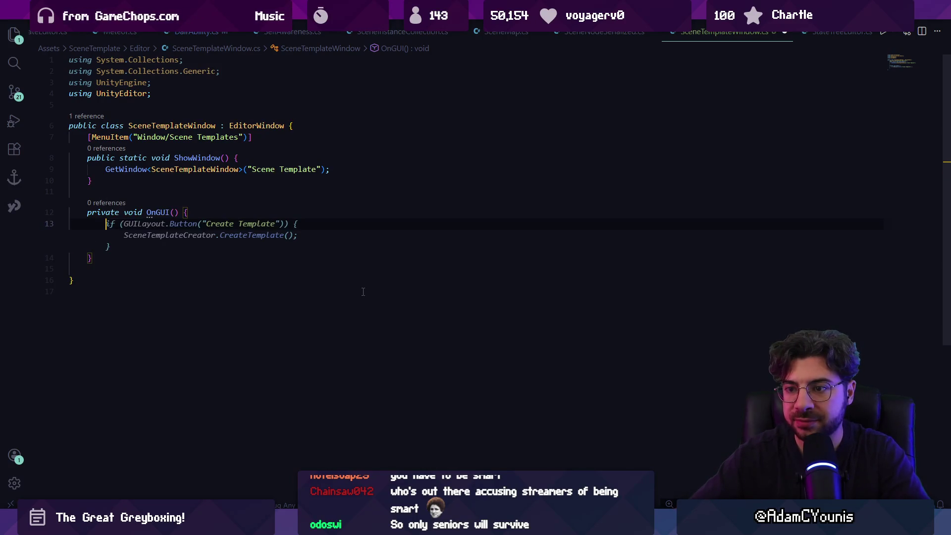
key(Escape)
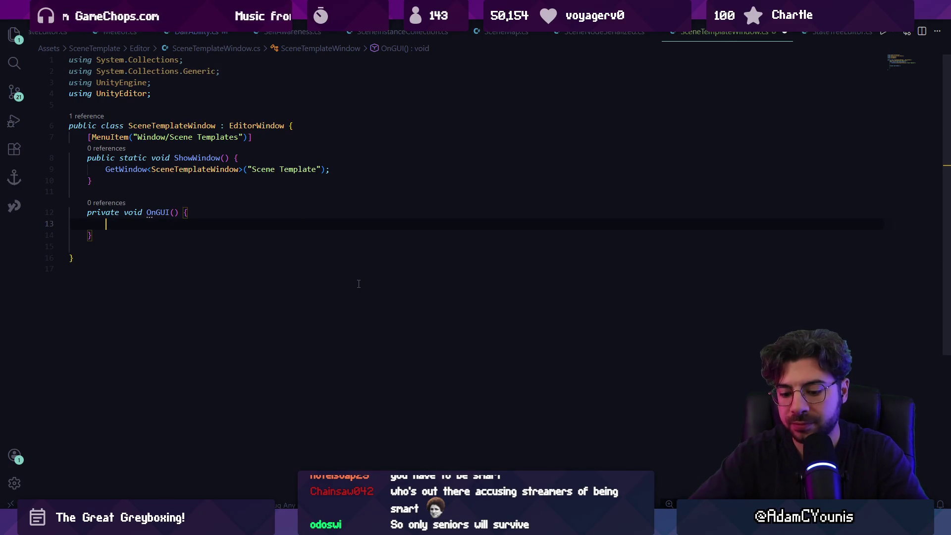
Replace the suggested if-block with Button("Create New Template", CreateNewTemplate); and add blank lines below
text(void)
key(BackSpace)
key(BackSpace)
key(BackSpace)
text(O)
key(BackSpace)
key(Tab)
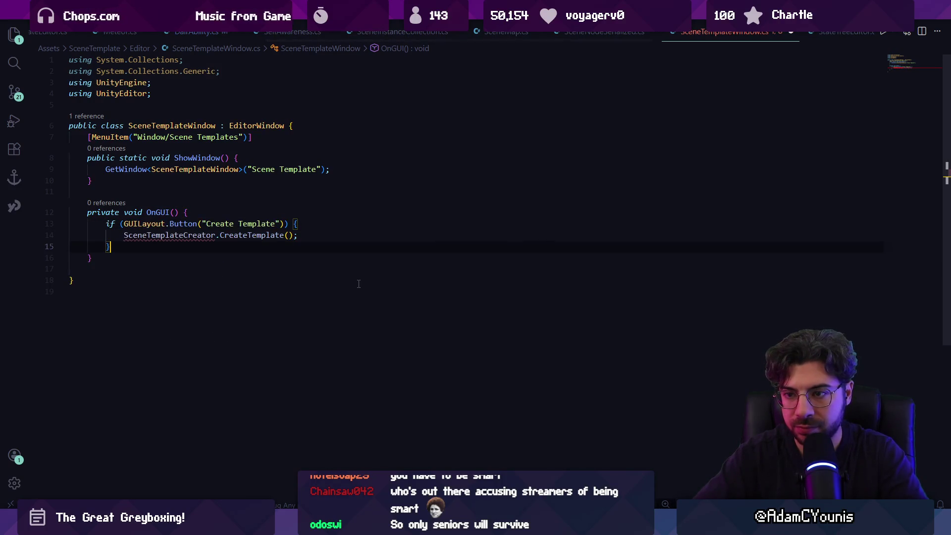
key(shift+Up)
key(shift+Up)
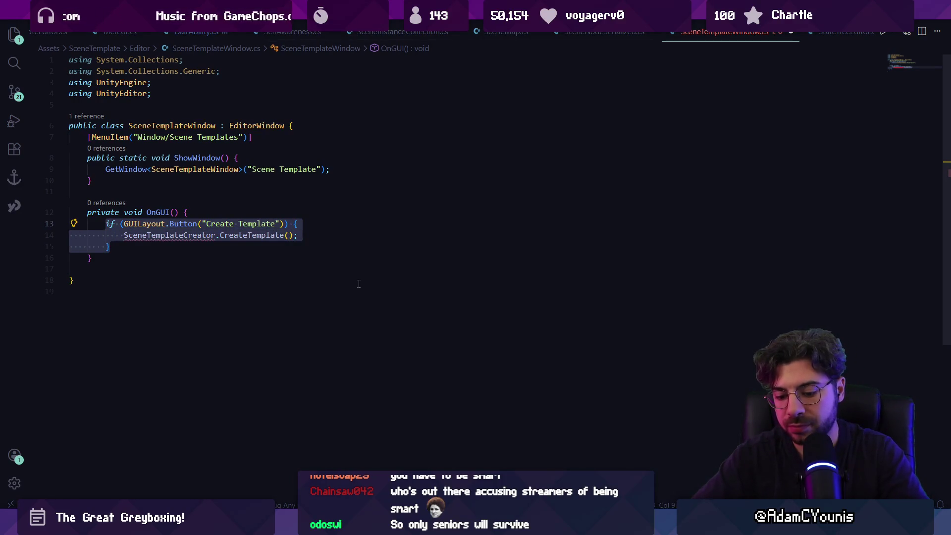
text(Button(")
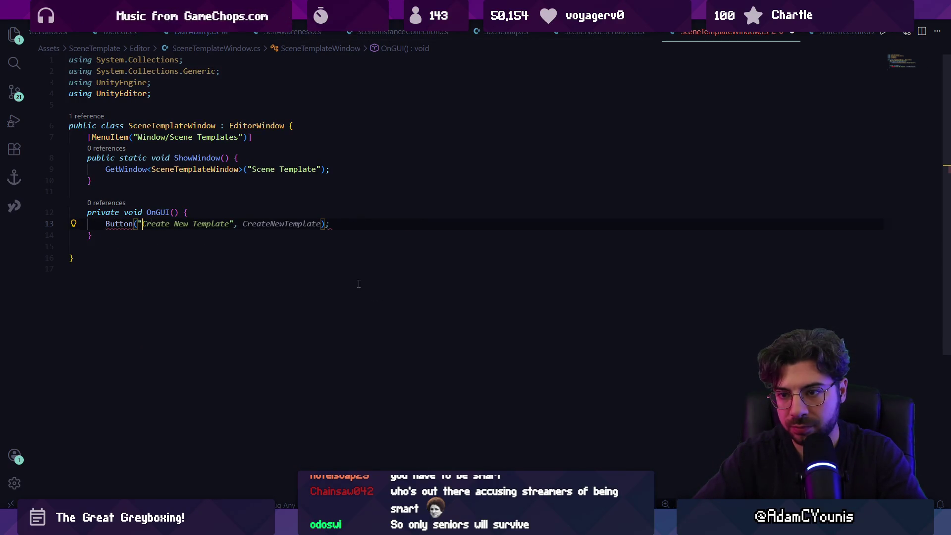
key(Tab)
click(185, 246)
key(Return)
key(Return)
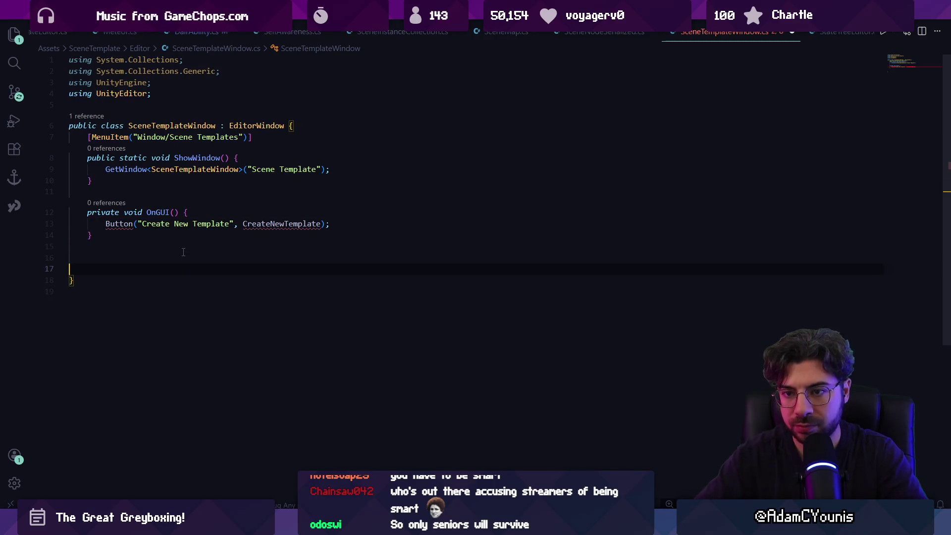
Add a Button helper wrapping GUILayout.Button and a CreateNewTemplate method
text(void Butt)
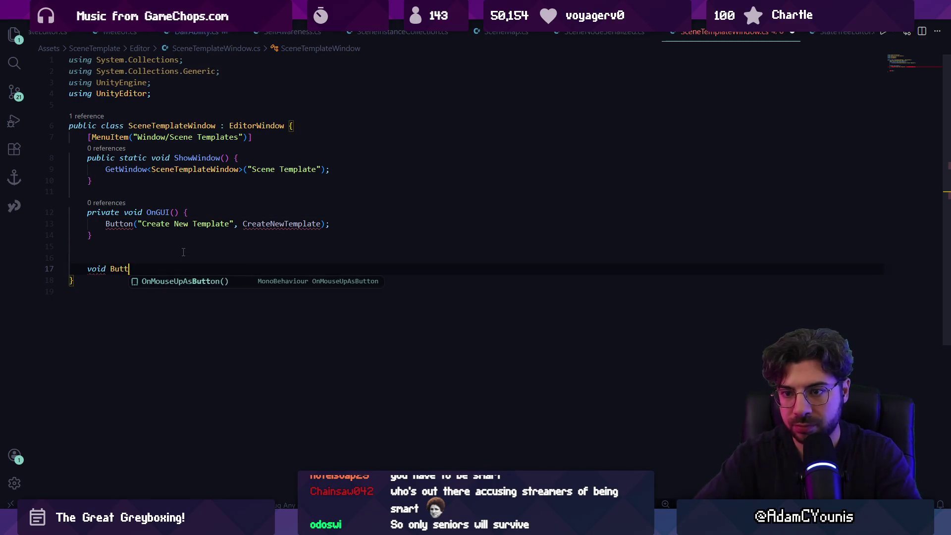
text(on()
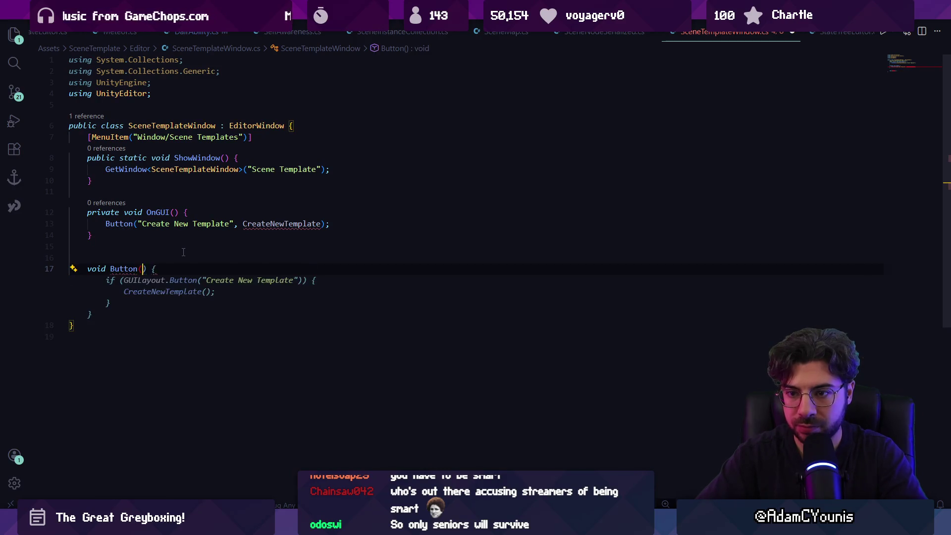
key(Tab)
key(Return)
key(Return)
key(Return)
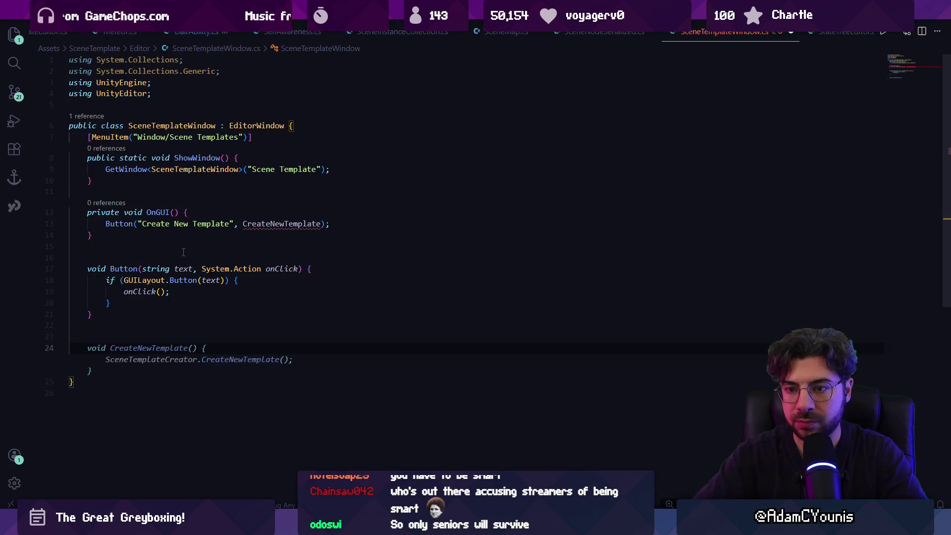
key(Tab)
key(Up)
key(ctrl+l)
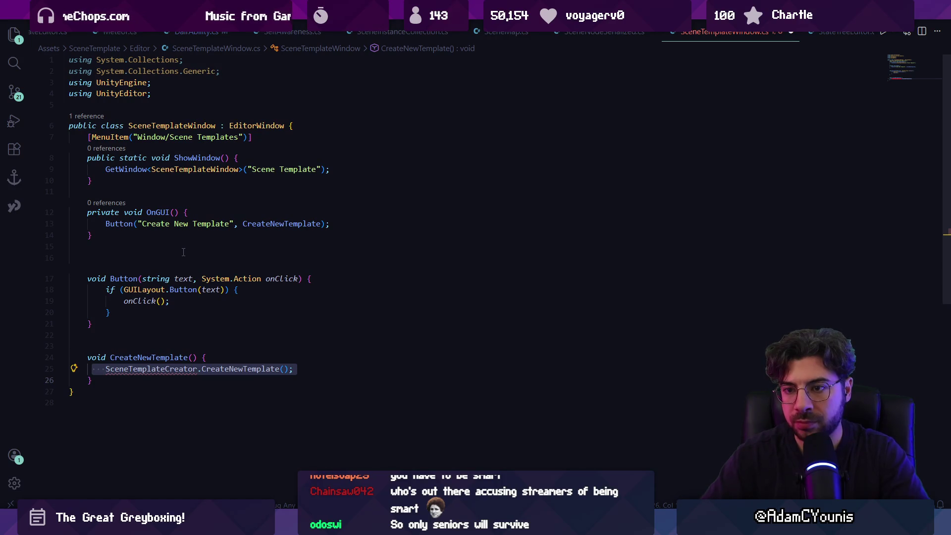
Shorten the button label to "New Template"
click(173, 223)
key(ctrl+shift+Left)
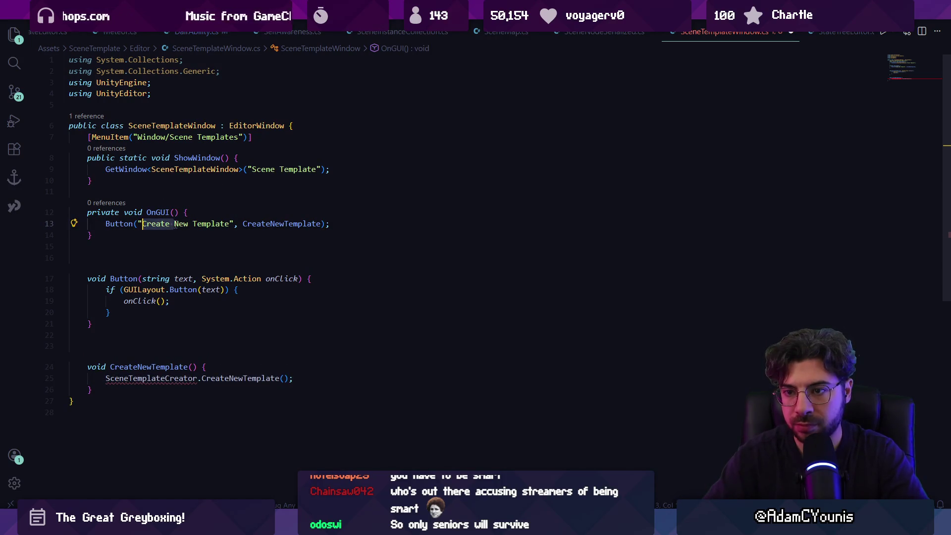
key(BackSpace)
Delete the SceneTemplateCreator call from CreateNewTemplate and start a comment in its body
click(248, 224)
key(F12)
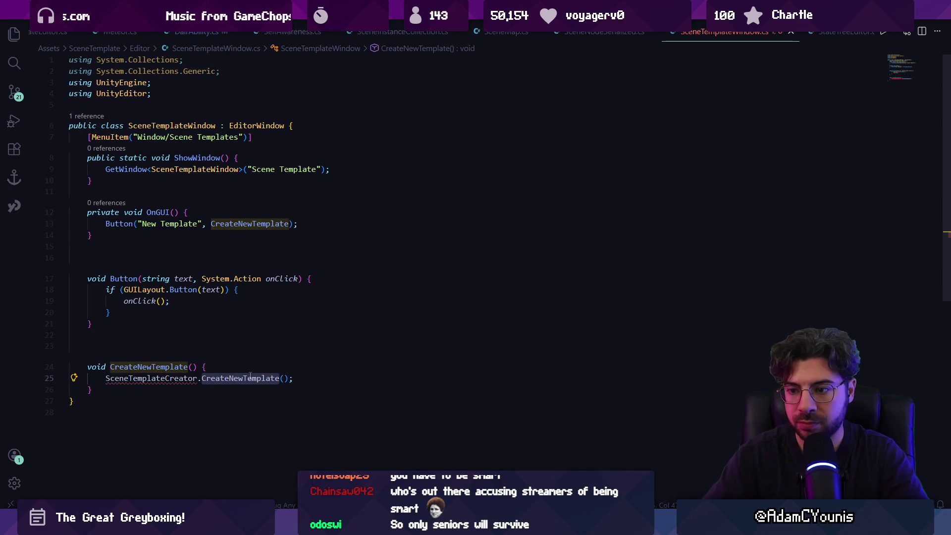
key(End)
key(Down)
key(End)
key(shift+Home)
key(shift+Home)
key(BackSpace)
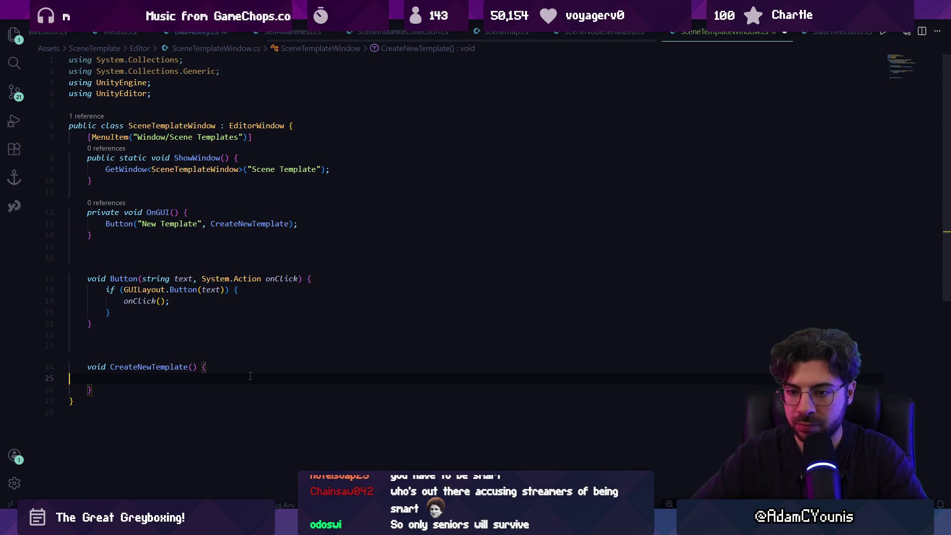
key(ctrl+v)
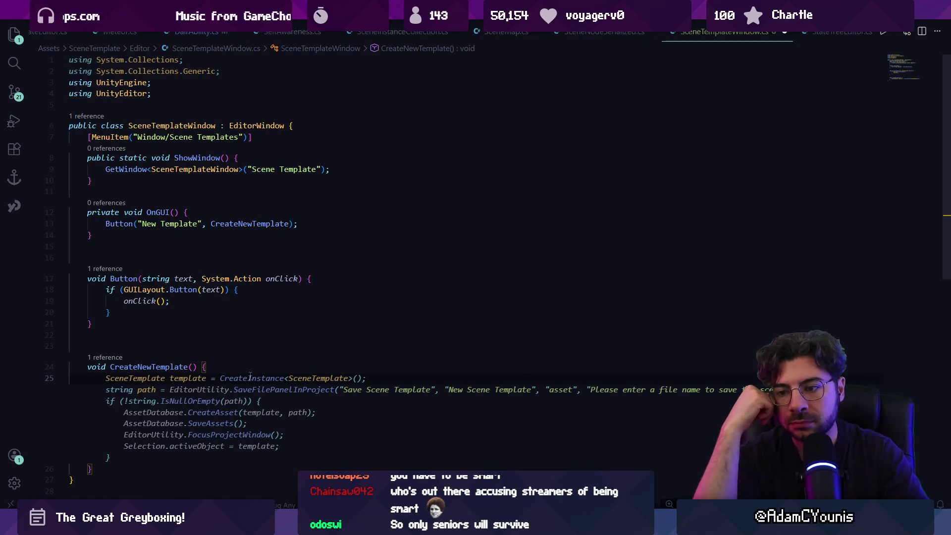
scroll(219, 347, down, 2)
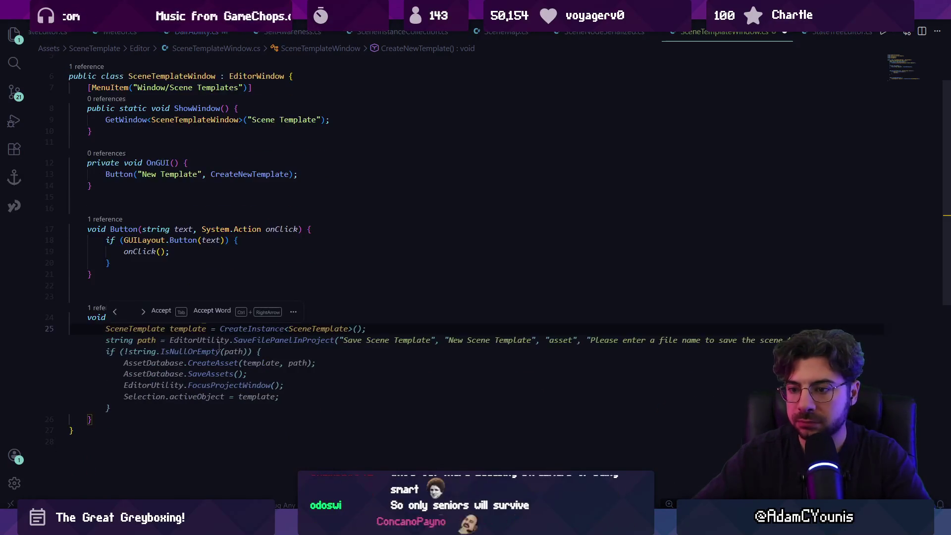
text(//)
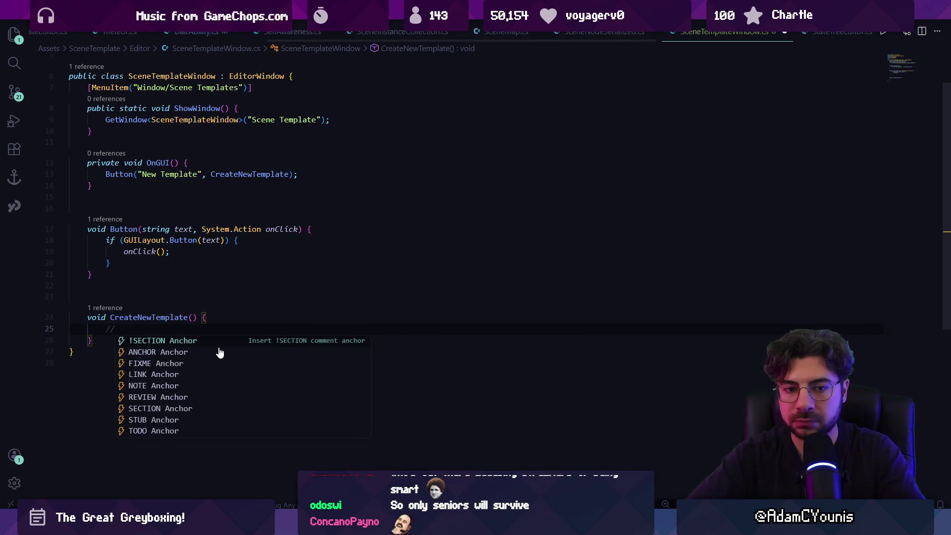
Clear the started comment from CreateNewTemplate and insert blank lines above the MenuItem attribute
key(BackSpace)
key(BackSpace)
key(BackSpace)
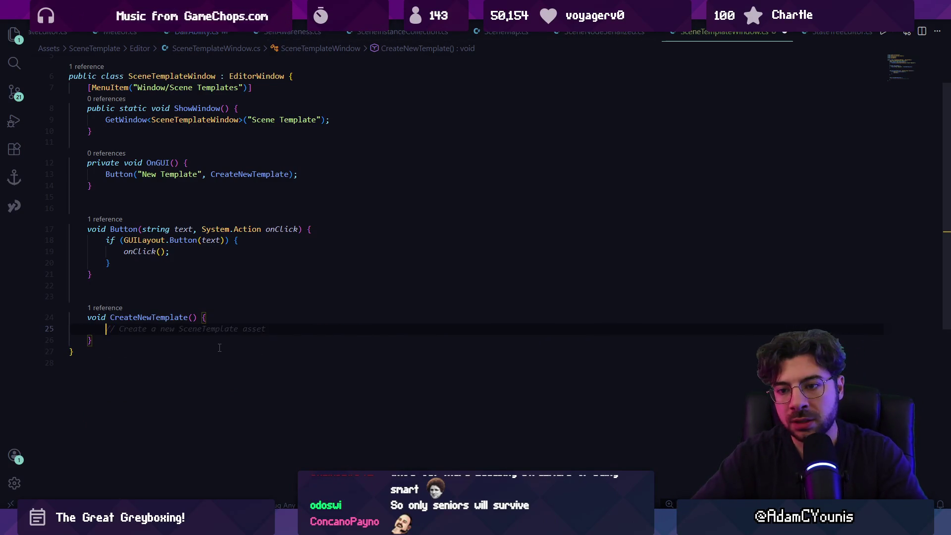
scroll(241, 134, up, 2)
click(325, 140)
key(Home)
key(Home)
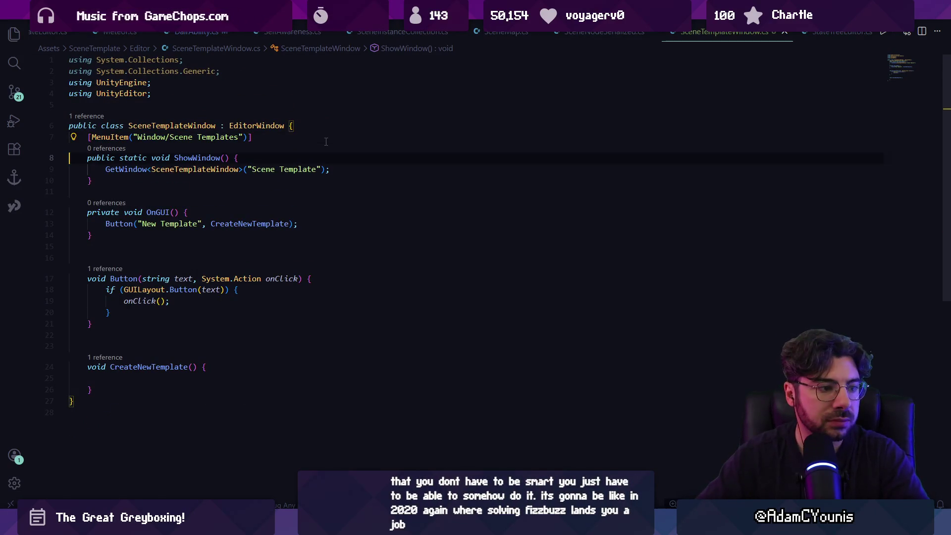
key(Return)
key(Return)
key(Return)
key(Up)
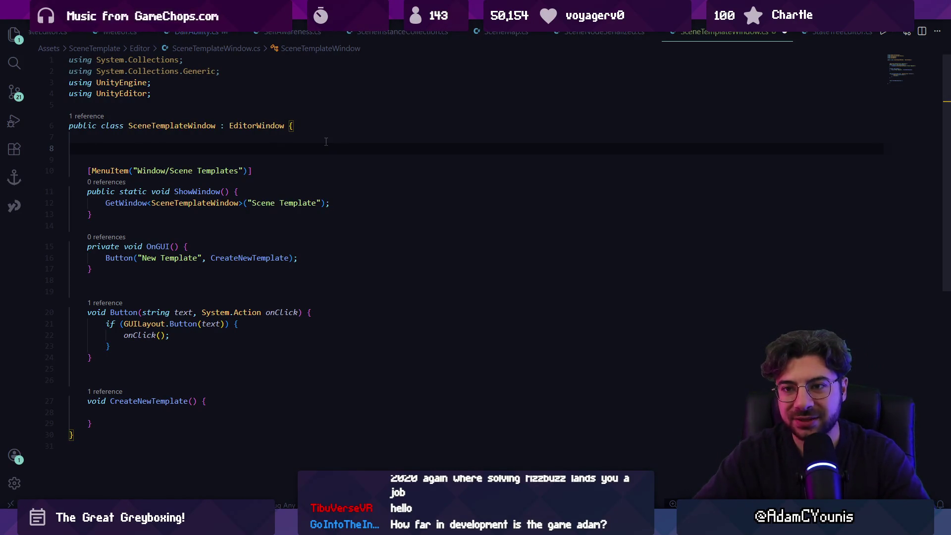
Write the comment "//folder location for the template types" and save the script
text(//foil)
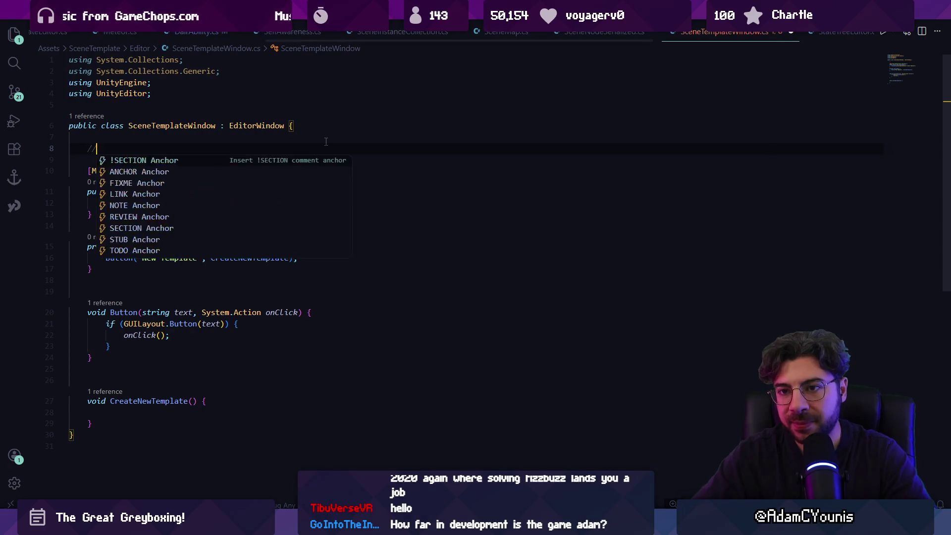
key(BackSpace)
key(BackSpace)
text(lde)
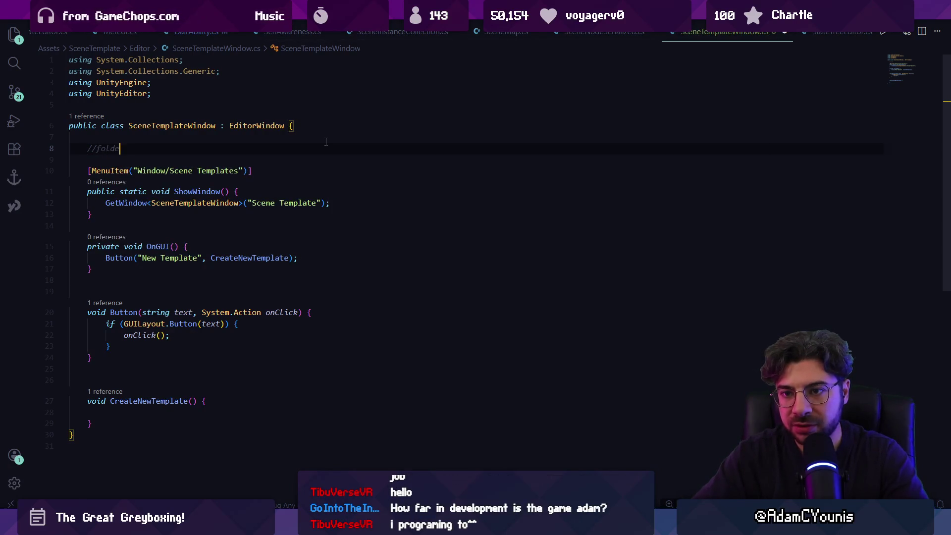
text(r location for)
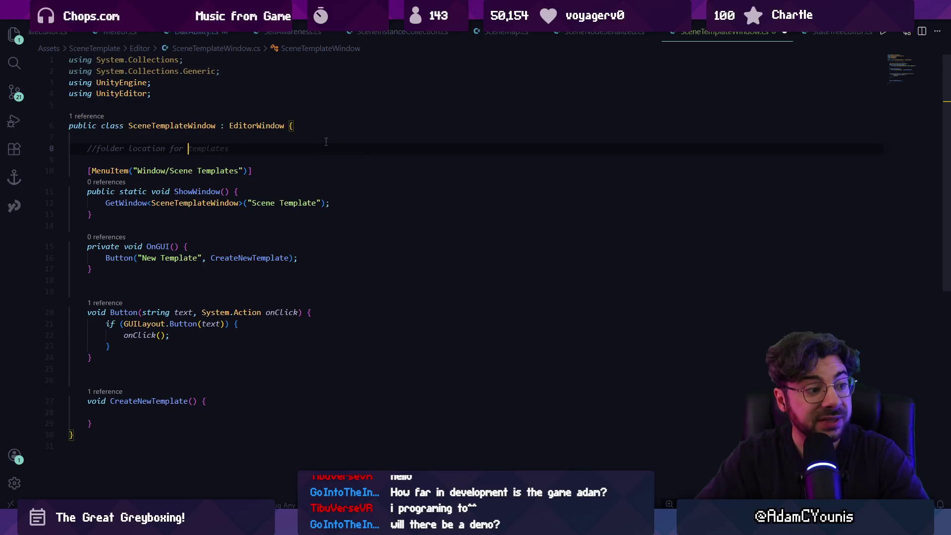
key(Escape)
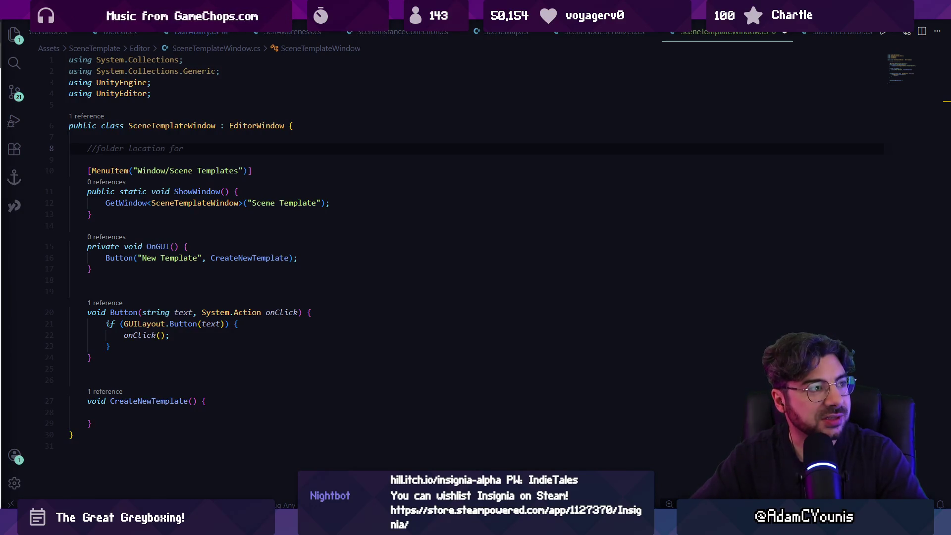
key(alt+Tab)
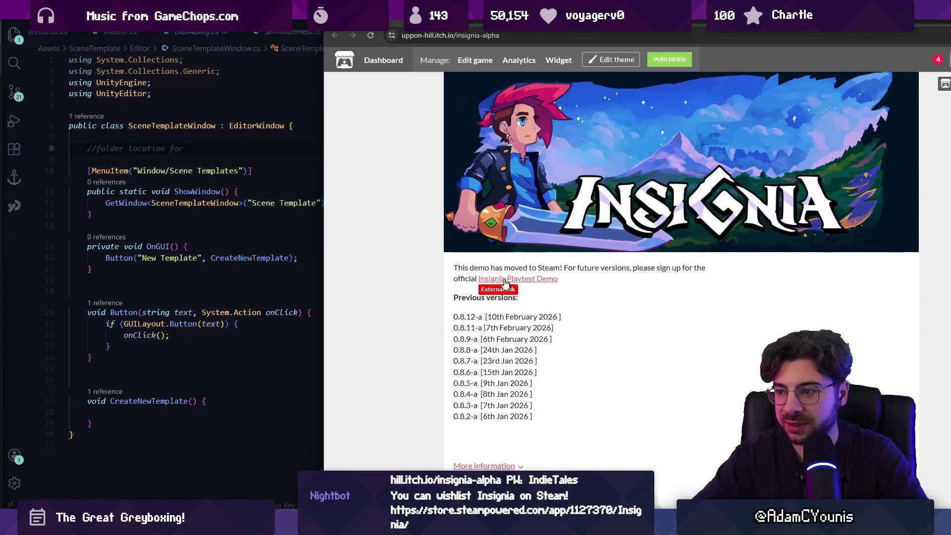
key(alt+Tab)
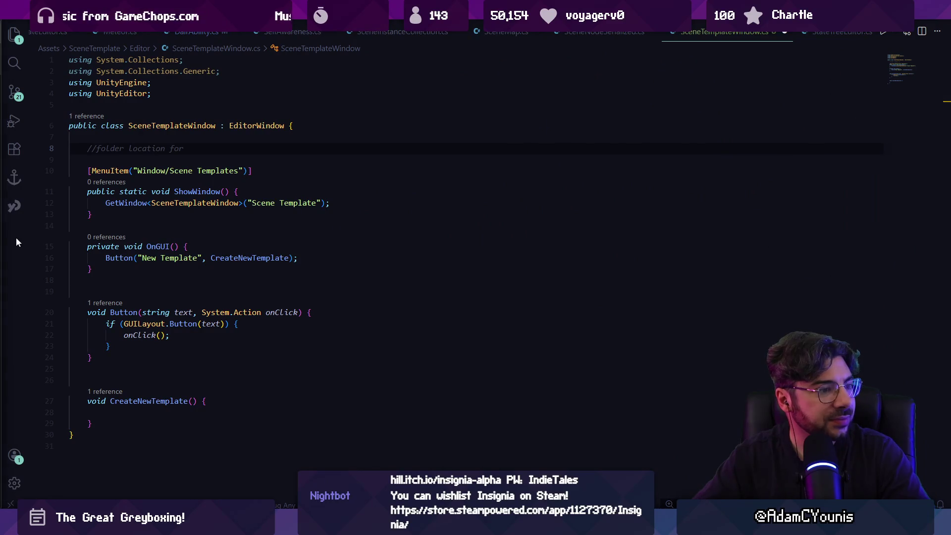
click(354, 345)
click(278, 176)
key(Home)
key(Home)
key(Up)
key(Up)
key(End)
text(the )
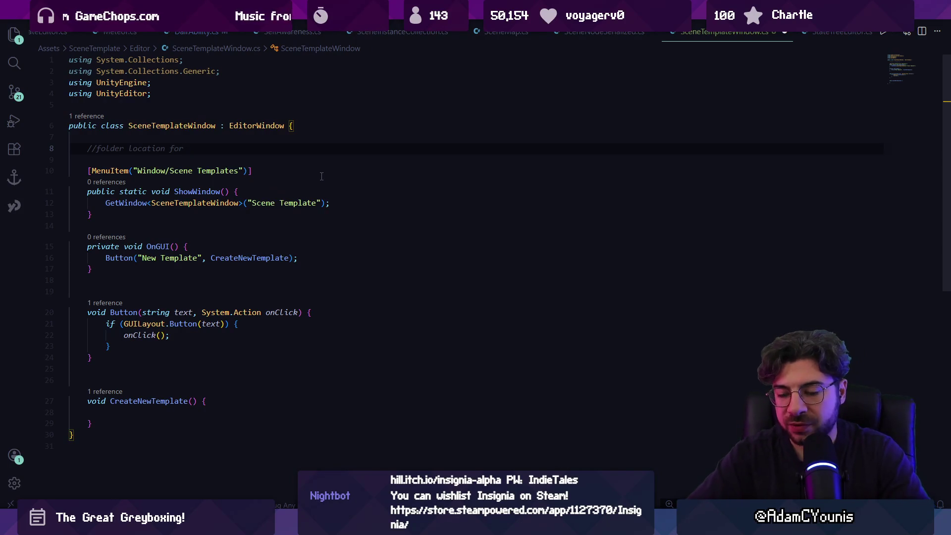
text(template)
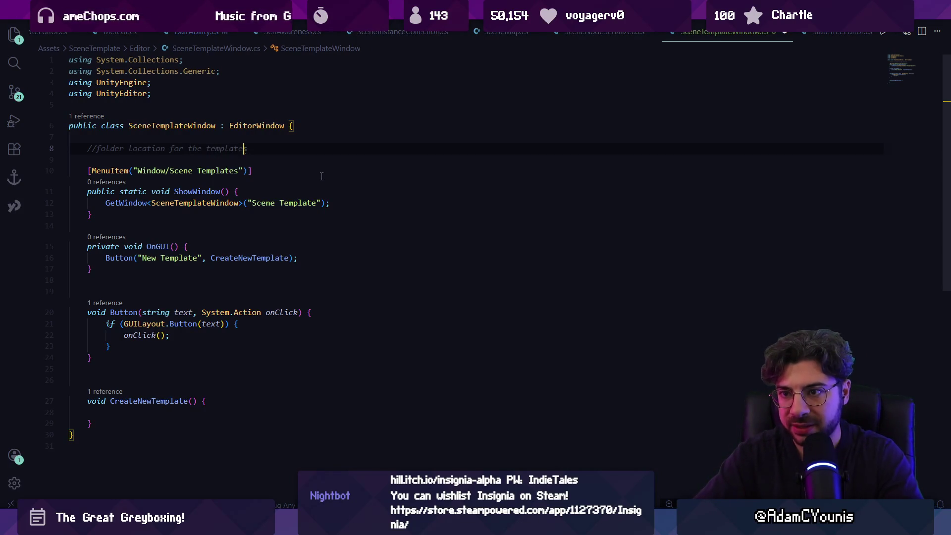
text( types)
key(Return)
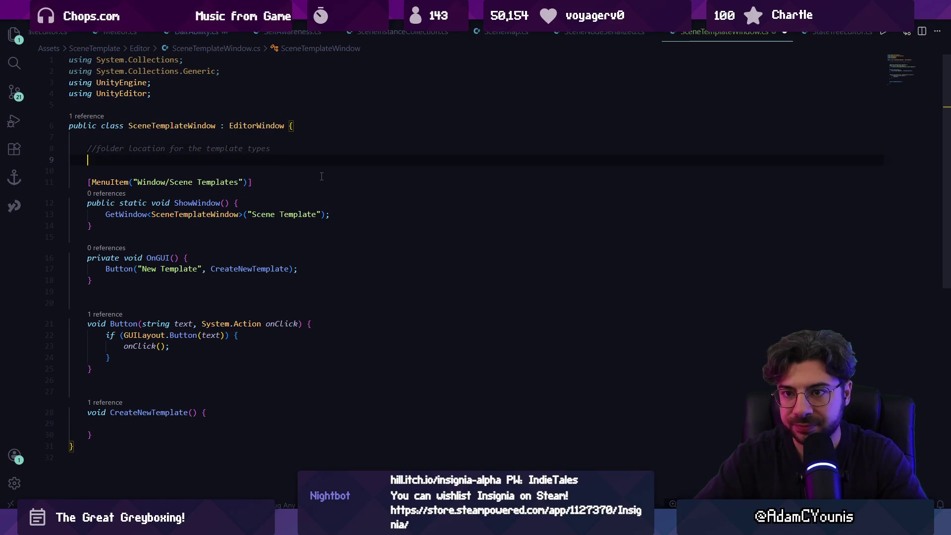
key(ctrl+s)
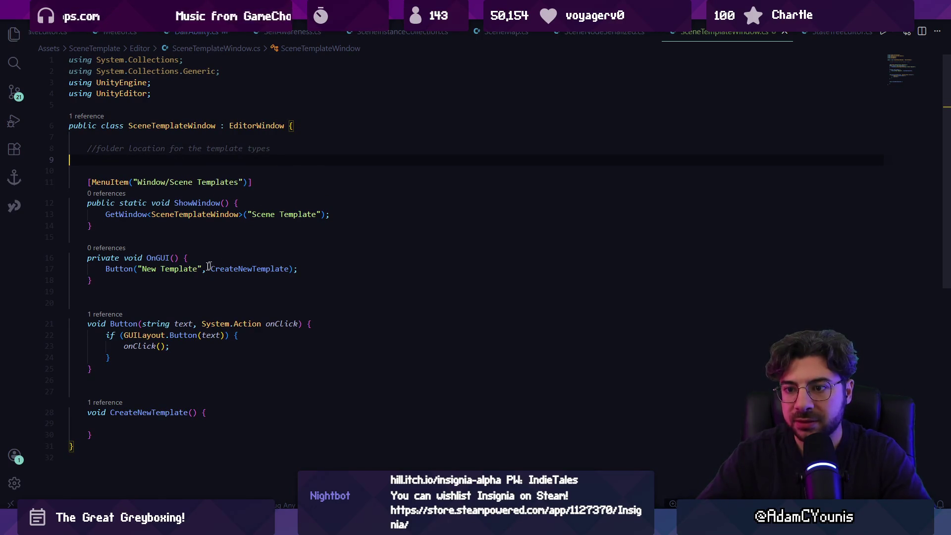
Declare a string templateFolder = "Assets/SceneTemplate/Templates" and verify the folder in Unity
key(Tab)
key(Tab)
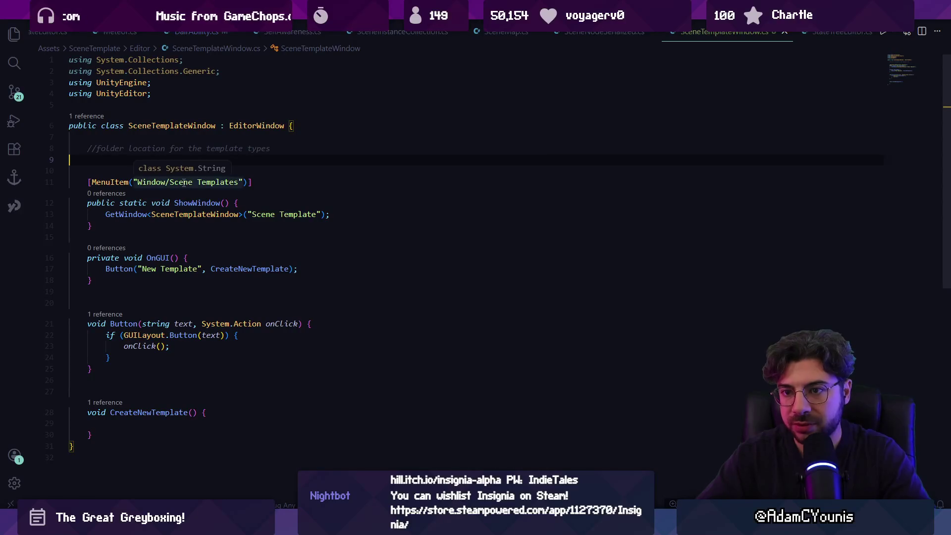
text(string templateFolder = "Assets/SceneTemplate/Templates";)
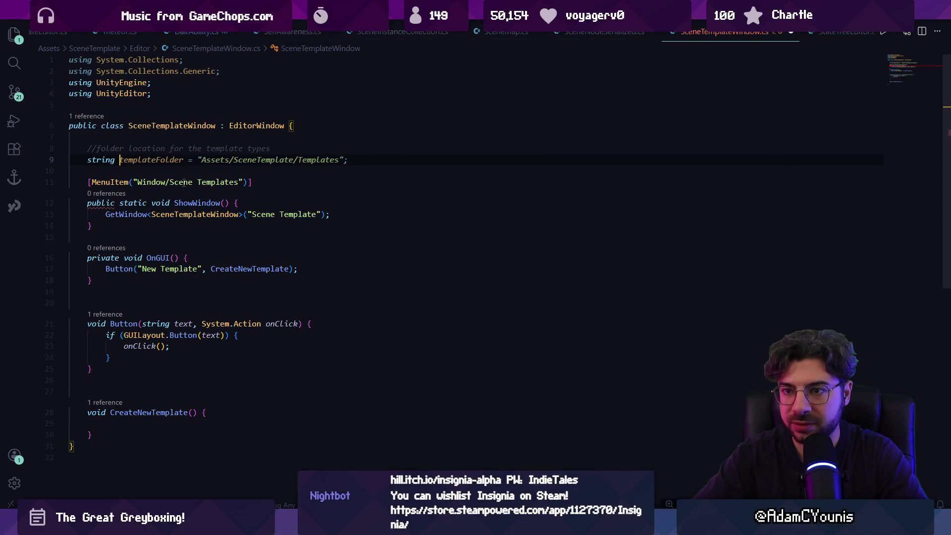
key(Tab)
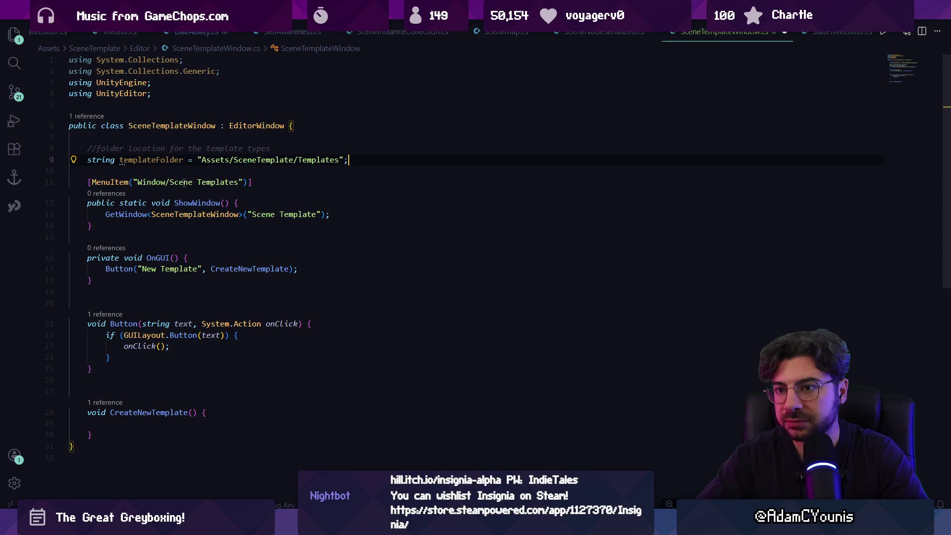
key(Left)
key(Left)
key(ctrl+shift+Left)
key(ctrl+shift+Left)
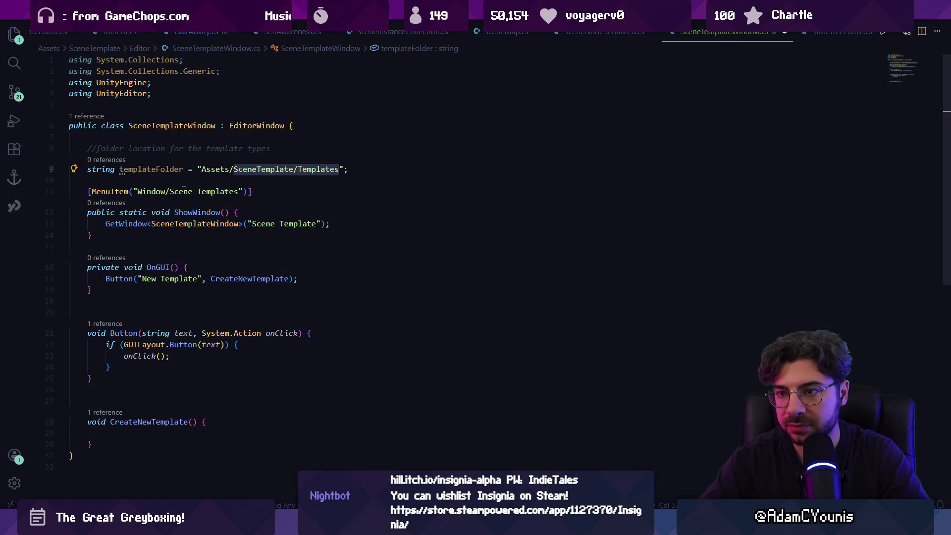
key(alt+Tab)
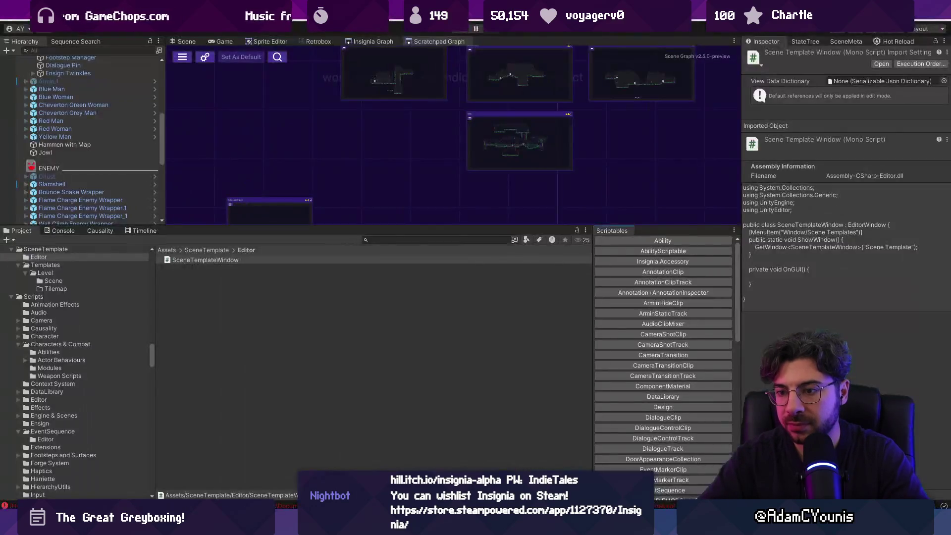
double_click(205, 260)
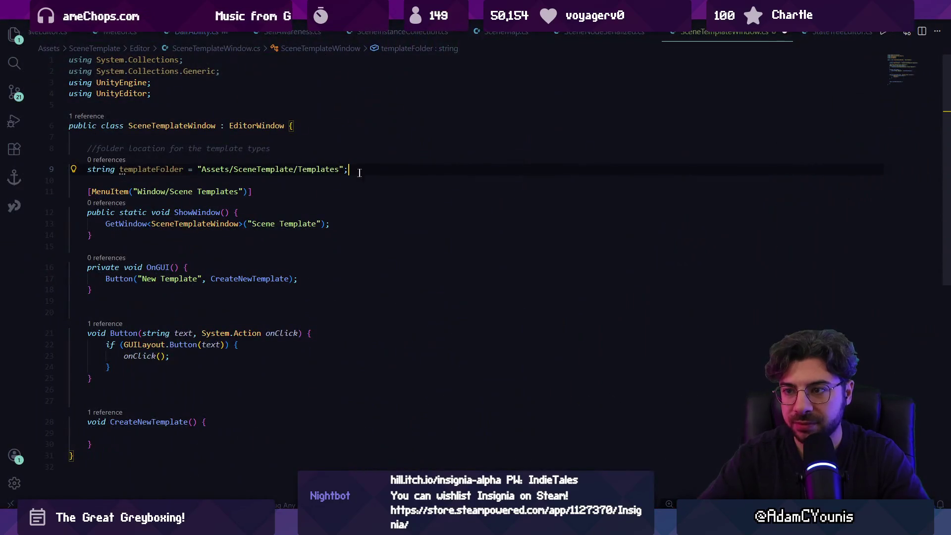
click(377, 173)
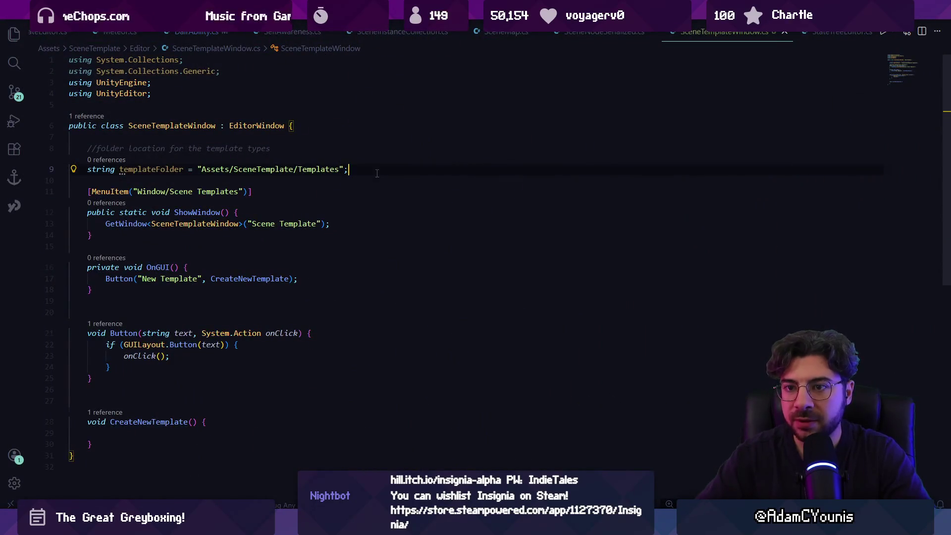
Declare a List<string> templateTypes field initialised as a new list, and save
key(Return)
key(Return)
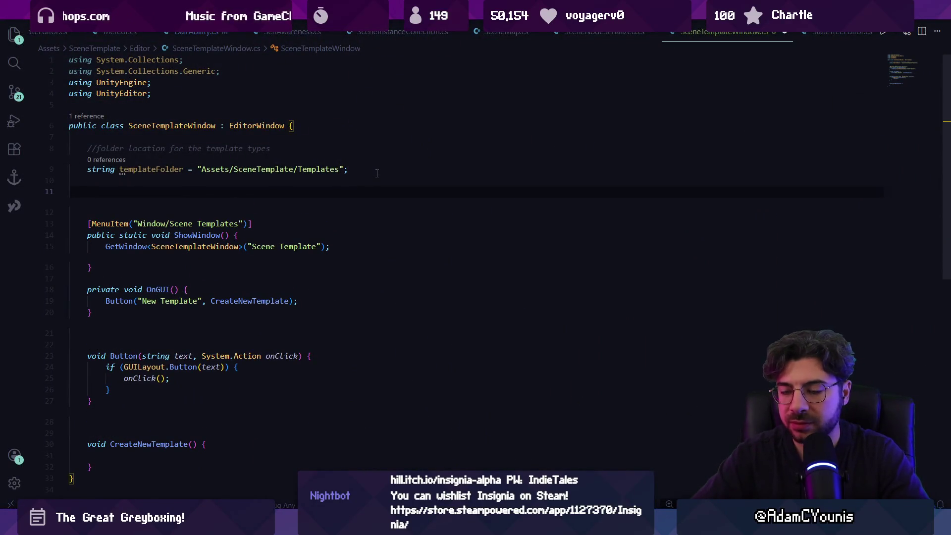
key(BackSpace)
key(BackSpace)
key(Return)
text(List<)
key(Tab)
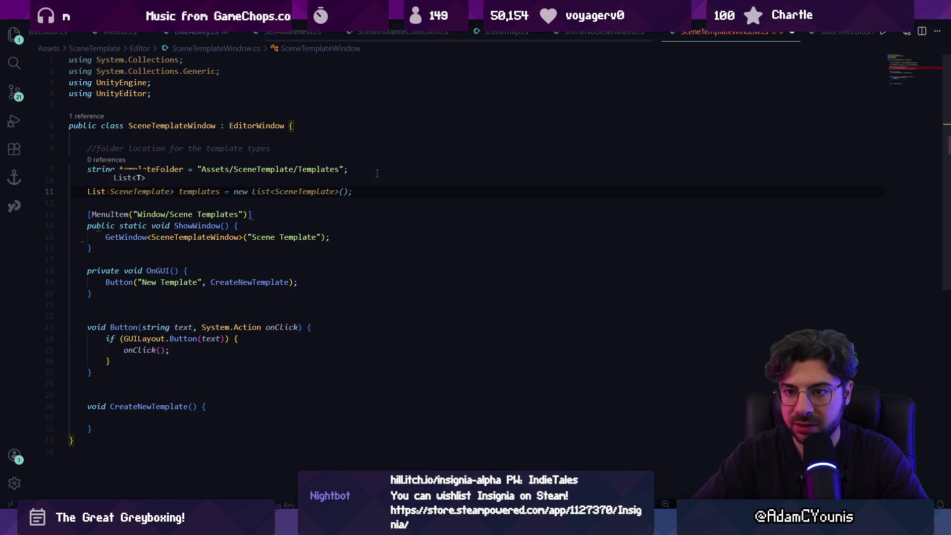
text(string)
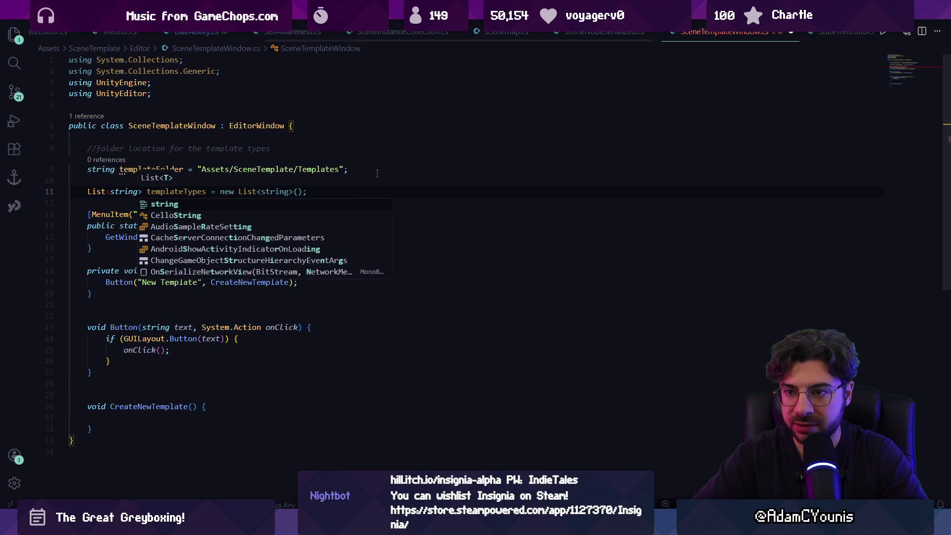
key(Tab)
key(ctrl+s)
Tidy the blank lines around ShowWindow and open an empty line at the start of OnGUI
click(267, 248)
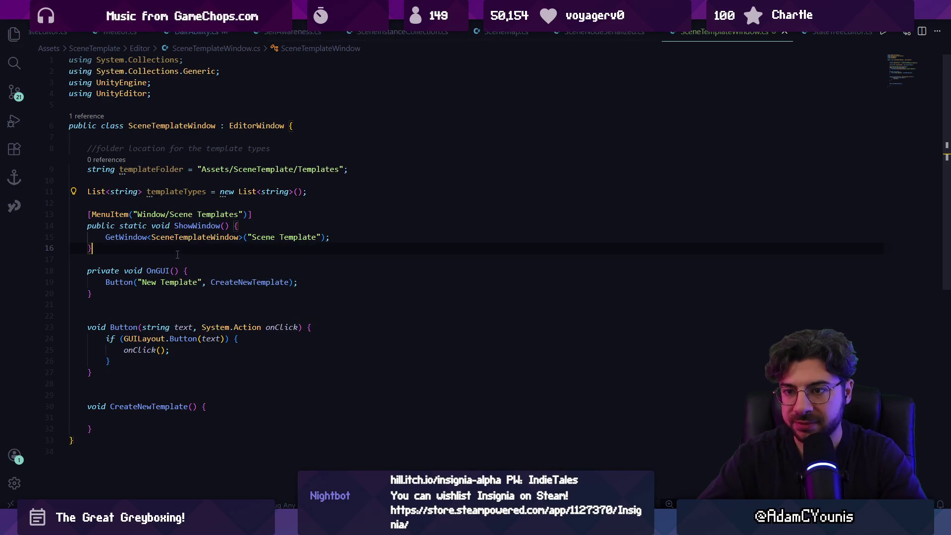
click(352, 239)
key(Return)
key(Return)
key(Return)
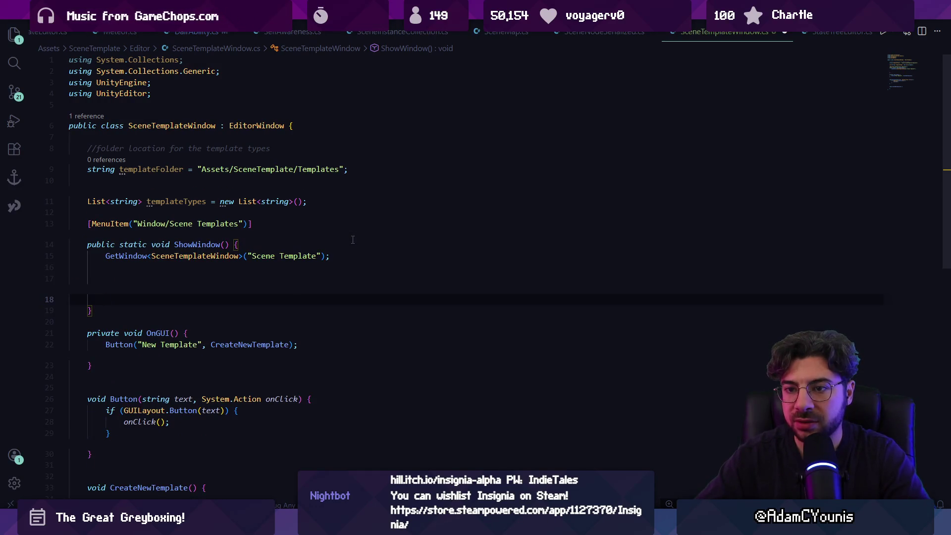
key(BackSpace)
key(BackSpace)
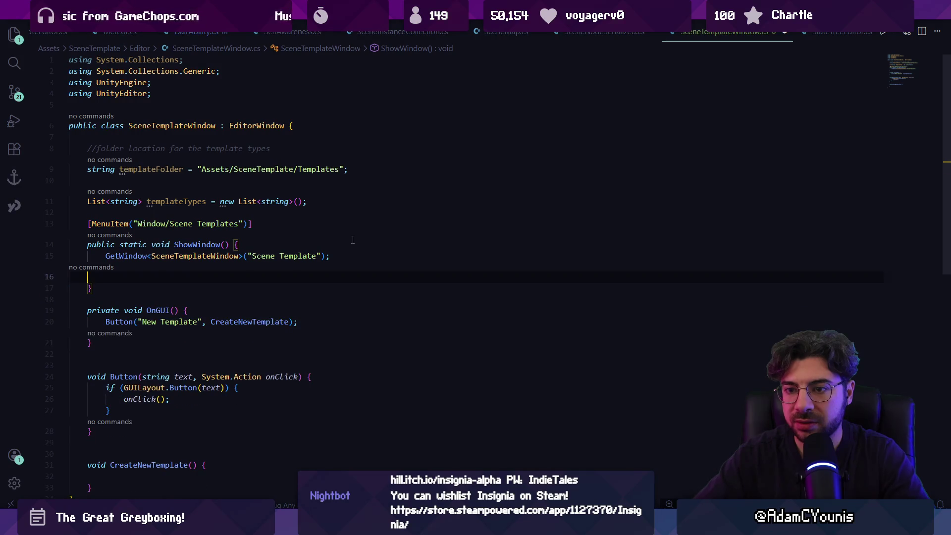
key(BackSpace)
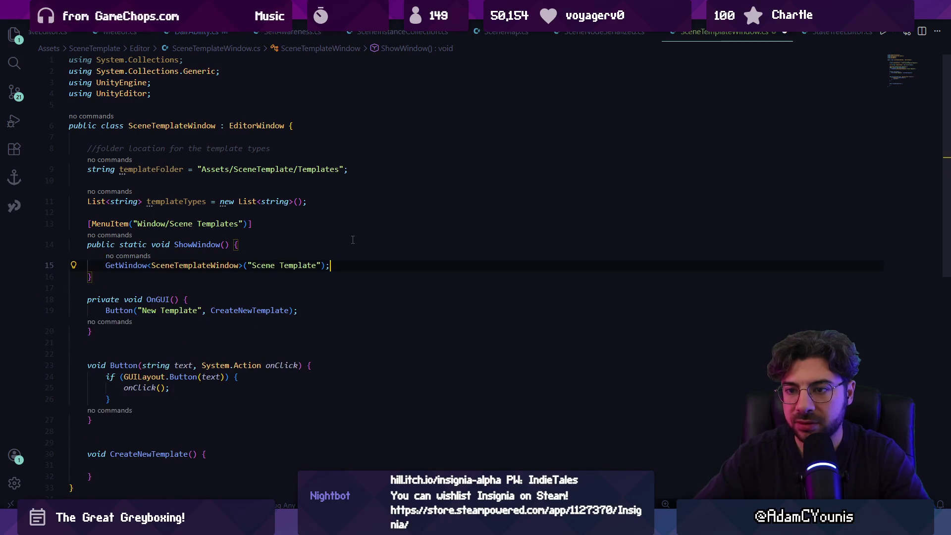
key(Down)
key(Return)
key(Return)
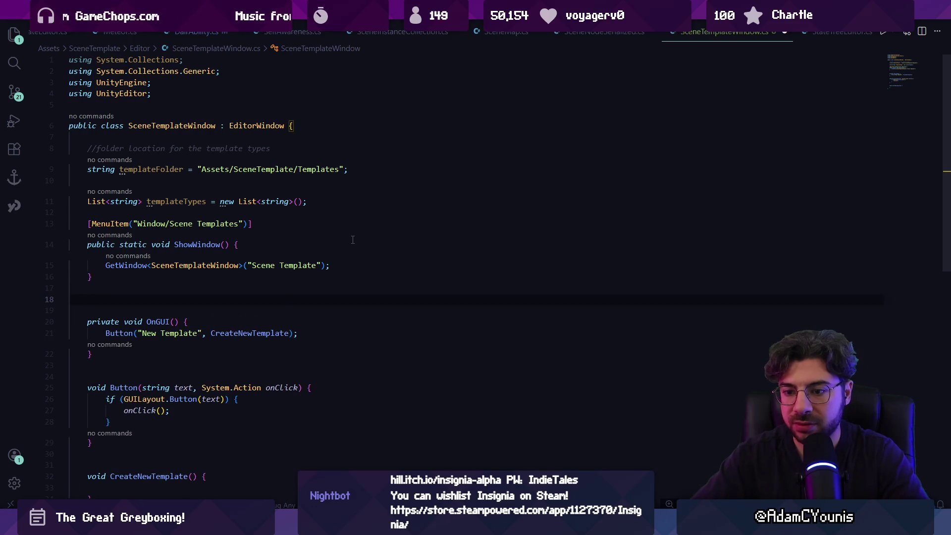
key(BackSpace)
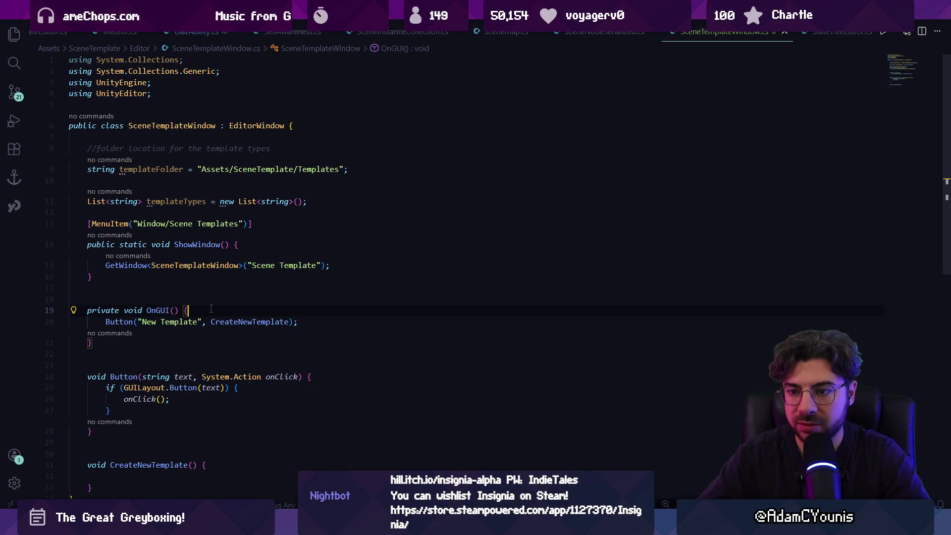
key(Return)
key(Return)
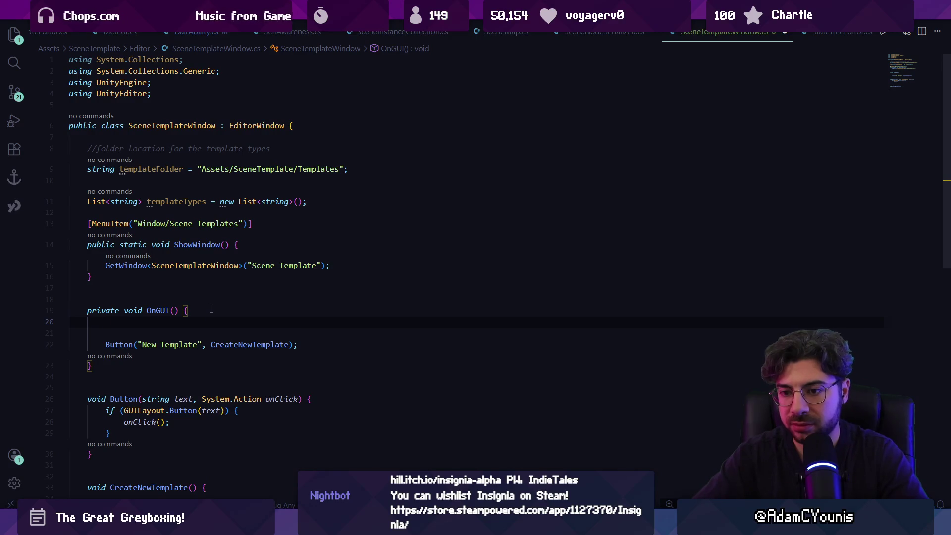
Call CheckInitialised(); in OnGUI and add a void CheckInitialised() method, saving
text(CheckI)
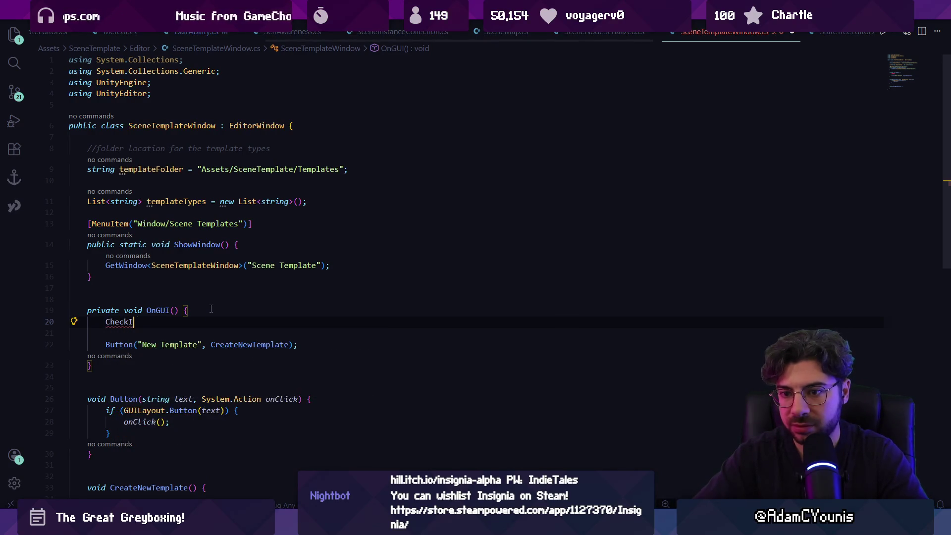
text(nitialised();)
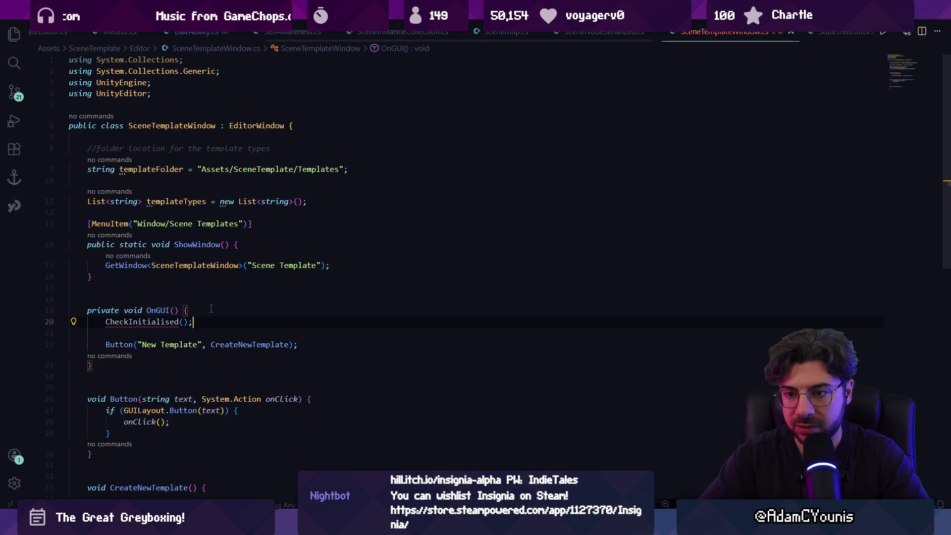
key(ctrl+s)
scroll(143, 286, down, 4)
key(Return)
key(Return)
text(void CheckInitialised() {)
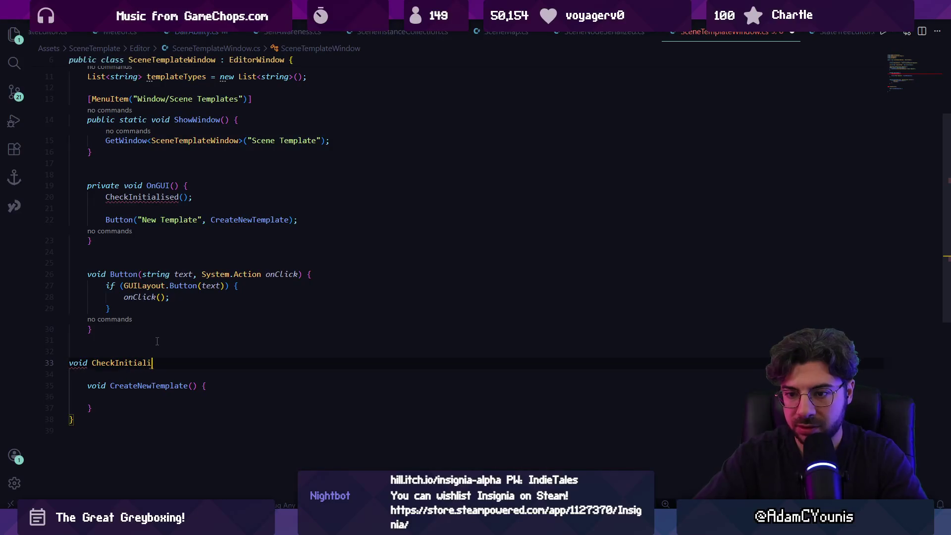
key(Return)
key(ctrl+s)
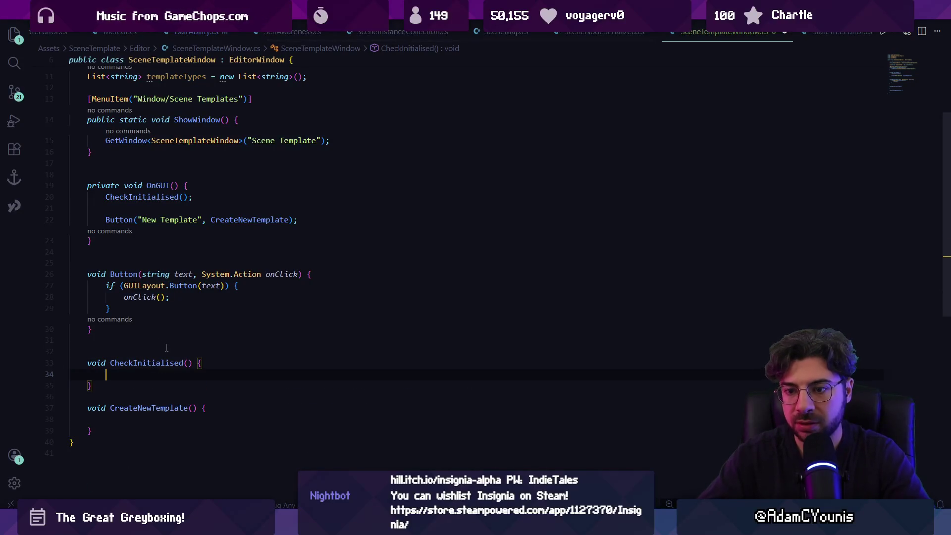
Replace the suggested loop with a plan comment and string[] folders = AssetDatabase.GetSubFolders(templateFolder);
key(Tab)
key(ctrl+s)
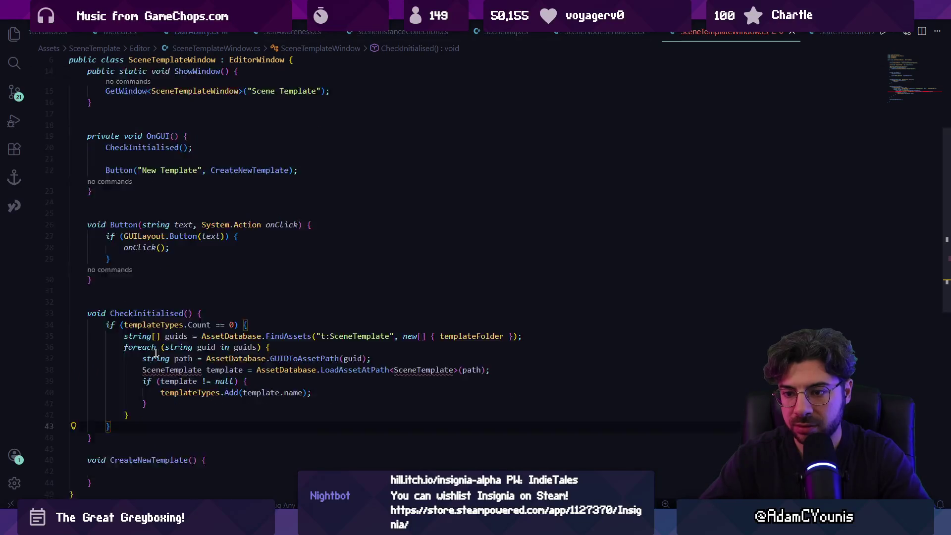
scroll(156, 351, down, 3)
drag(129, 315, 124, 236)
click(375, 236)
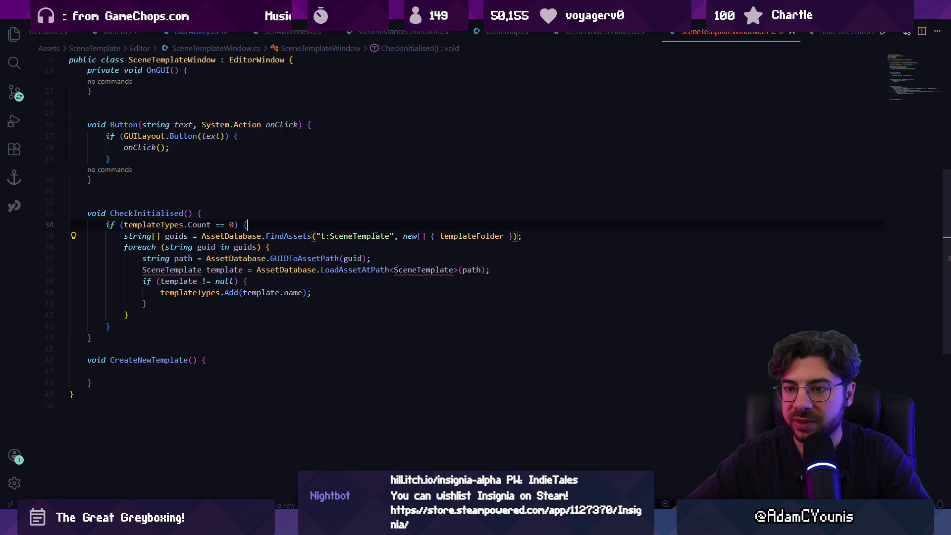
key(Down)
key(Home)
key(shift+Down)
key(shift+Down)
key(shift+Down)
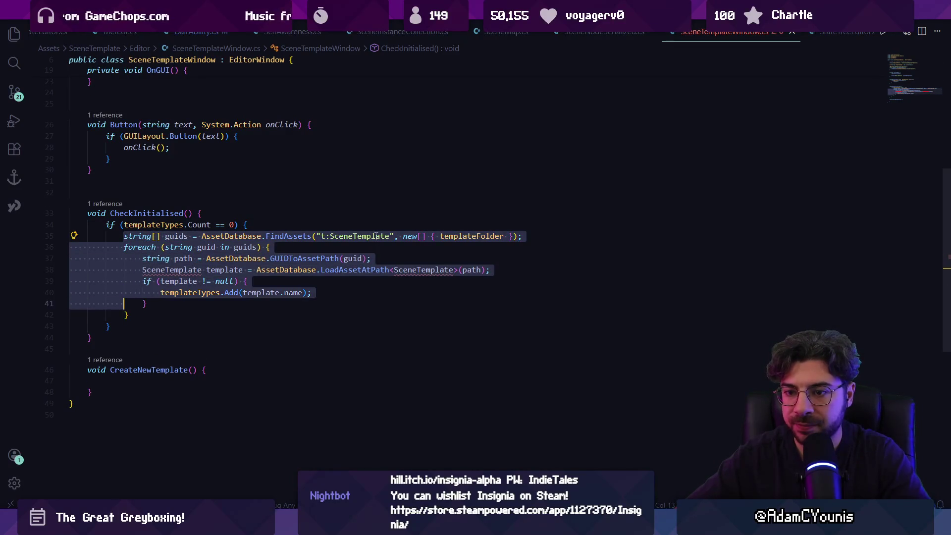
text(//for each folder in the templates)
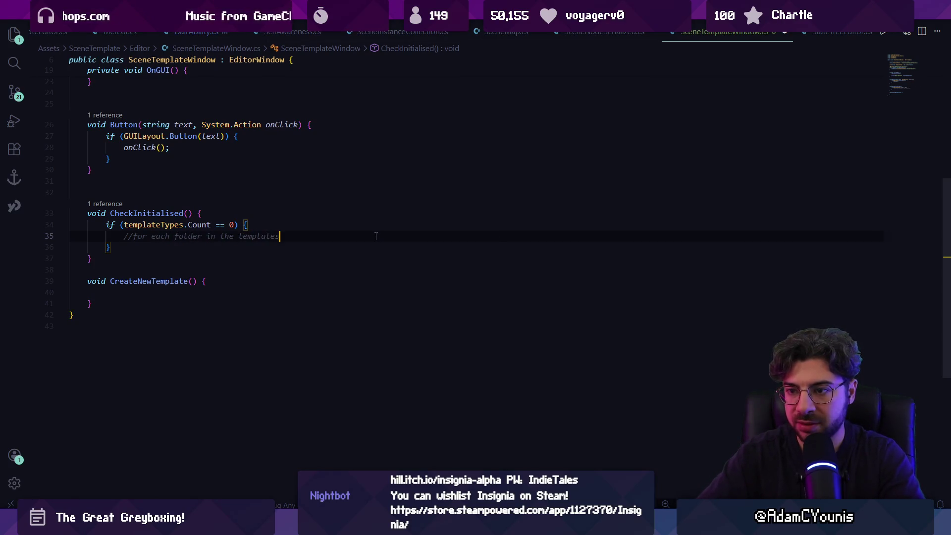
text( folder, add the name to the template types list)
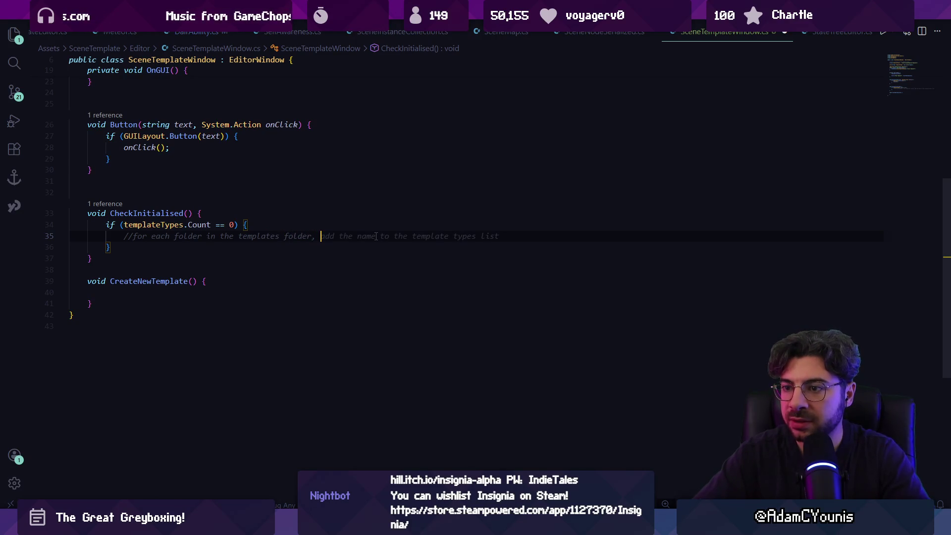
key(Tab)
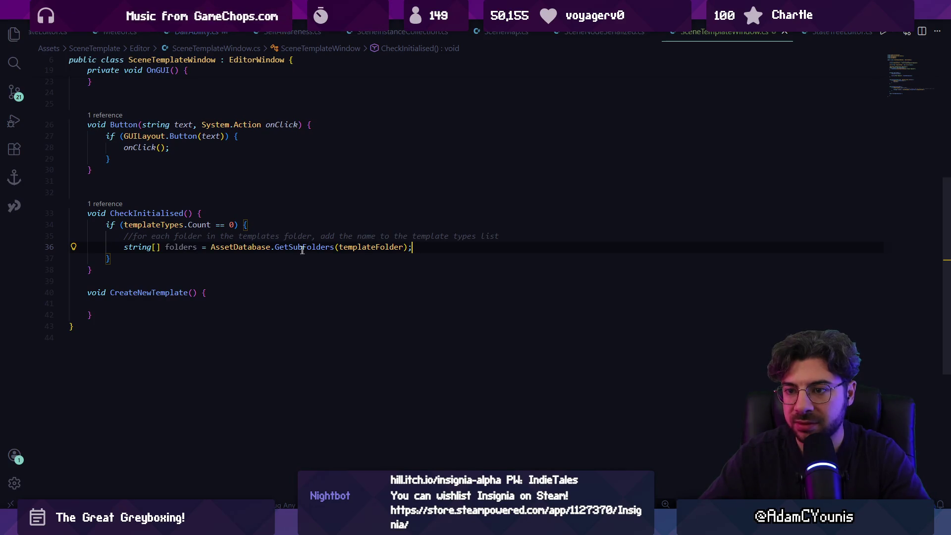
Place the cursor in CreateNewTemplate's empty body, then bring up the Figma design document
scroll(429, 248, up, 3)
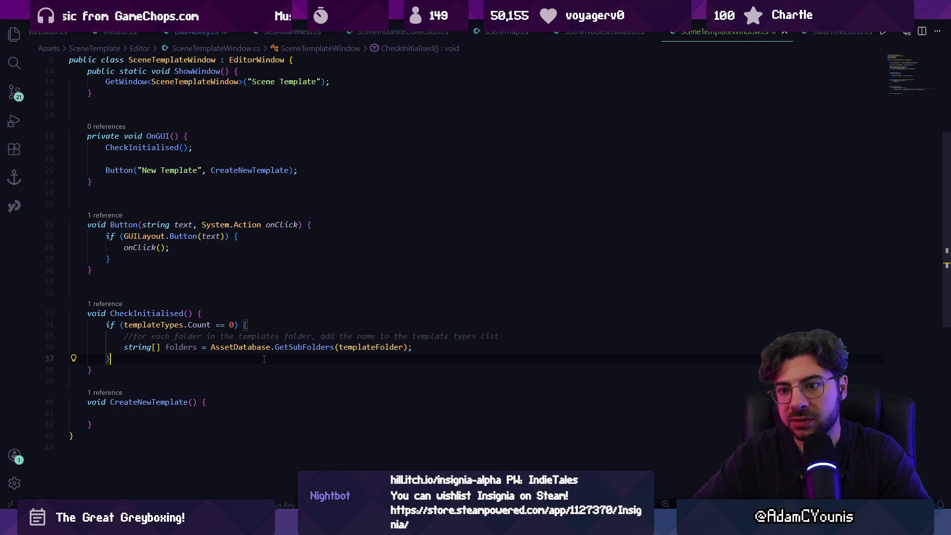
click(197, 402)
click(200, 414)
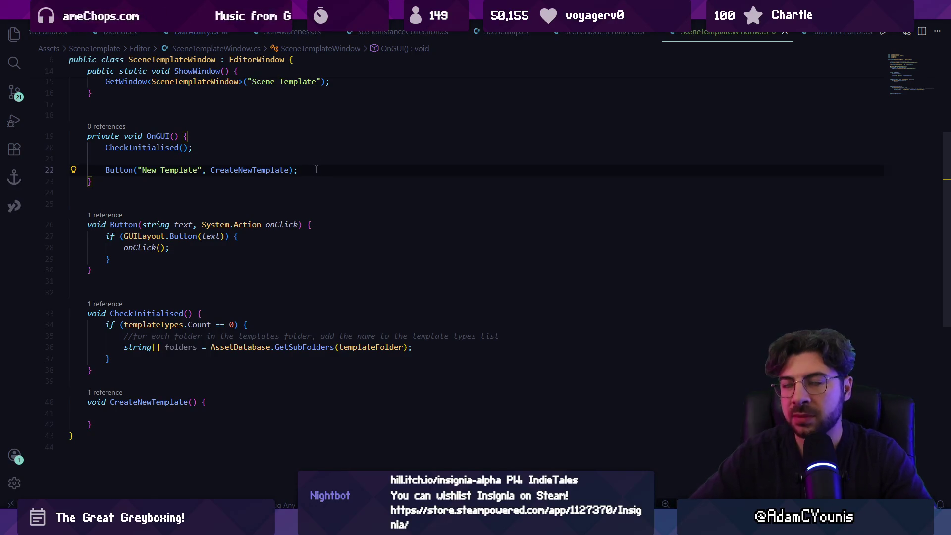
key(alt+Tab)
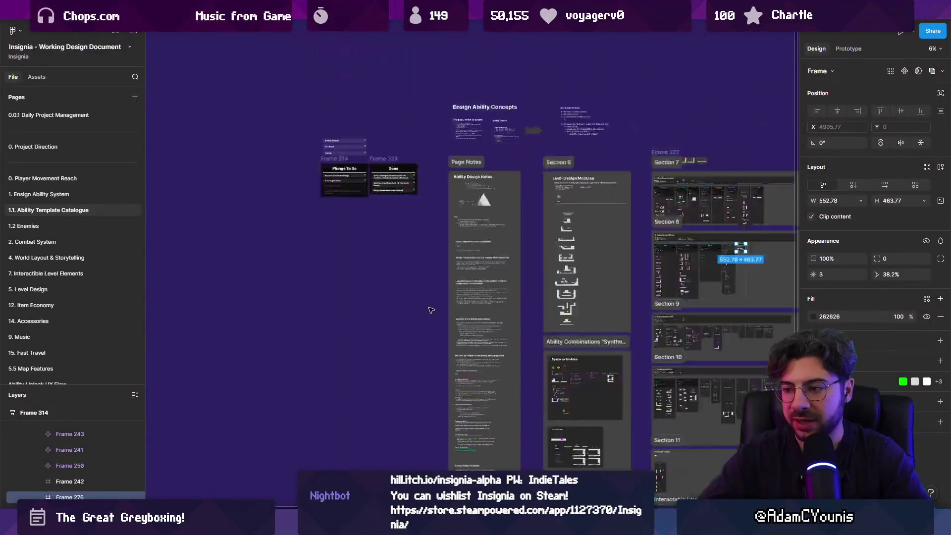
Draw a tall window frame and a square tile frame inside it
scroll(494, 267, up, 5)
key(f)
mouse_move(422, 193)
mouse_down()
mouse_move(495, 388)
mouse_move(497, 376)
mouse_up()
scroll(467, 255, up, 5)
scroll(452, 263, down, 1)
scroll(427, 221, up, 1)
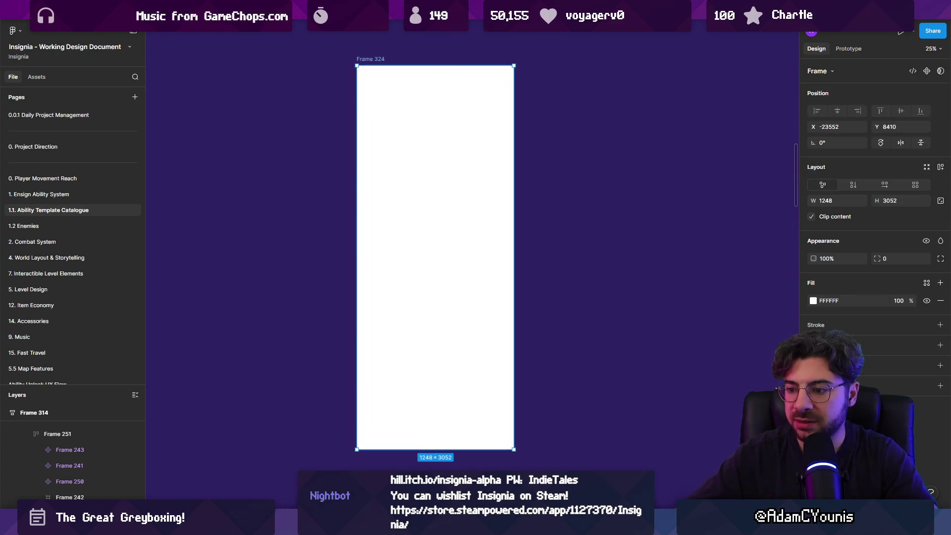
key(f)
mouse_move(372, 111)
mouse_down()
mouse_move(406, 149)
mouse_move(463, 139)
mouse_up()
scroll(411, 128, up, 3)
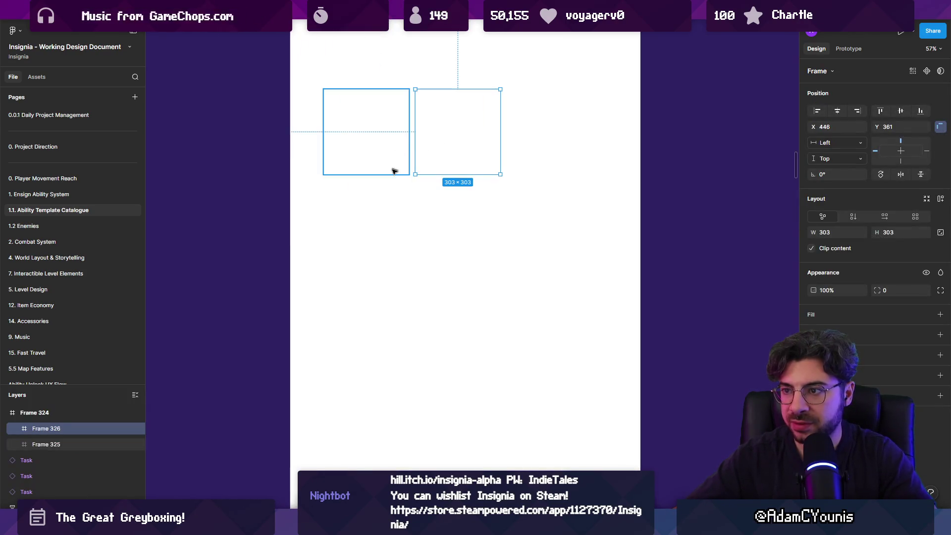
Fill the window frame dark grey 2D2D2D and make the square tiles white
click(392, 198)
key(Tab)
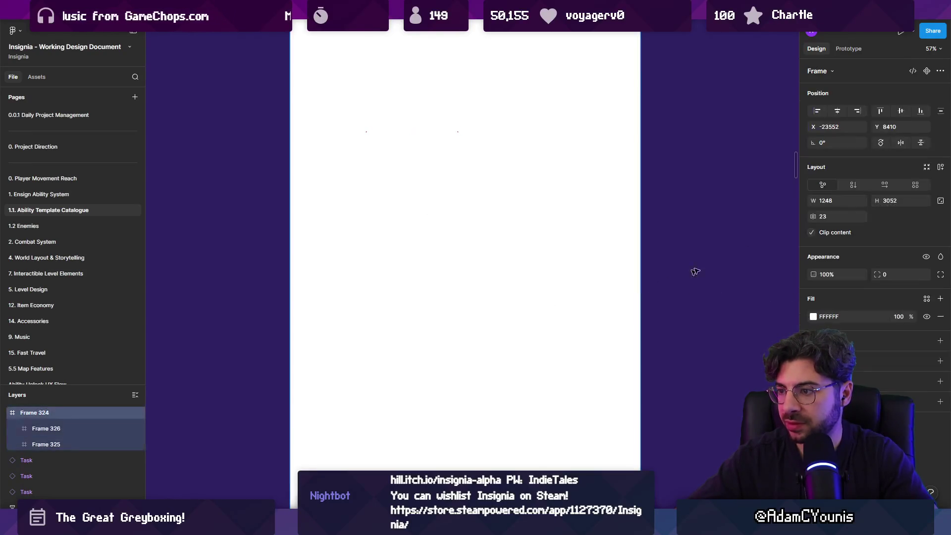
click(813, 316)
drag(693, 369, 610, 377)
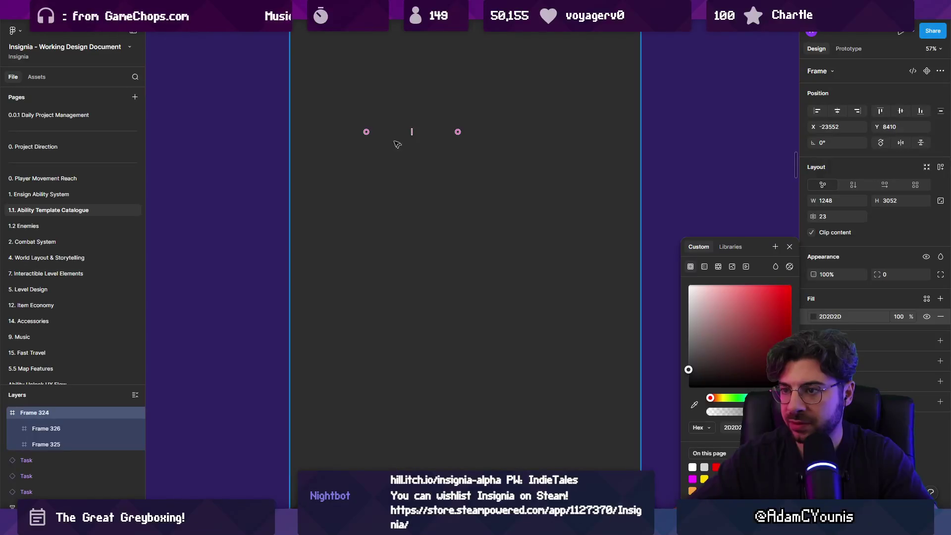
scroll(380, 128, down, 2)
key(Return)
click(813, 316)
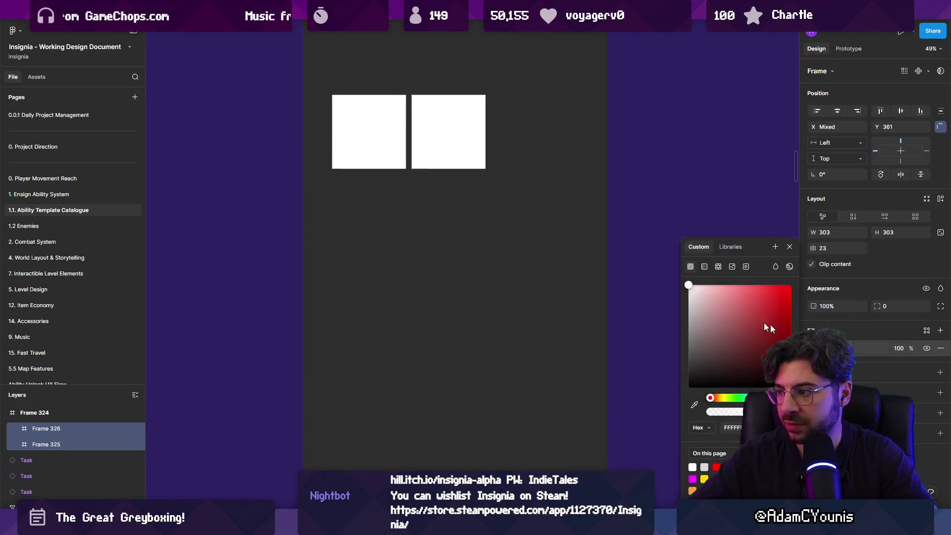
click(644, 247)
Duplicate the 303×303 tiles into a row of three, then copy the row below
click(483, 154)
key(ctrl+d)
shift+click(473, 140)
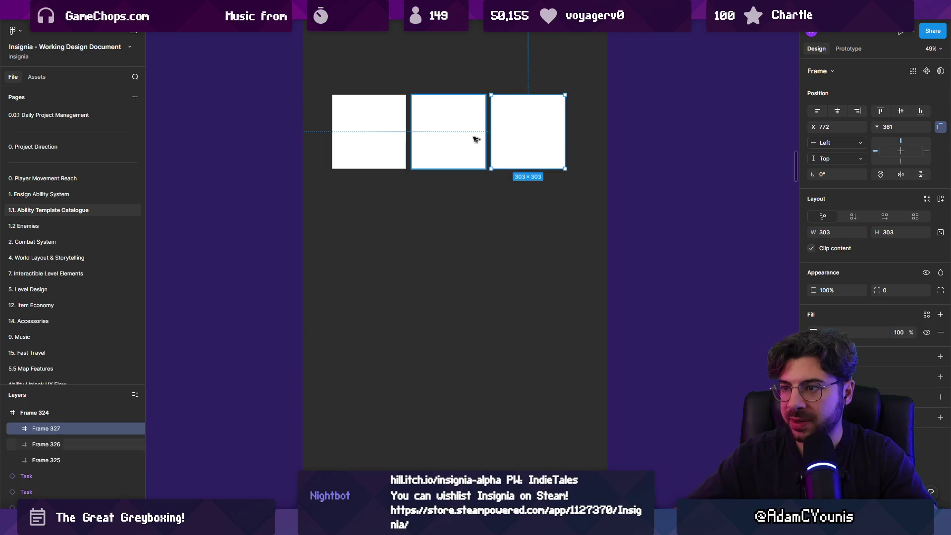
click(385, 148)
scroll(436, 149, down, 3)
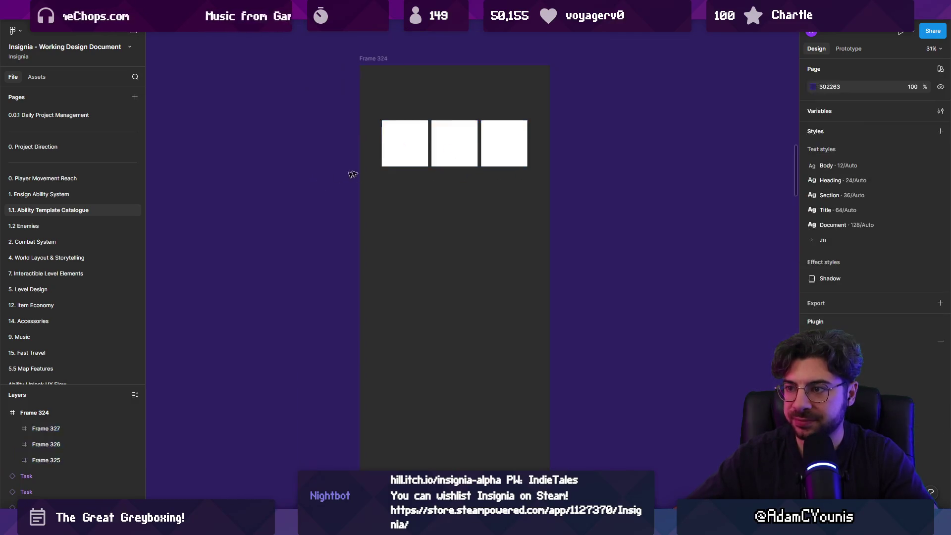
key(ctrl+a)
mouse_move(452, 148)
mouse_down()
mouse_move(453, 203)
mouse_move(452, 191)
mouse_up()
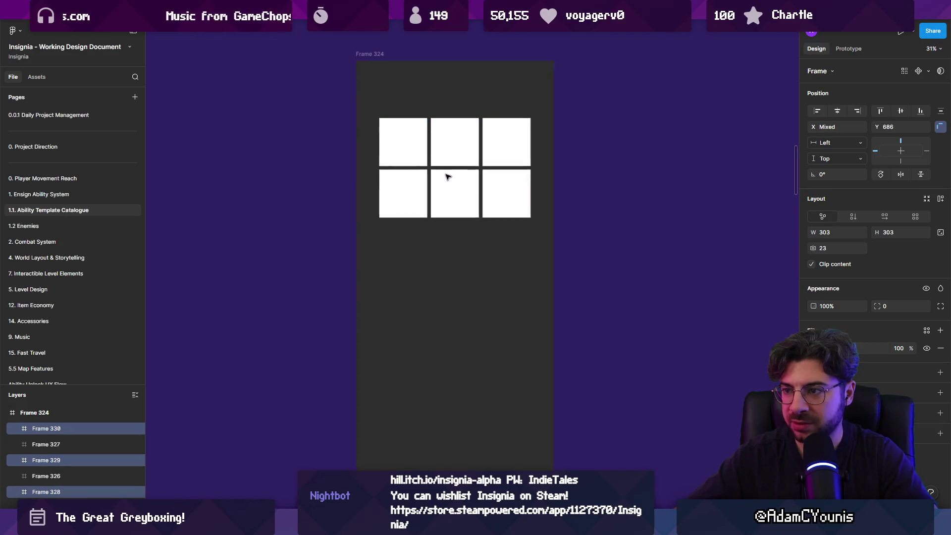
Wrap all six tiles in an auto-layout grid, then return to Tiled past the reload error
scroll(448, 179, up, 2)
click(409, 150)
key(ctrl+a)
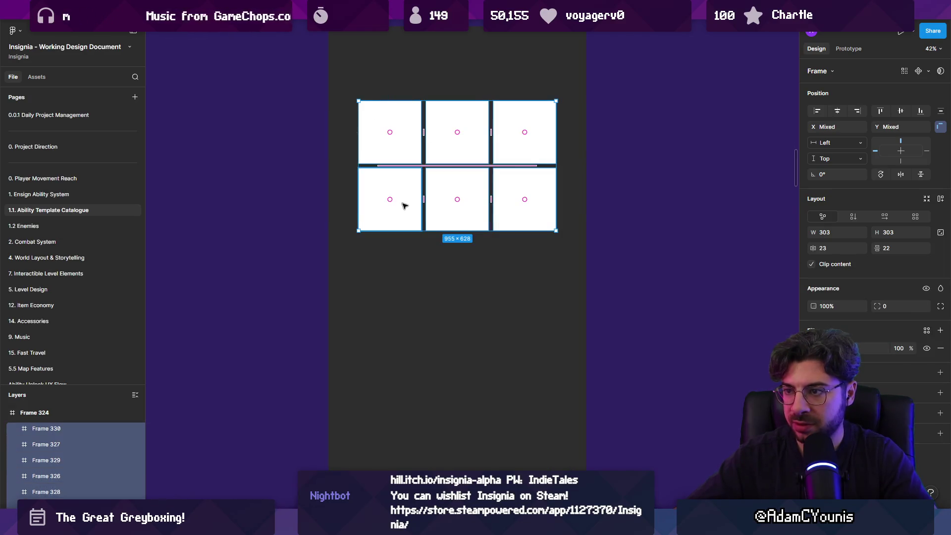
key(shift+a)
click(427, 172)
scroll(405, 142, up, 3)
scroll(435, 227, down, 2)
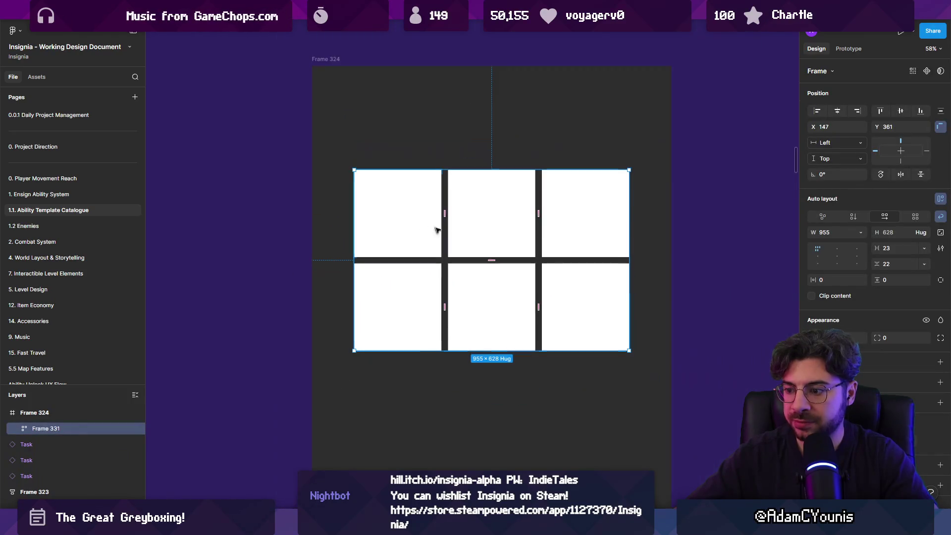
key(alt+Tab)
click(570, 284)
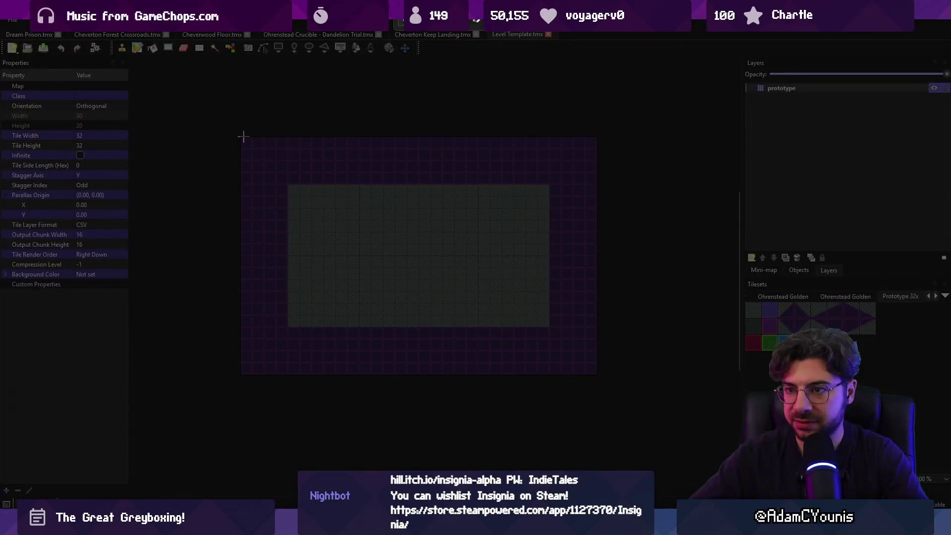
Capture the Tiled map and paste it into the first tile, scaled to 303×204 and centred
mouse_move(241, 138)
mouse_down()
mouse_move(276, 185)
mouse_move(576, 371)
mouse_up()
key(alt+Tab)
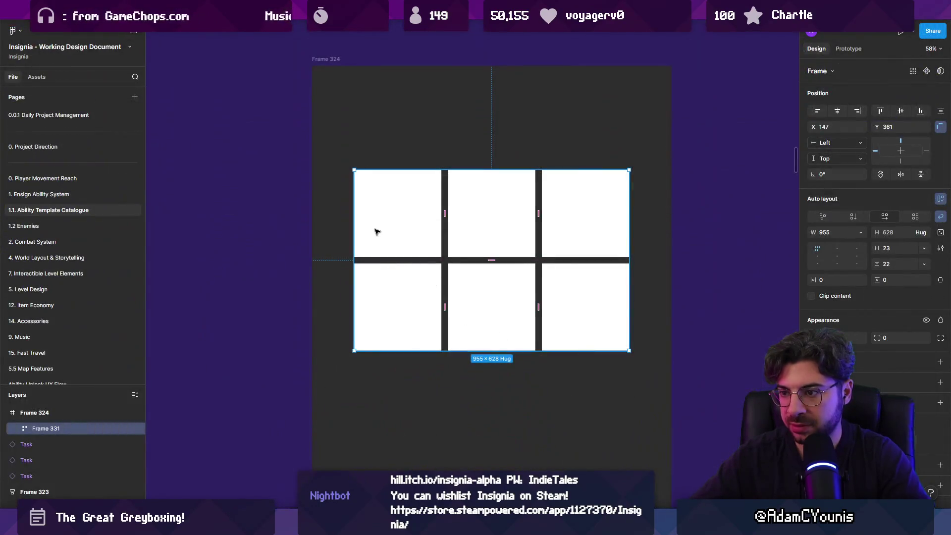
click(376, 231)
key(ctrl+v)
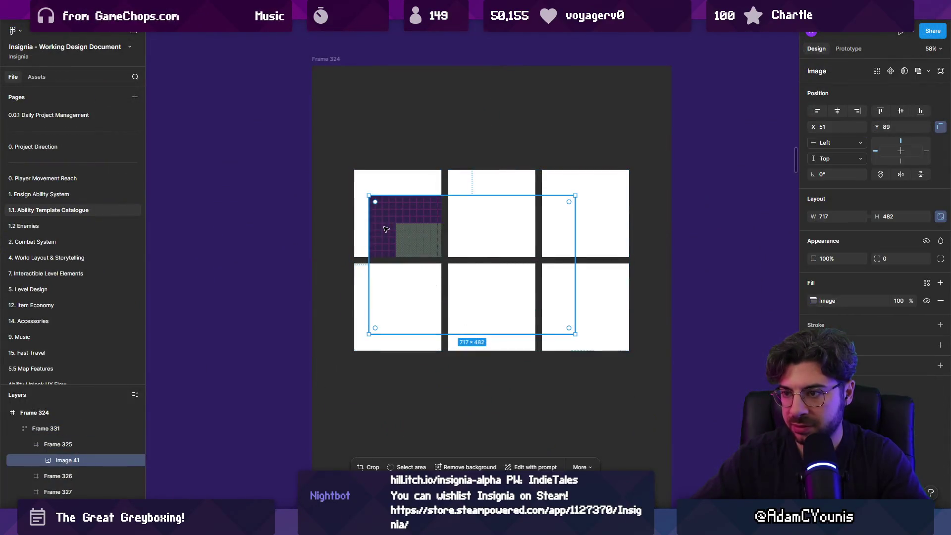
drag(415, 235, 403, 209)
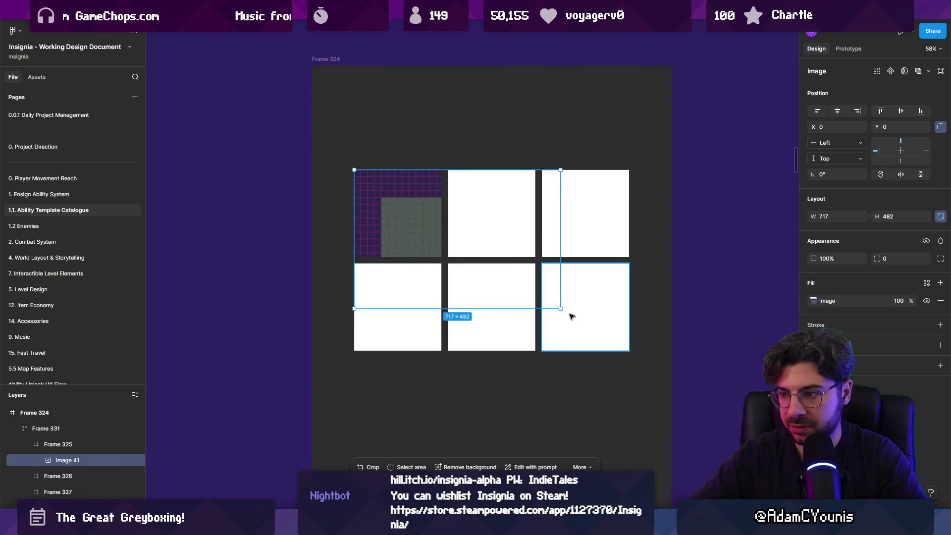
mouse_move(561, 307)
mouse_down()
mouse_move(446, 241)
mouse_move(439, 226)
mouse_up()
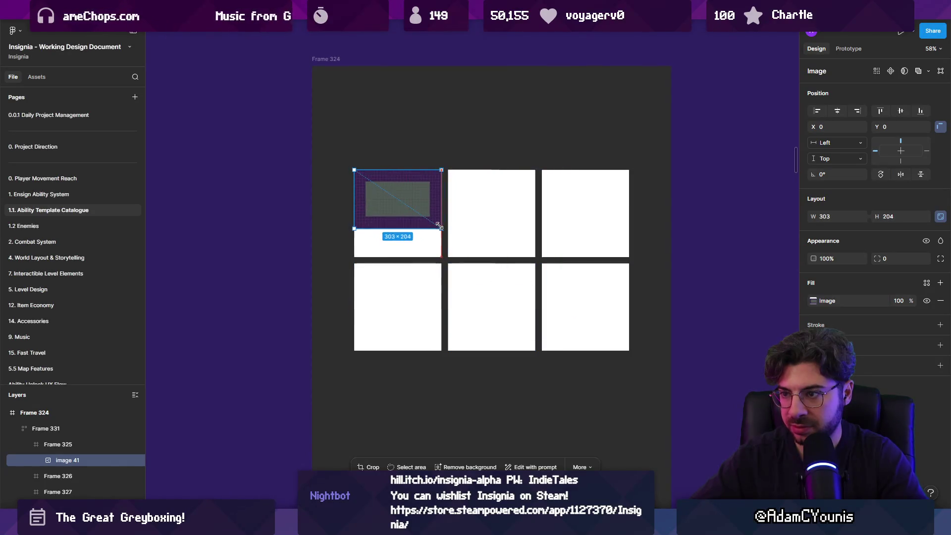
key(alt+v)
Fill the first tile with the map's sampled purple, #322548
click(416, 179)
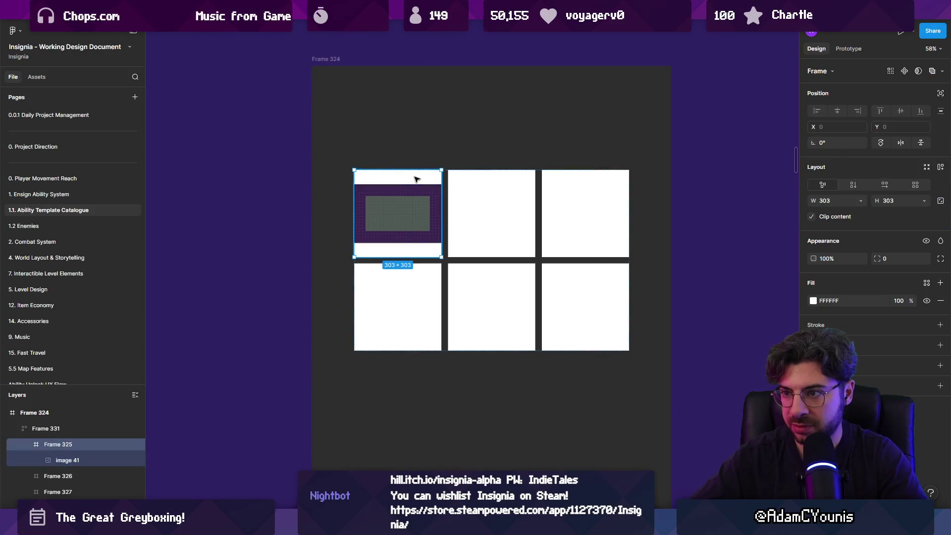
click(812, 301)
click(693, 405)
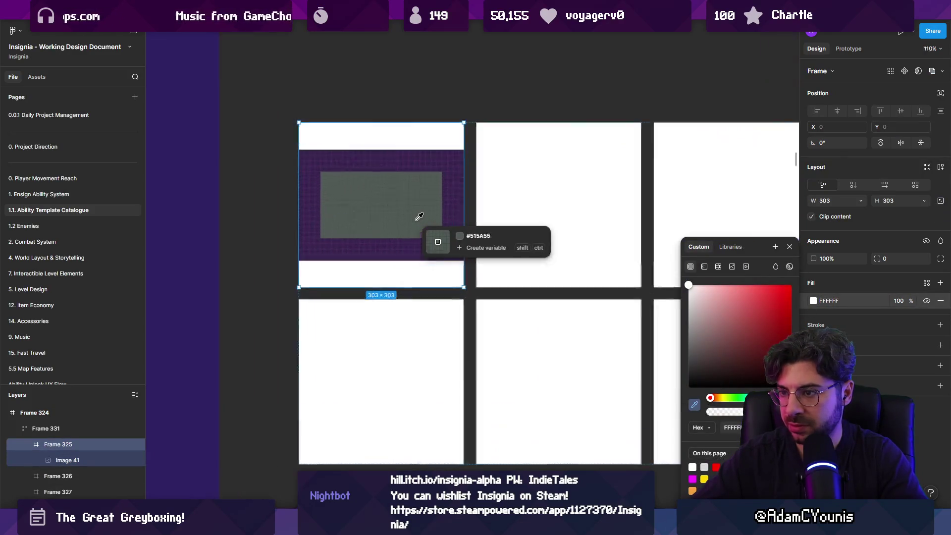
scroll(416, 213, up, 10)
scroll(495, 212, down, 10)
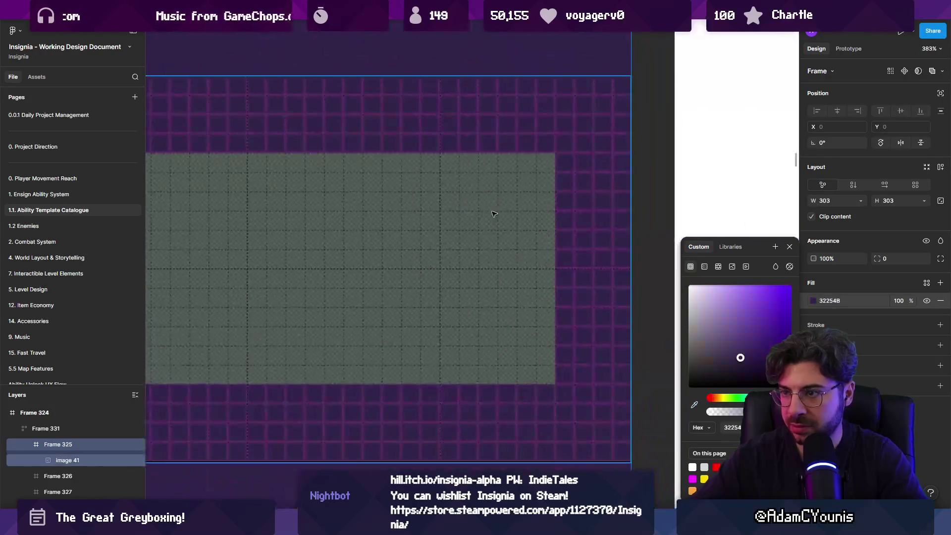
key(Escape)
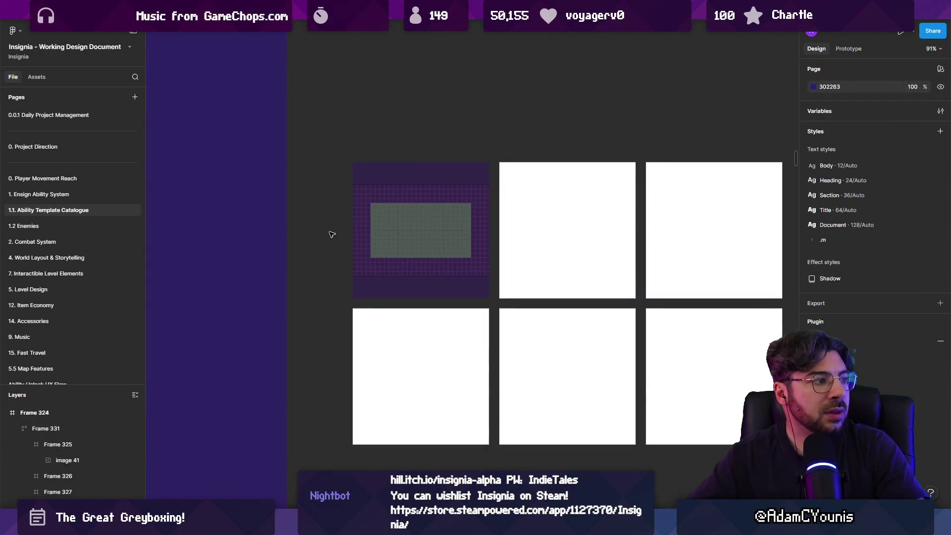
scroll(253, 239, down, 3)
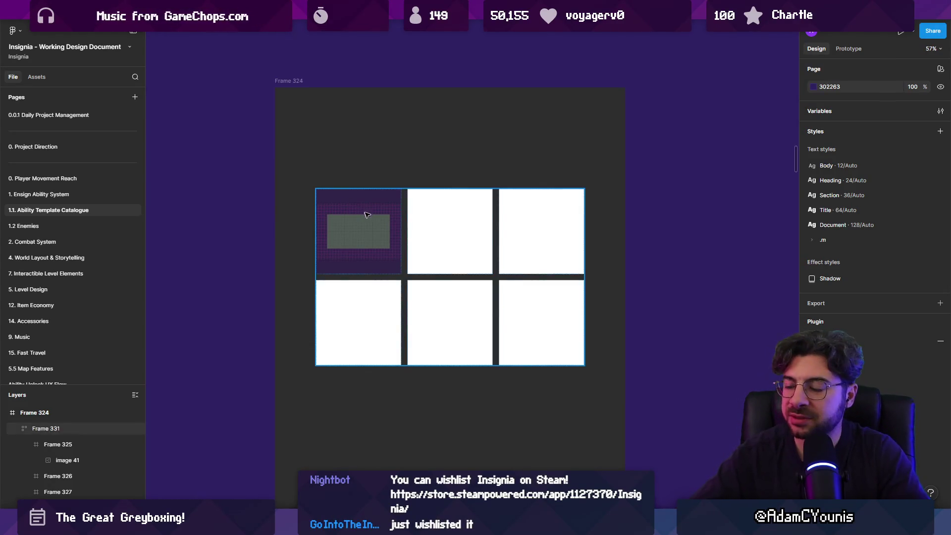
scroll(373, 218, down, 3)
click(364, 253)
scroll(364, 254, left, 5)
scroll(364, 253, down, 1)
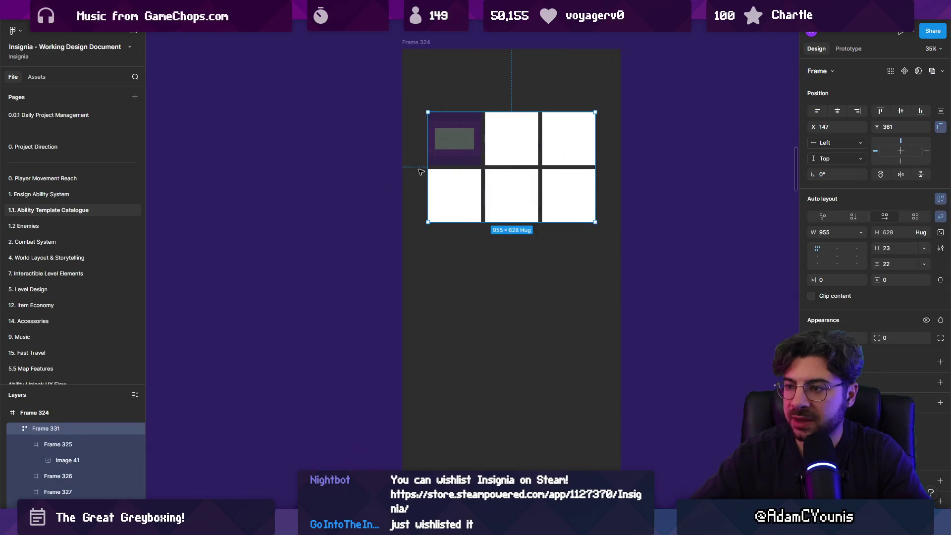
click(343, 177)
Create stacked labels reading Inside, Outside and Sandbox
text(Dialogue)
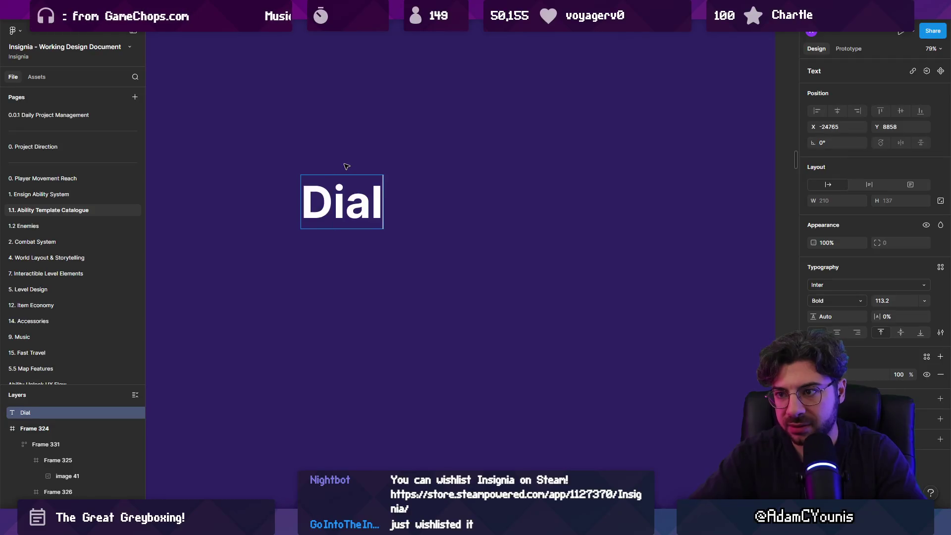
key(ctrl+a)
text(Inside)
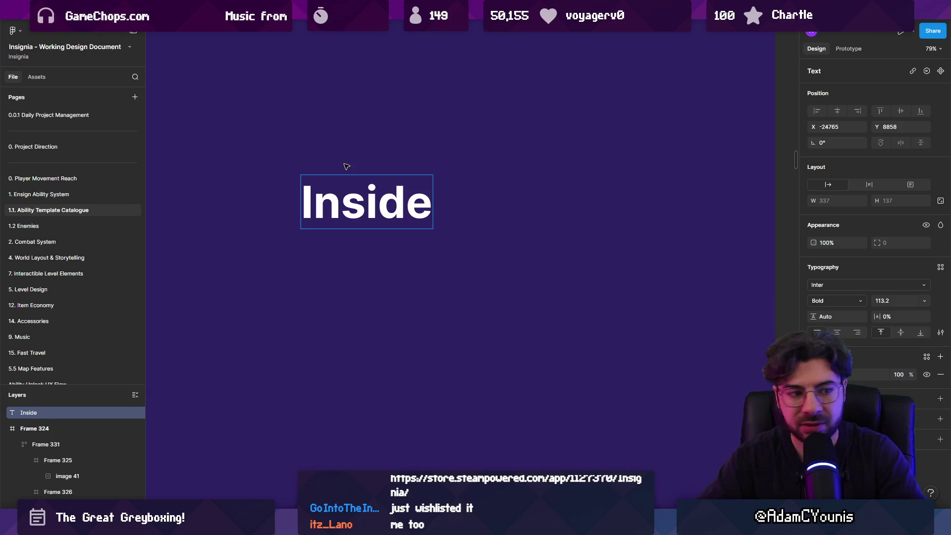
scroll(461, 101, down, 2)
key(ctrl+d)
key(Return)
text(Outside)
key(Escape)
key(ctrl+d)
key(Return)
text(Sandcbox)
key(BackSpace)
key(BackSpace)
key(BackSpace)
key(BackSpace)
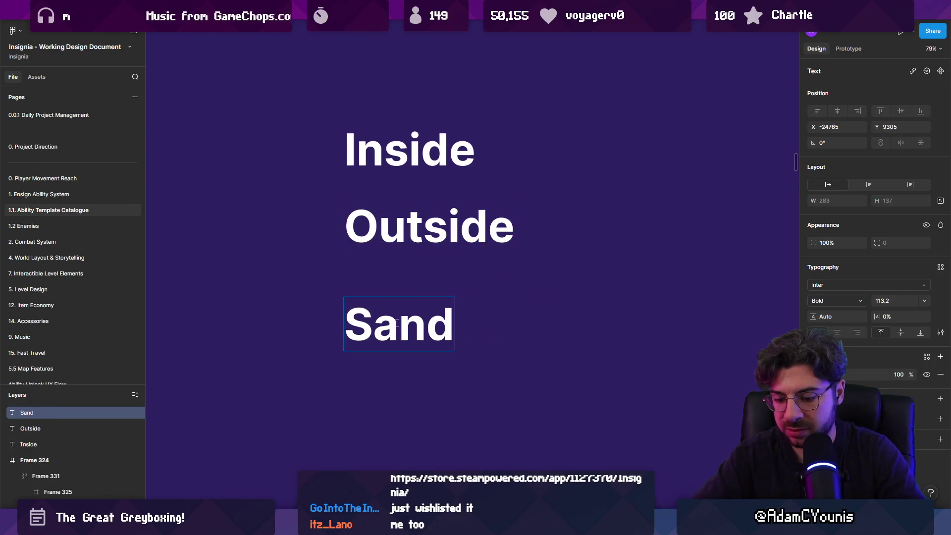
text(box)
key(Escape)
key(Escape)
Even out the spacing between the Outside and Sandbox labels
scroll(391, 257, down, 5)
click(396, 249)
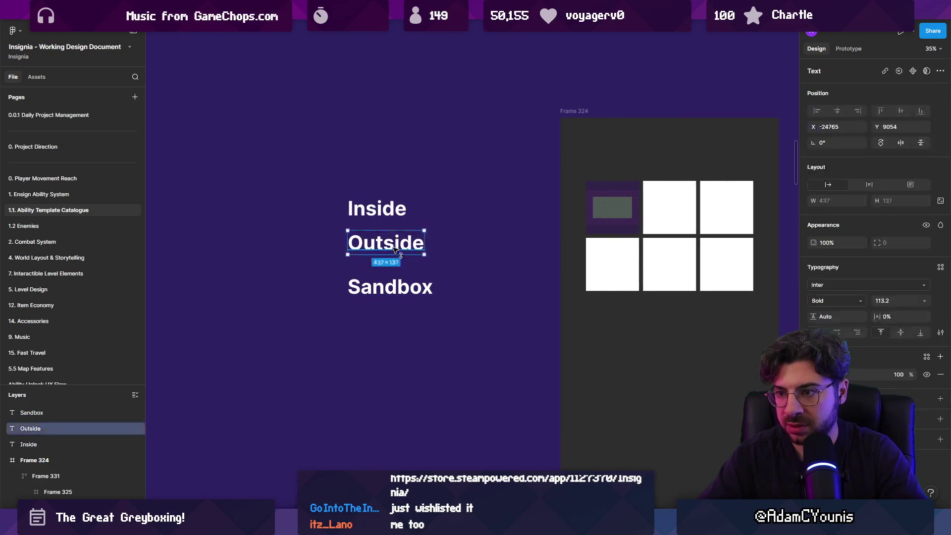
drag(396, 248, 396, 253)
click(490, 236)
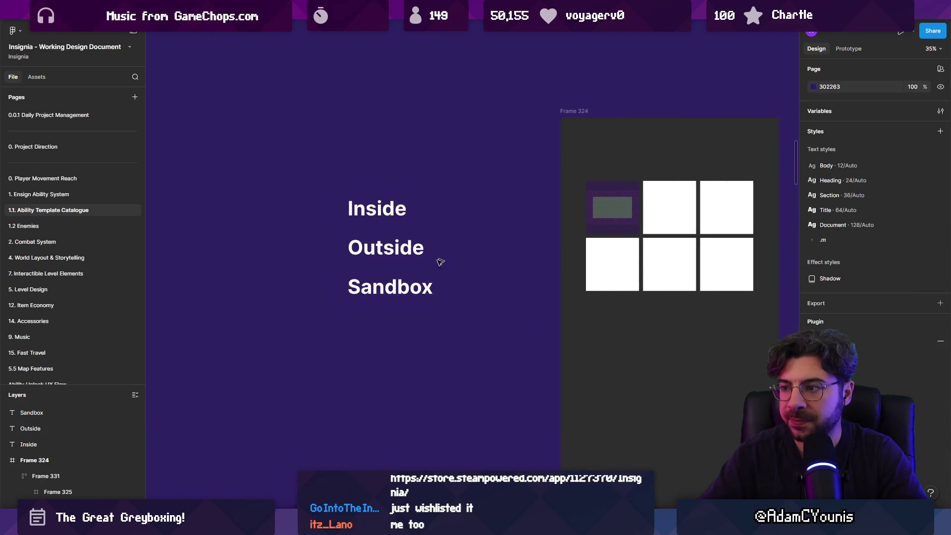
click(389, 251)
click(382, 293)
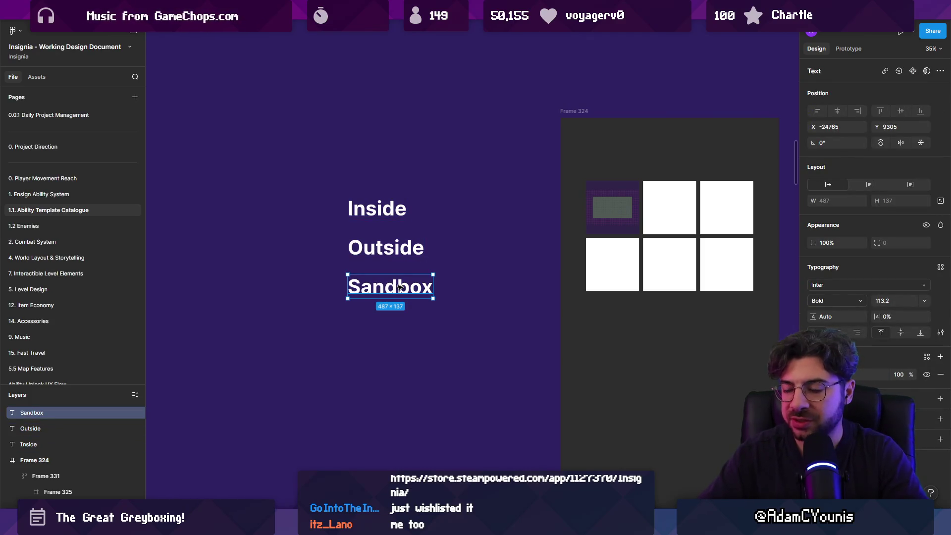
scroll(625, 203, up, 10)
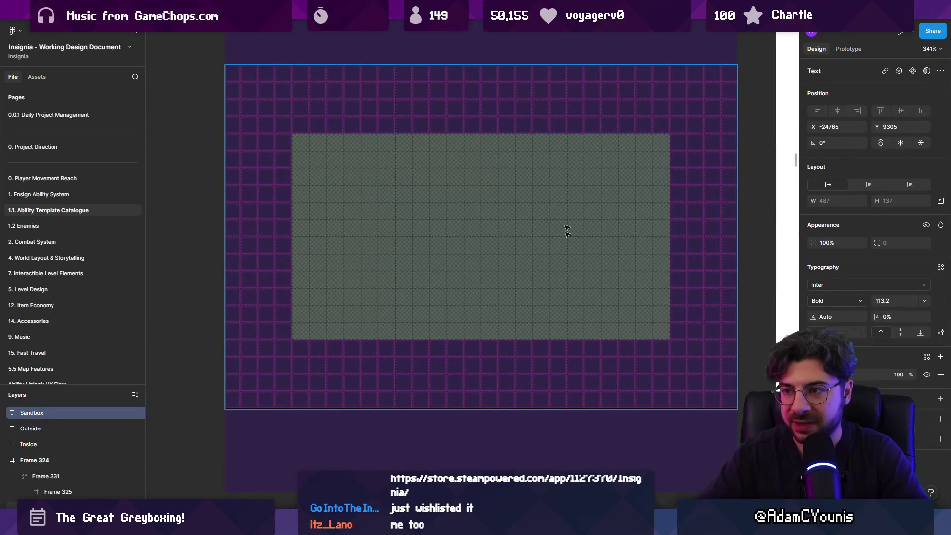
scroll(495, 208, down, 10)
scroll(431, 175, left, 5)
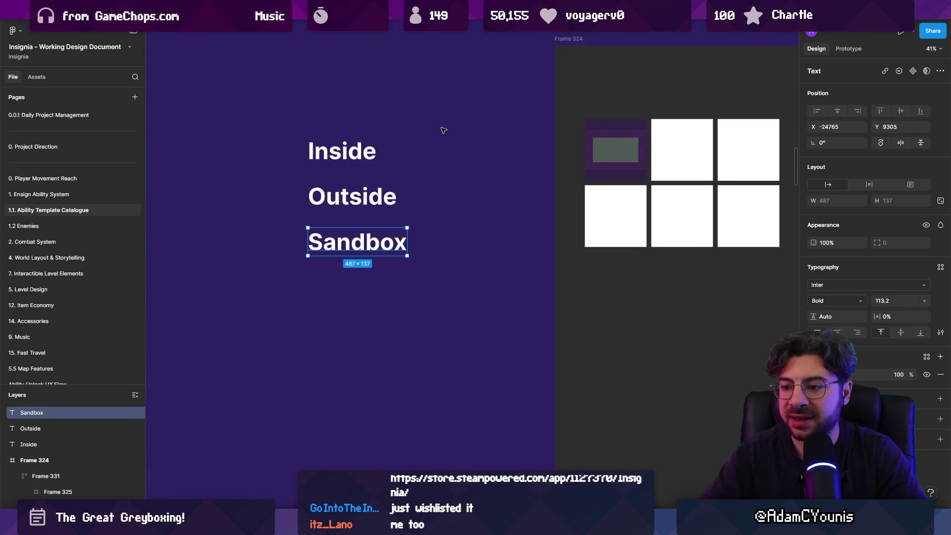
Add a Type heading above the list from a copied label
drag(349, 239, 349, 379)
mouse_move(313, 156)
mouse_down()
mouse_move(313, 128)
mouse_move(420, 277)
mouse_up()
double_click(321, 126)
text(Type)
key(ctrl+b)
Reposition Inside, Outside and Sandbox together beneath the Type heading
click(327, 245)
mouse_move(326, 245)
mouse_down()
mouse_move(326, 222)
mouse_move(348, 184)
mouse_up()
shift+click(348, 198)
drag(281, 142, 411, 238)
drag(346, 198, 347, 211)
click(295, 162)
drag(269, 151, 404, 235)
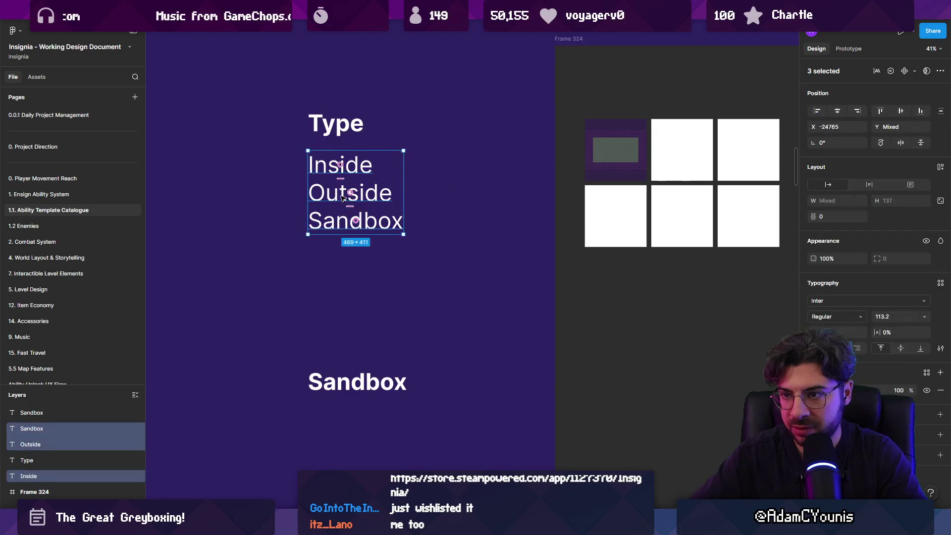
drag(347, 198, 368, 198)
click(372, 357)
scroll(371, 347, down, 3)
Add a Skin heading with a Golden label beneath it
drag(369, 304, 360, 239)
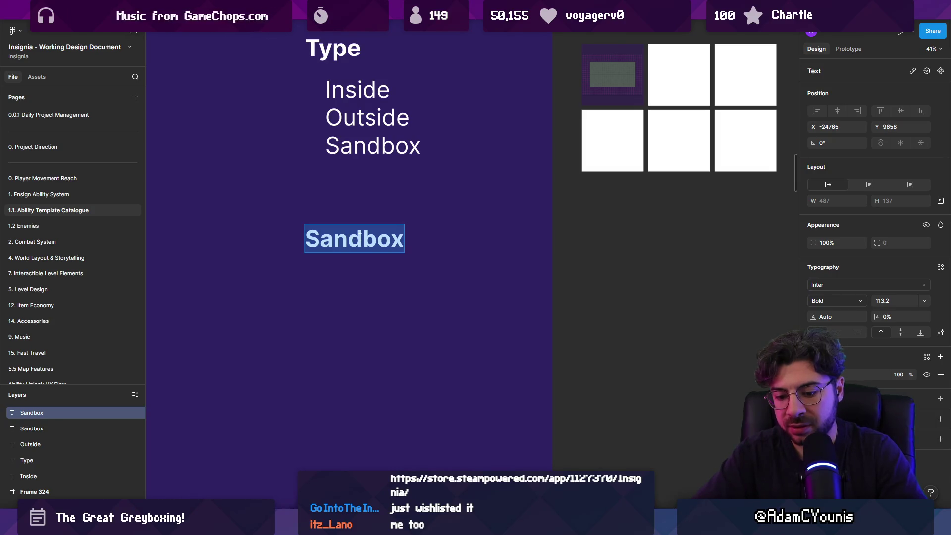
text(Skin)
click(373, 187)
alt+drag(363, 91, 364, 274)
double_click(382, 267)
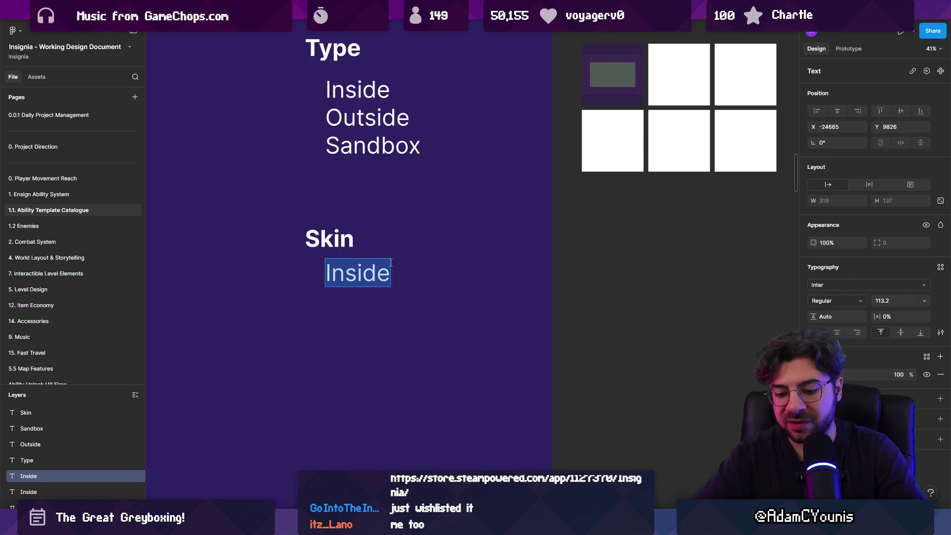
text(Golden)
key(Escape)
Add a Cheverton label below Golden
alt+drag(379, 272, 379, 307)
double_click(378, 307)
text(Cheverton)
key(Escape)
scroll(423, 306, down, 3)
key(Escape)
scroll(385, 279, up, 3)
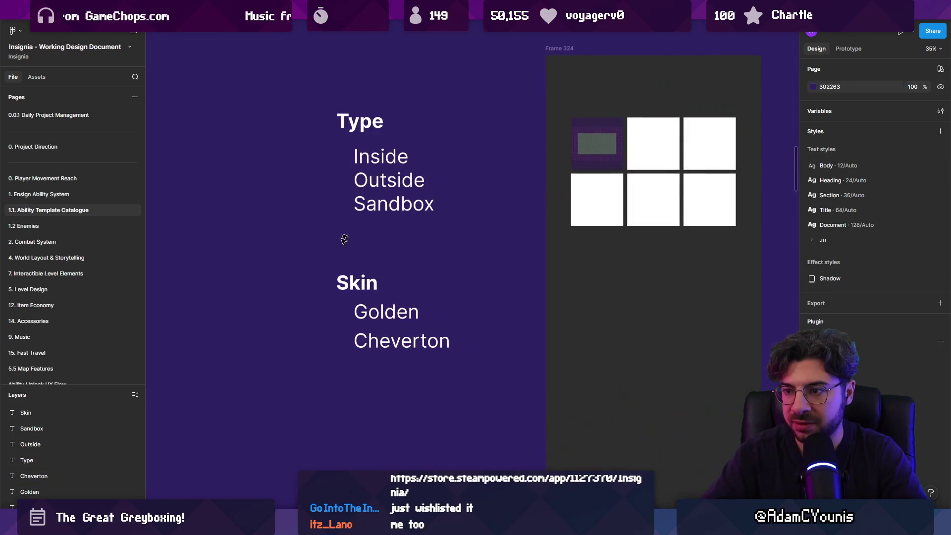
Start a skinFolder string declaration on a new line below templateFolder
key(alt+Tab)
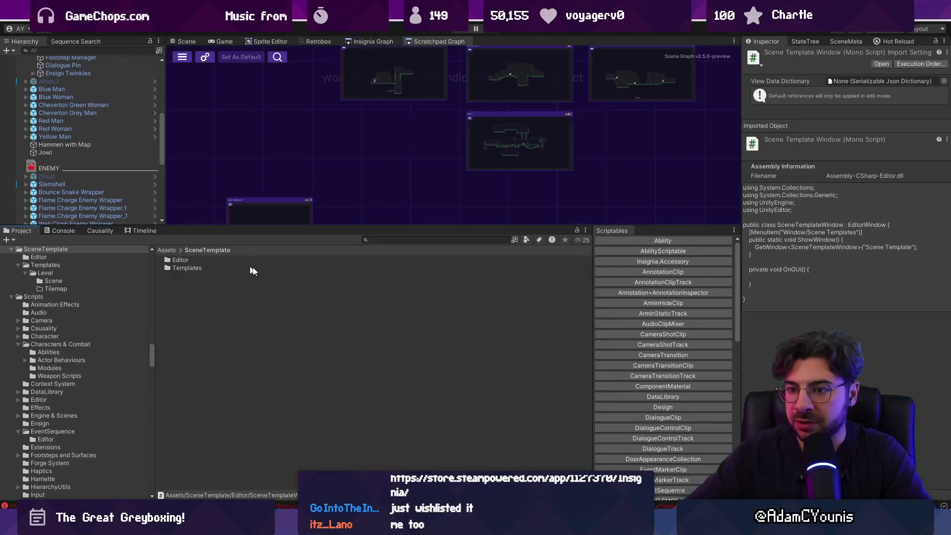
key(super)
key(Escape)
mouse_move(356, 526)
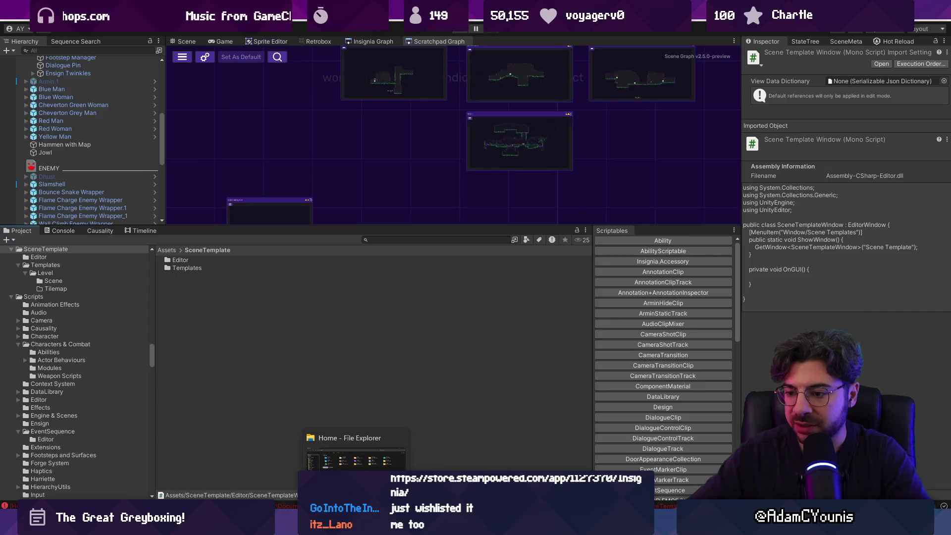
key(alt+Tab)
click(362, 172)
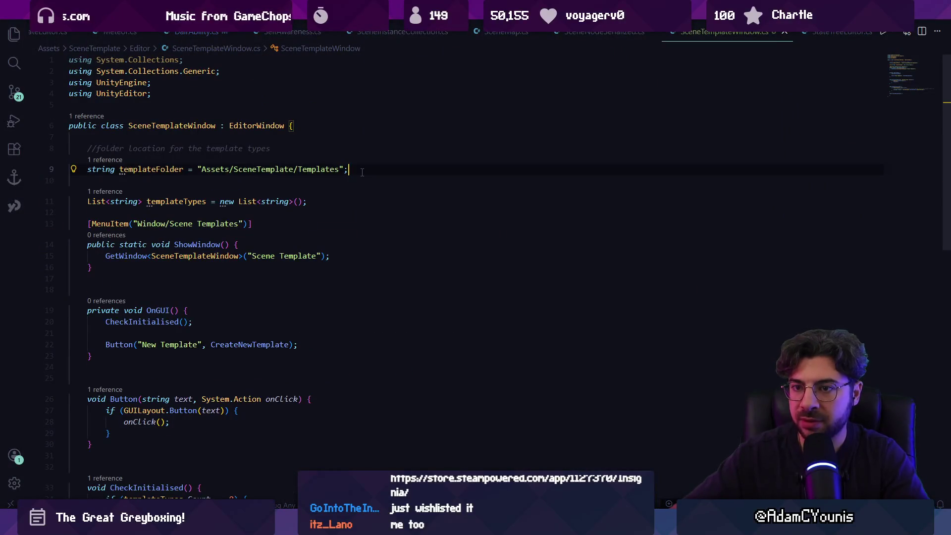
key(Return)
text(string sin)
key(BackSpace)
key(BackSpace)
text(kinFolder)
Complete skinFolder with the path "Assets/SceneTemplate/Editor/Skins" and save the script
key(Tab)
key(ctrl+shift+Left)
key(ctrl+shift+Left)
key(ctrl+shift+Left)
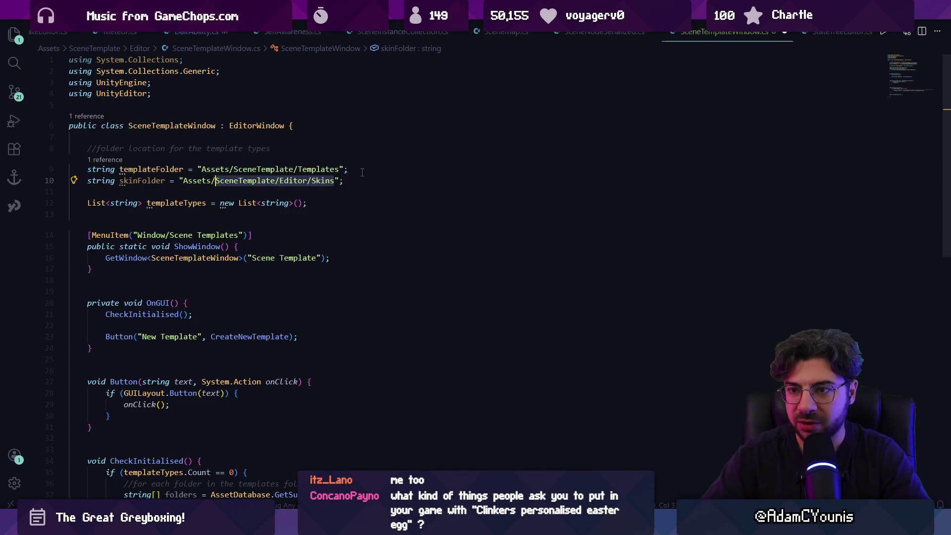
text(/)
key(ctrl+s)
key(alt+Tab)
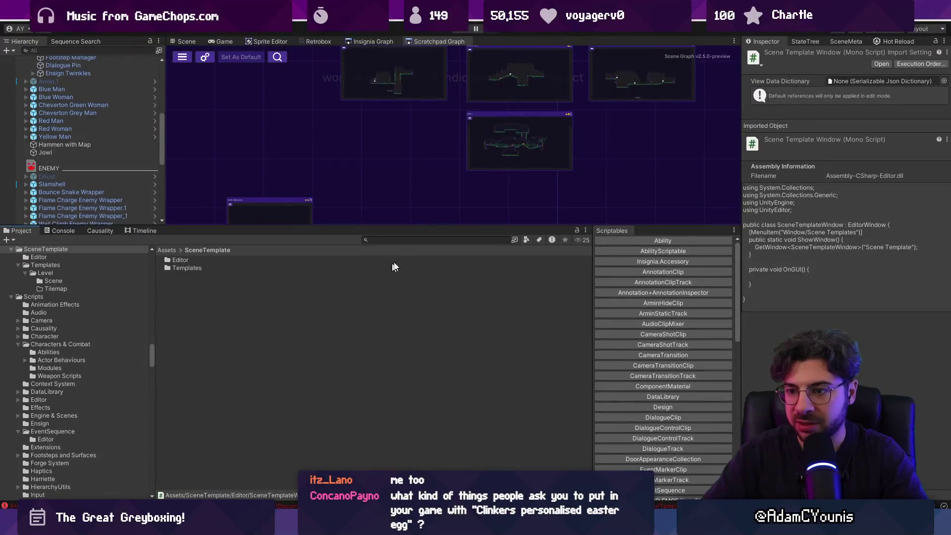
Reveal the Ohrenstead Golden folder from a 'golden' search in Tiled Levels/01_Tilemaps
text(golden)
double_click(259, 262)
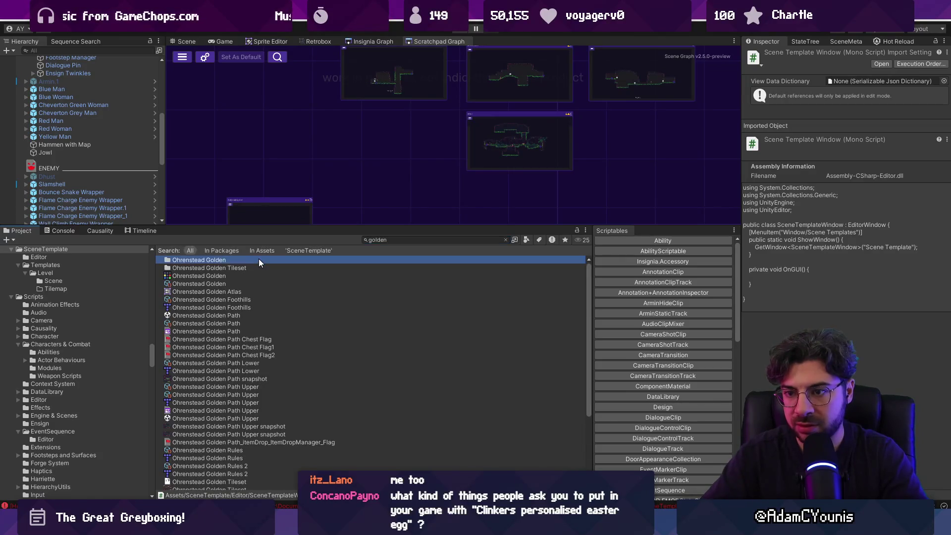
click(251, 250)
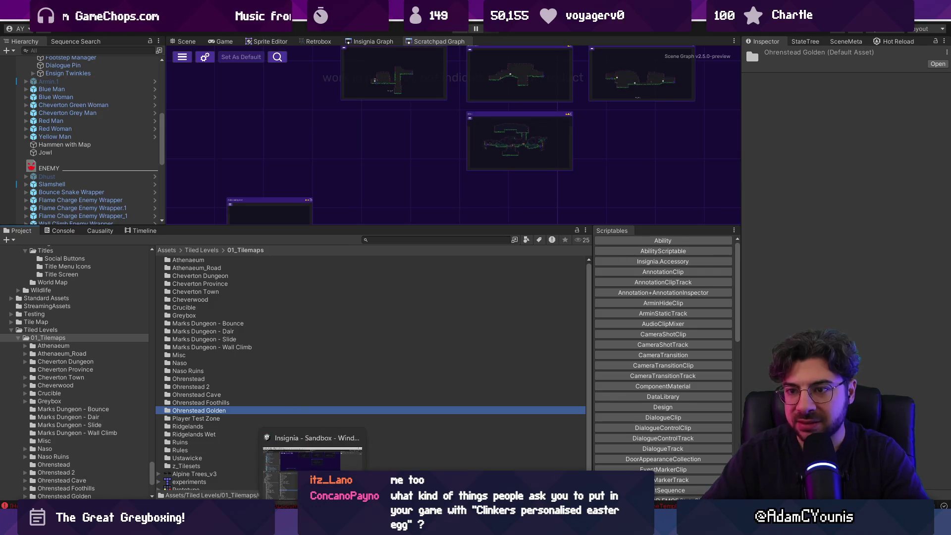
key(alt+Tab)
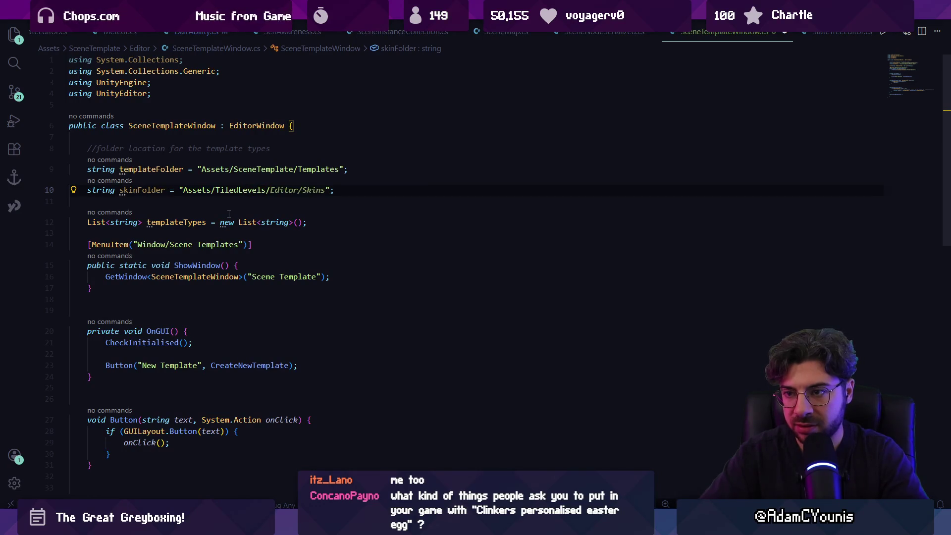
key(alt+Tab)
key(alt+Tab)
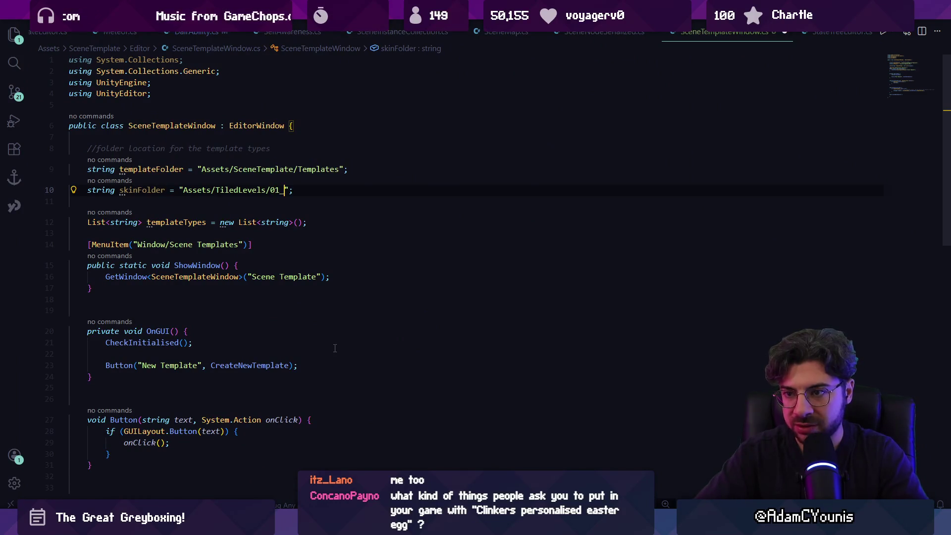
key(alt+Tab)
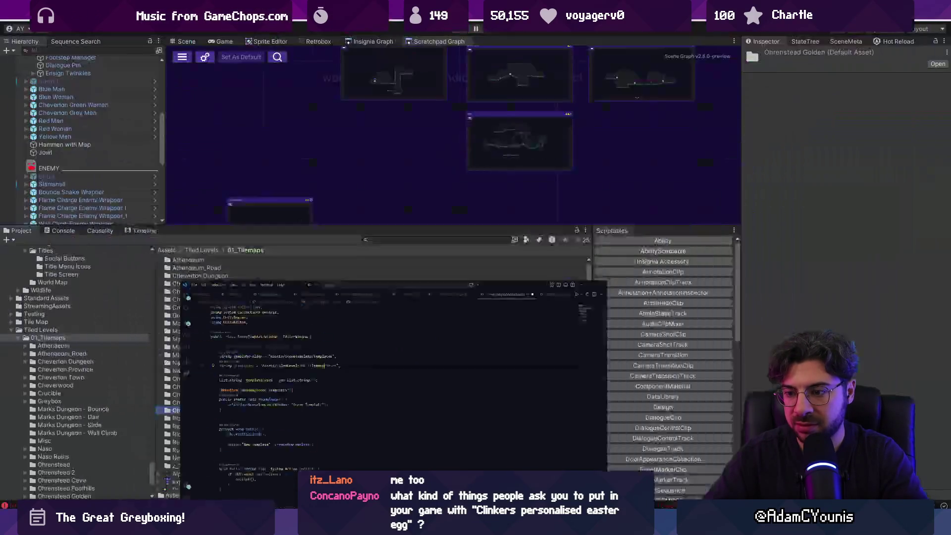
Delete the blank line inside OnGUI in SceneTemplateWindow.cs
key(alt+Tab)
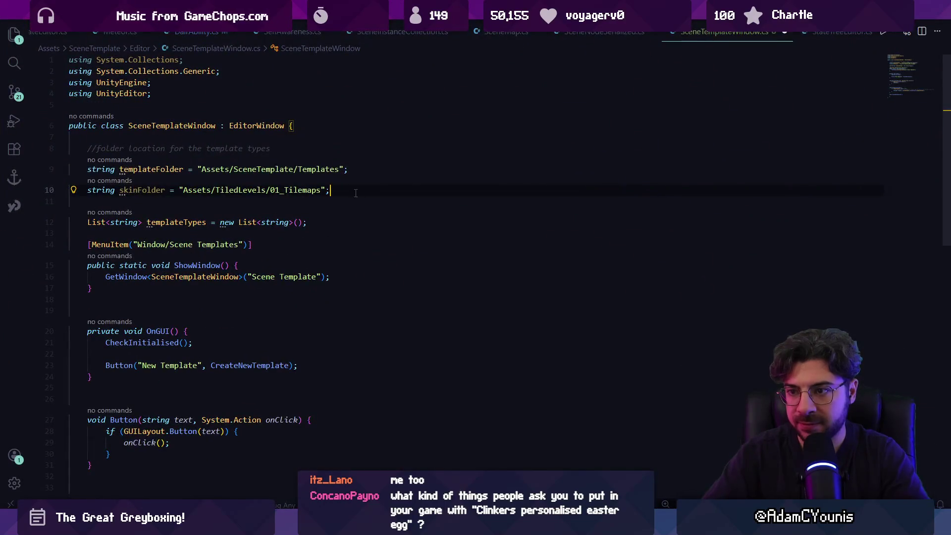
click(252, 365)
scroll(279, 310, down, 2)
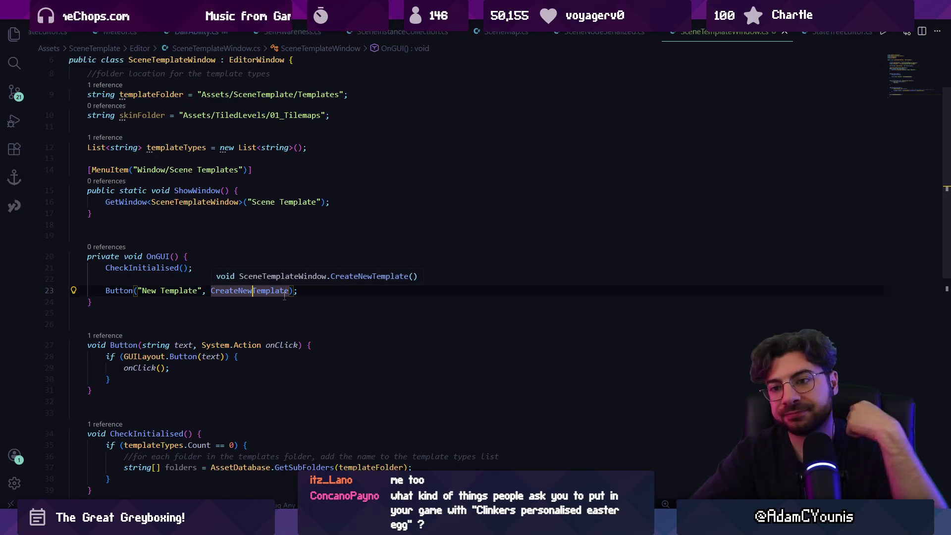
key(Up)
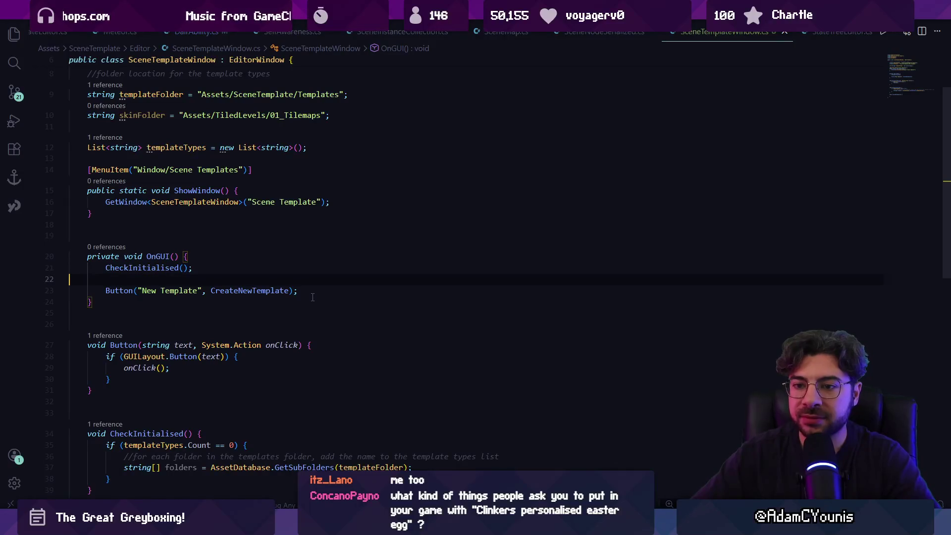
key(BackSpace)
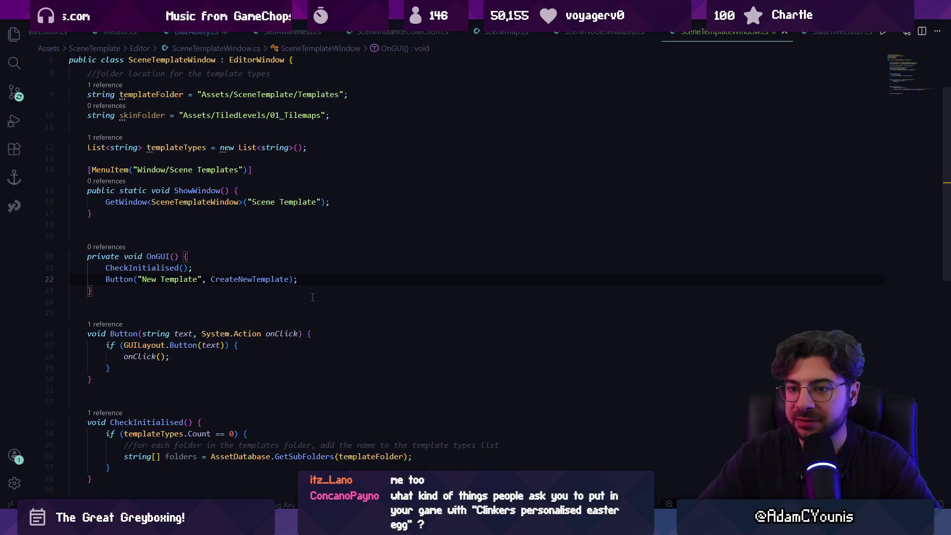
scroll(313, 297, up, 2)
scroll(321, 206, down, 7)
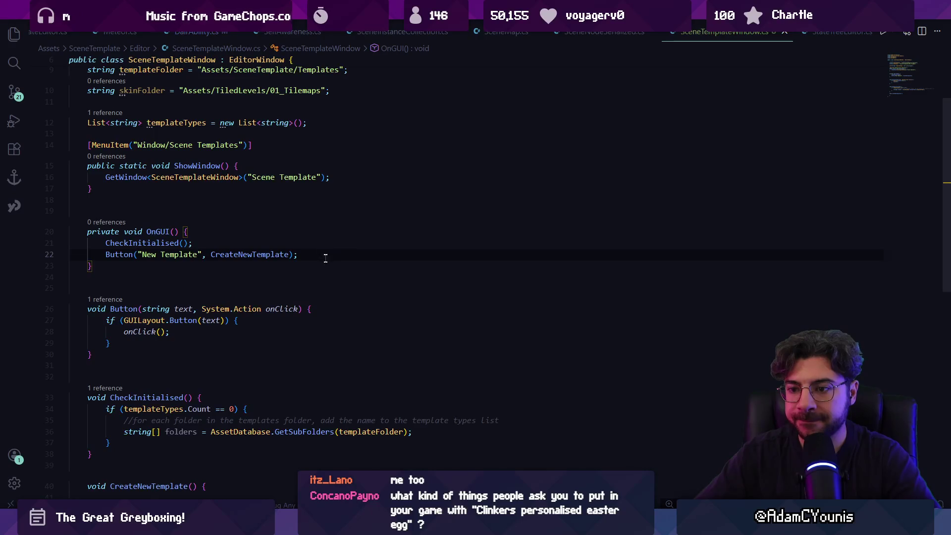
Place the cursor in CreateNewTemplate, then select the Figma mockup's six-tile grid
click(221, 318)
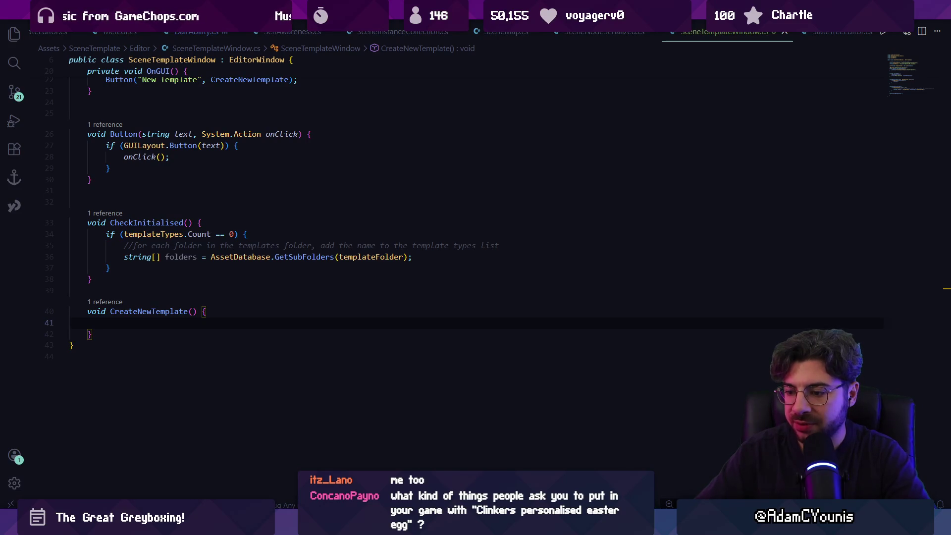
key(alt+Tab)
scroll(471, 251, down, 3)
click(430, 184)
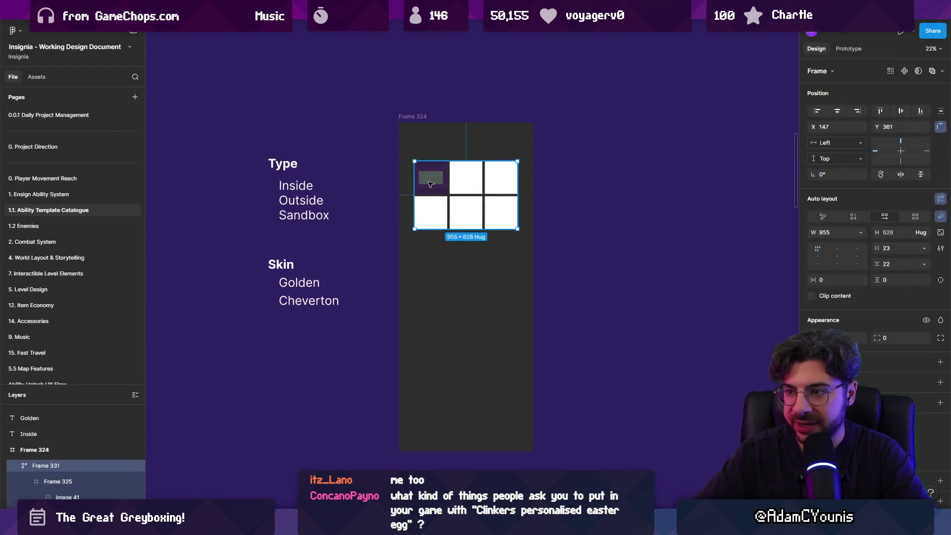
Select the grid cells and turn their fill grey
double_click(431, 185)
scroll(441, 183, up, 5)
click(477, 197)
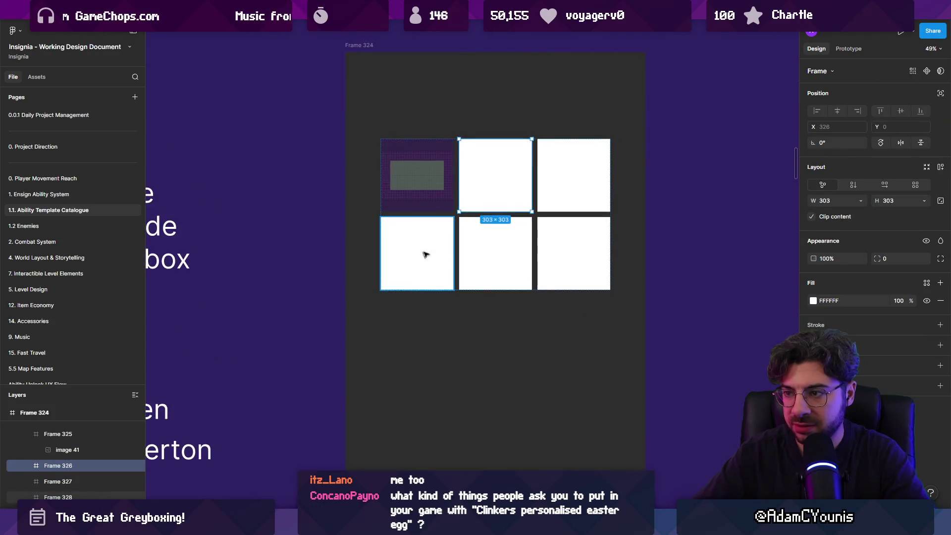
shift+click(425, 254)
shift+click(566, 193)
click(813, 300)
mouse_move(691, 367)
mouse_down()
mouse_move(666, 371)
mouse_move(689, 354)
mouse_up()
Give the first tile's frame a thicker white border
click(417, 176)
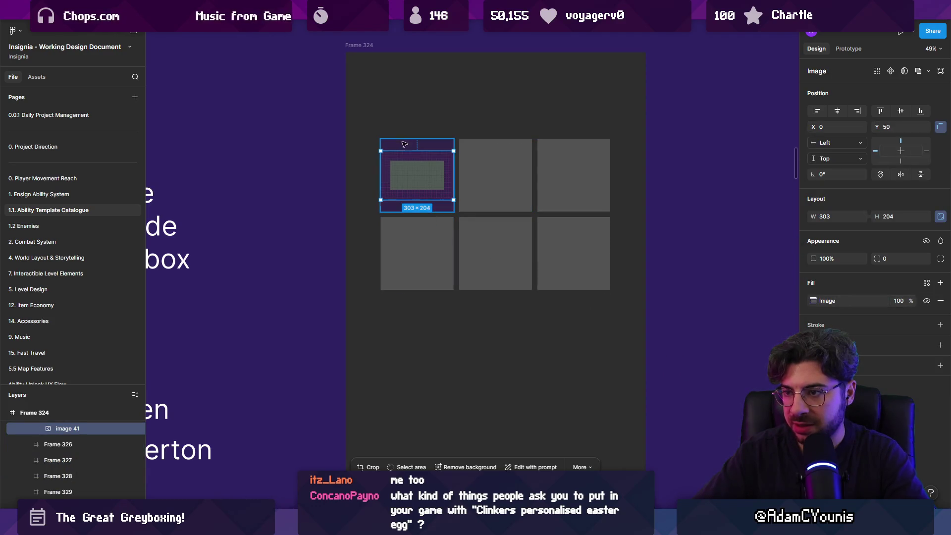
key(Escape)
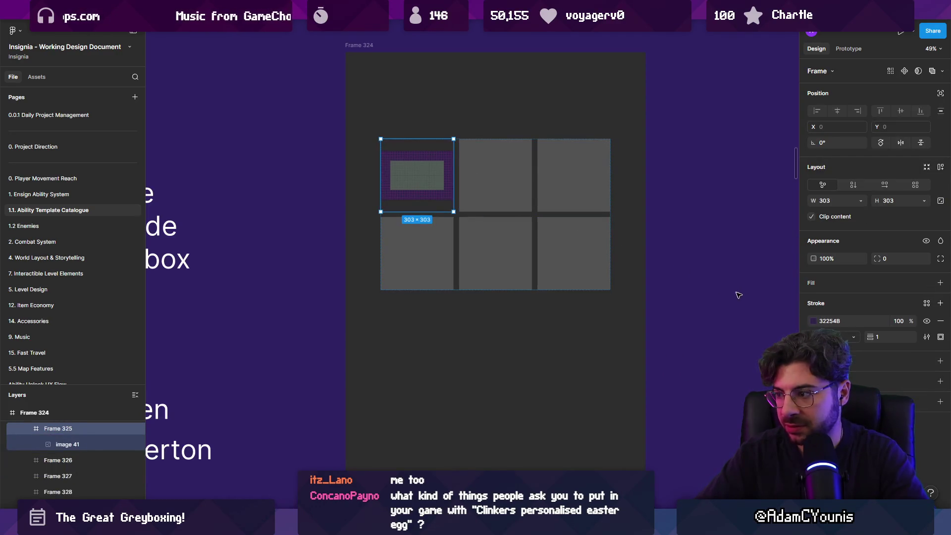
click(817, 326)
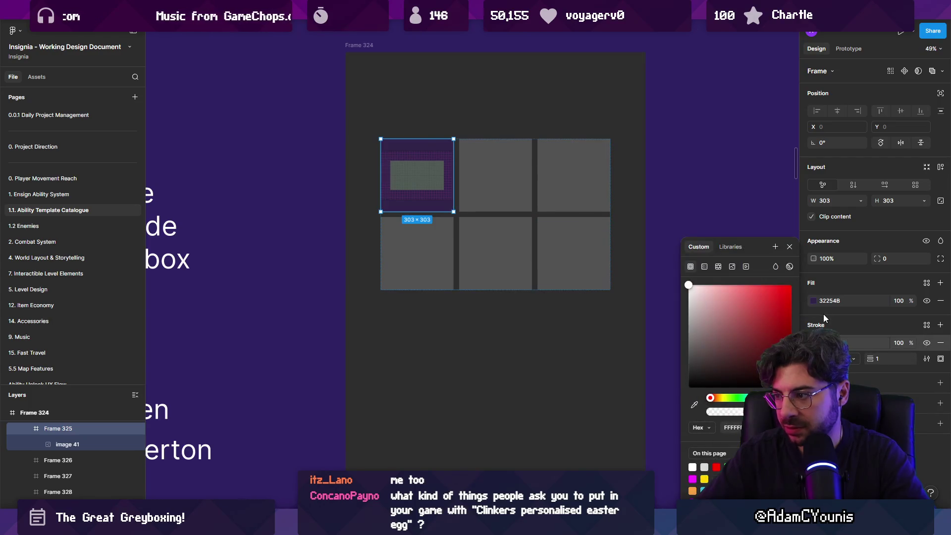
drag(871, 358, 884, 357)
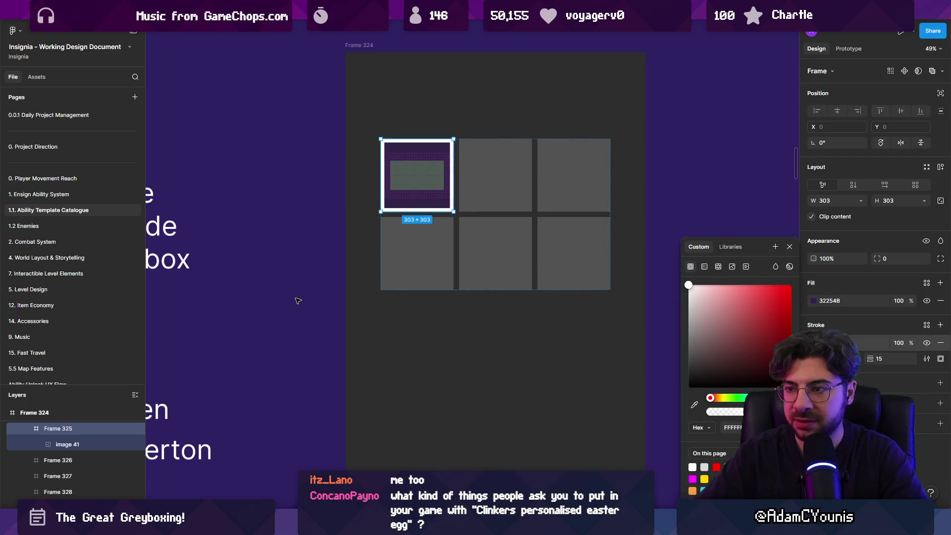
click(313, 263)
Select all six tiles and combine them into one auto-layout grid
scroll(314, 263, down, 2)
drag(314, 263, 357, 197)
click(425, 177)
key(ctrl+a)
key(shift+a)
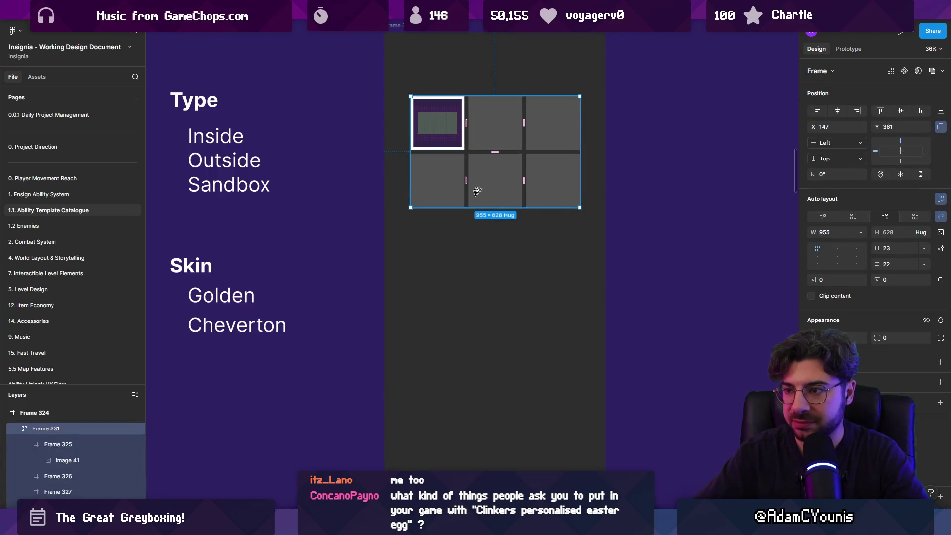
Place a copy of the grid below, with a copy of the Type heading above it
drag(463, 171, 463, 336)
click(194, 100)
mouse_move(194, 100)
mouse_down()
mouse_move(462, 80)
mouse_move(429, 75)
mouse_move(430, 236)
mouse_up()
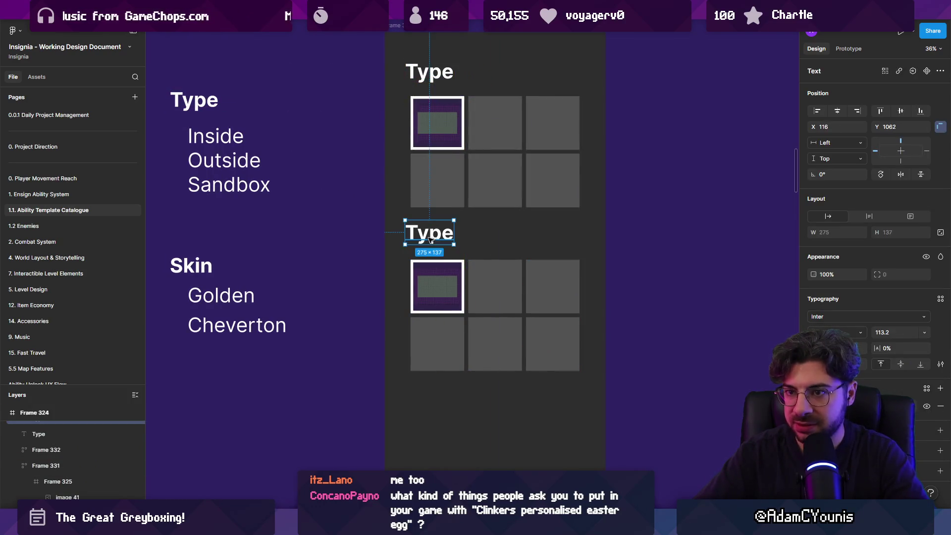
Rename the copied heading above the lower grid to 'Skin'
double_click(430, 237)
text(Skin)
key(Escape)
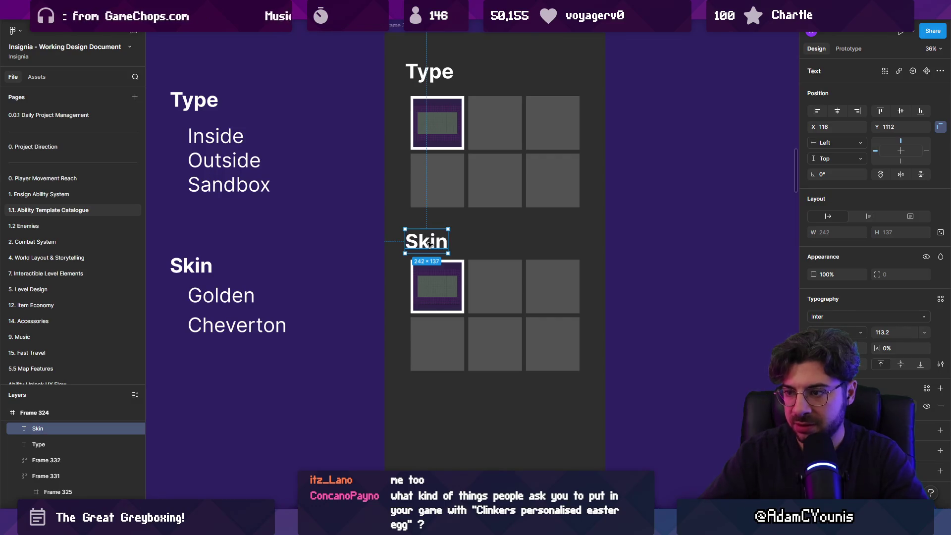
Pull the extra tile out of the lower grid and delete it
click(437, 341)
scroll(450, 257, down, 5)
drag(450, 257, 450, 323)
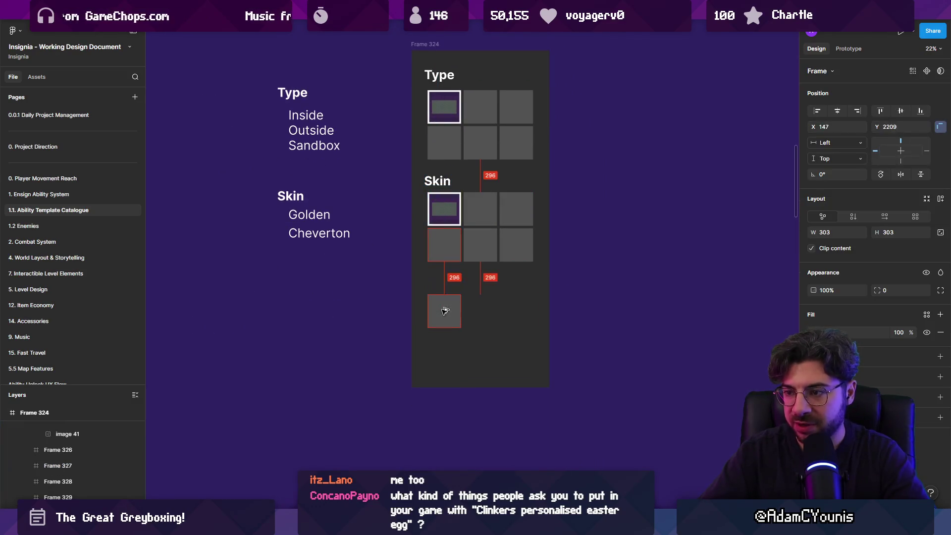
key(Delete)
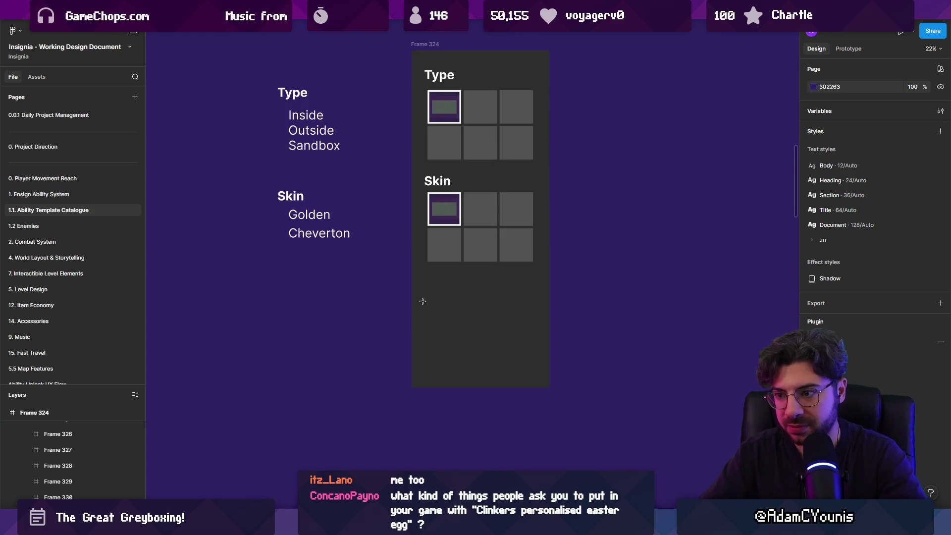
Add a 'Create' text label below the grids
click(422, 301)
text(rewat)
key(Escape)
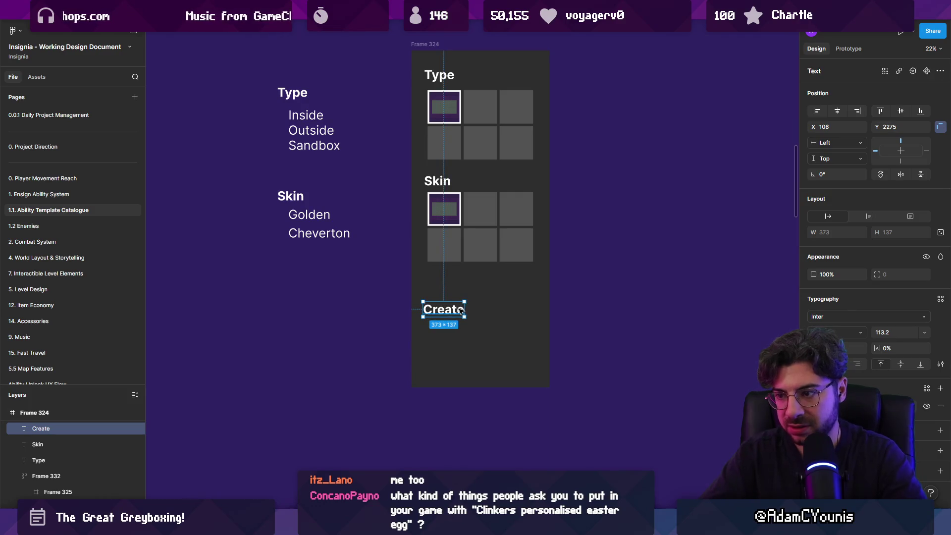
Wrap the Create label in an auto-layout box spanning the grid's width
key(shift+a)
drag(469, 309, 533, 309)
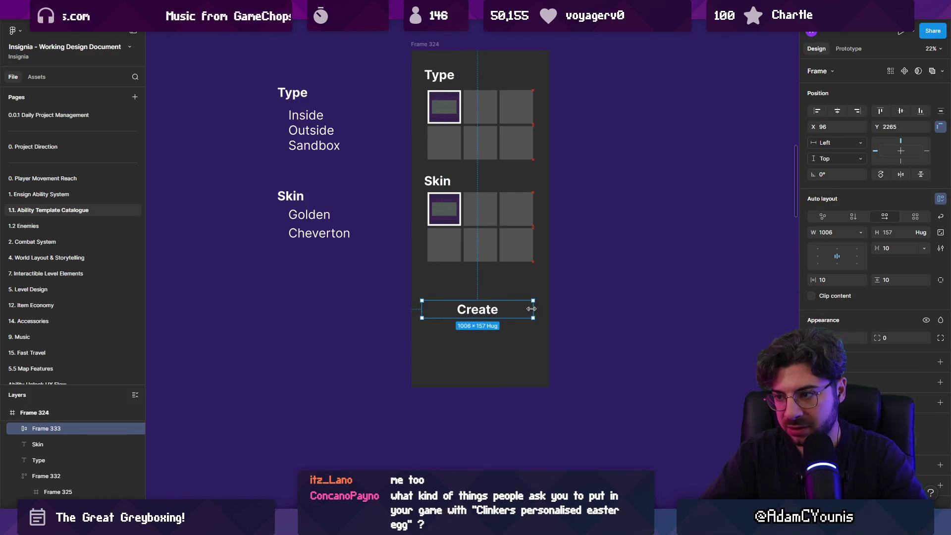
drag(419, 309, 421, 309)
Fill the Create box with the grey sampled from the tiles
click(940, 361)
click(812, 380)
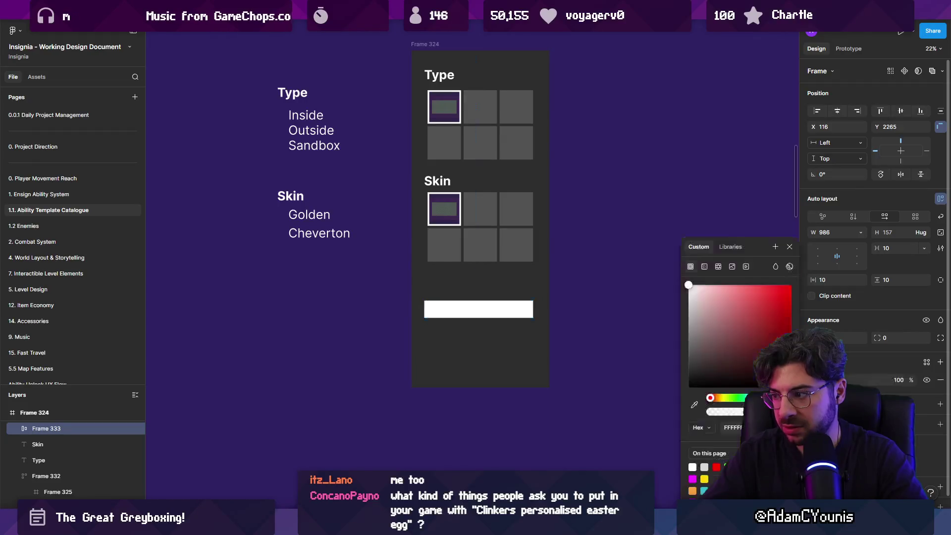
click(694, 405)
click(517, 245)
click(586, 277)
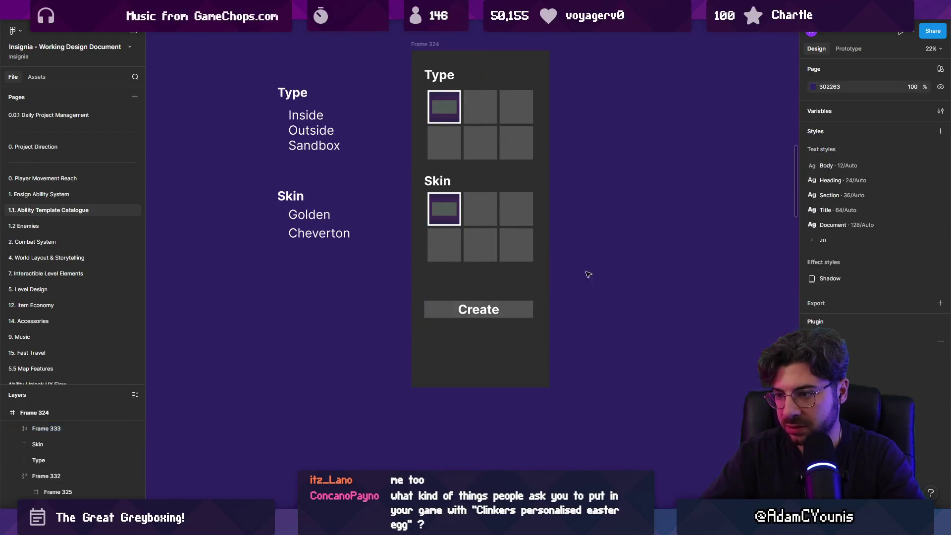
scroll(486, 302, up, 3)
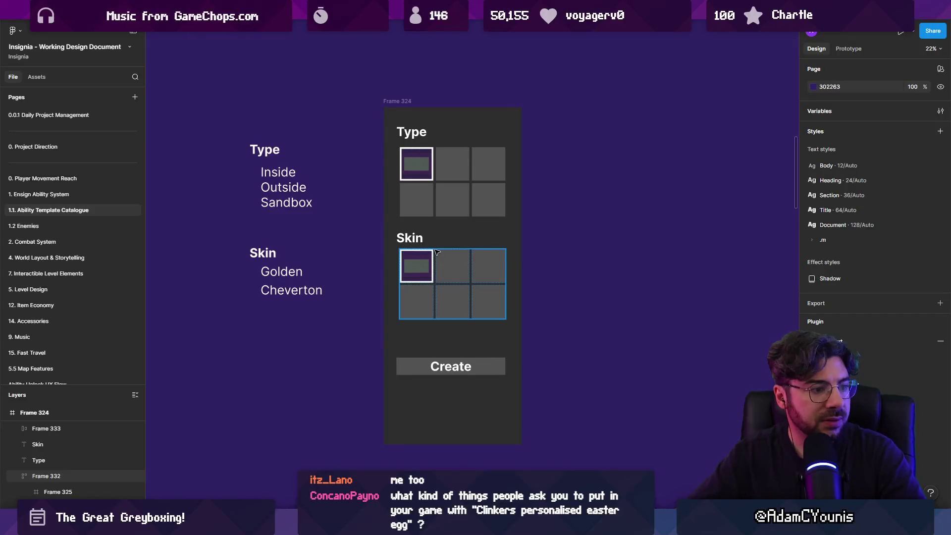
Duplicate the Create button box
click(426, 366)
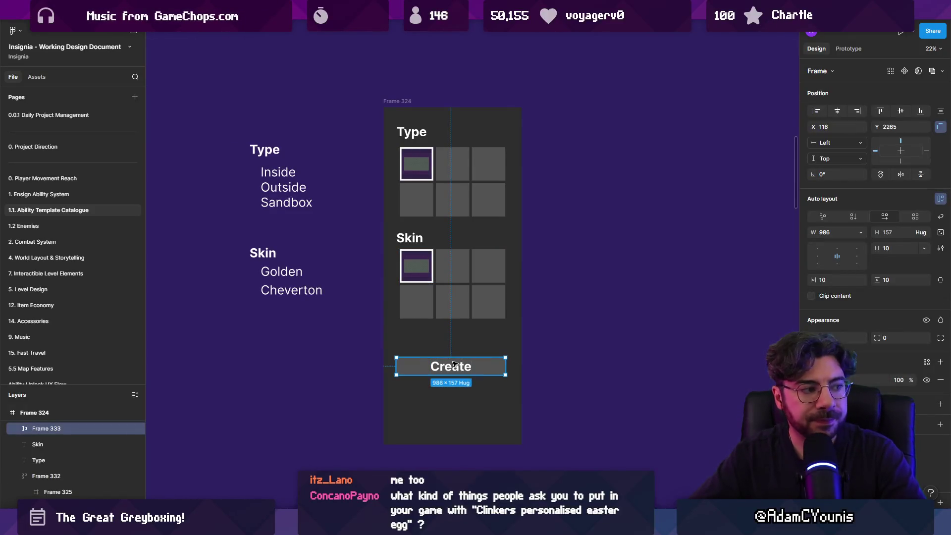
scroll(426, 358, up, 3)
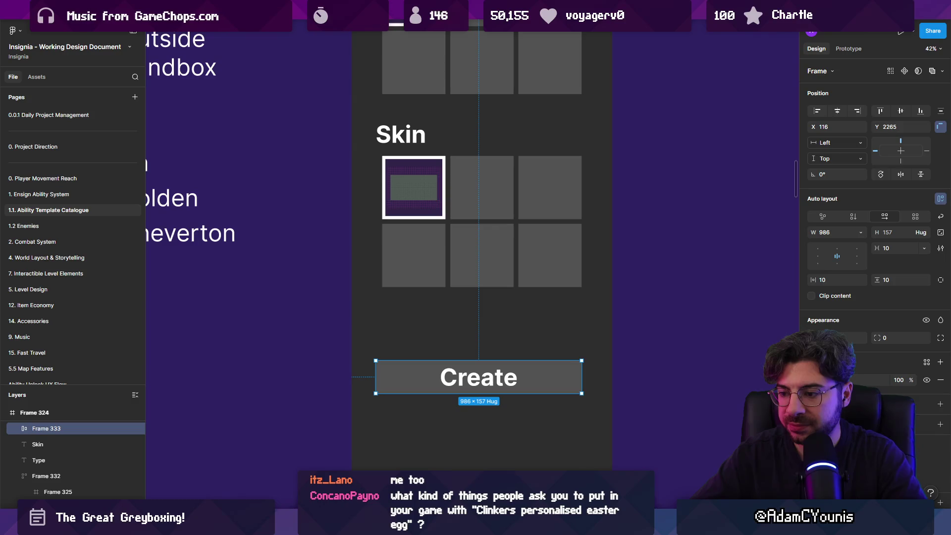
key(ctrl+d)
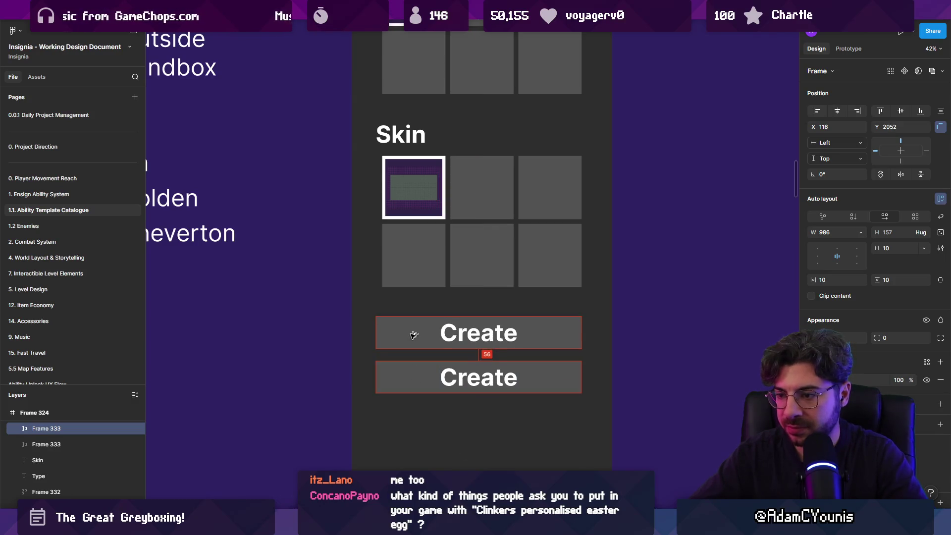
Change the duplicated box's text to 'name' in Regular weight
double_click(467, 335)
double_click(467, 335)
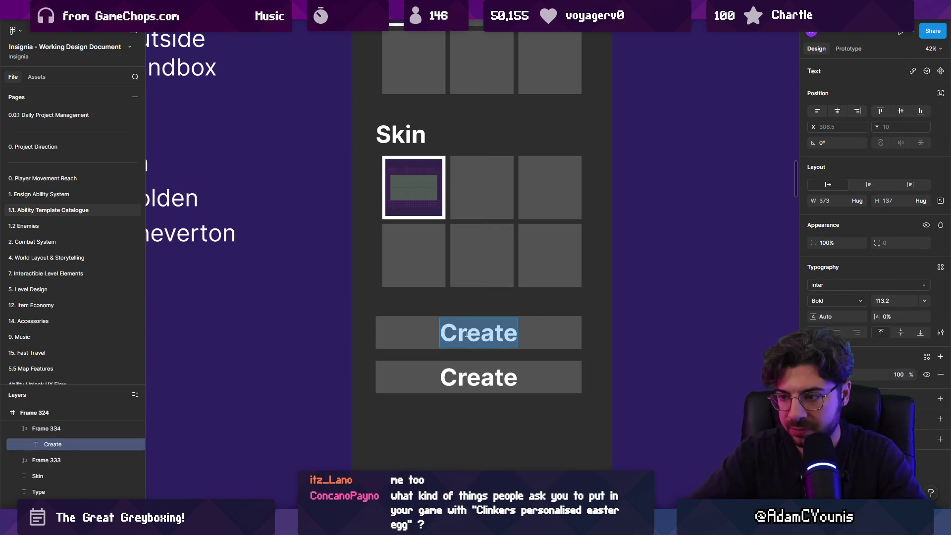
key(ctrl+b)
text(name)
key(Escape)
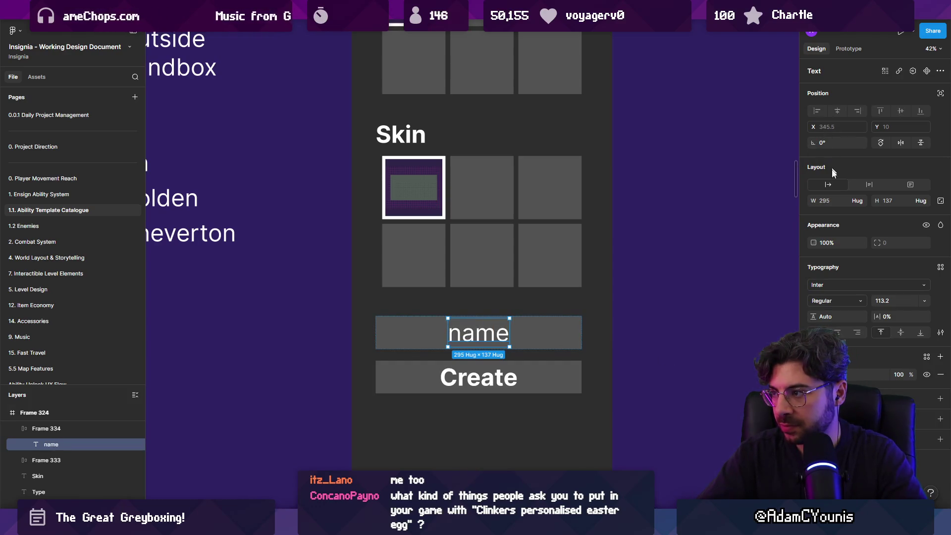
key(Escape)
key(Page_Down)
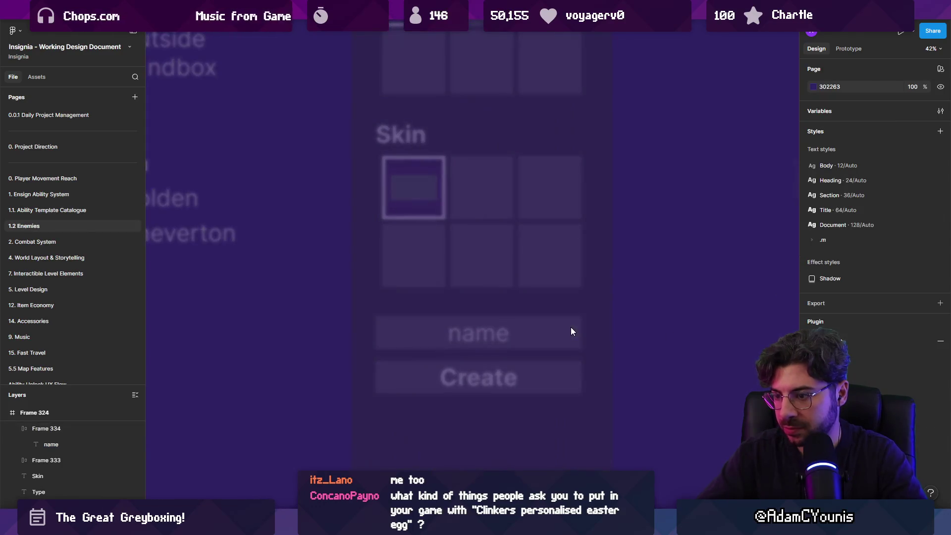
key(Page_Up)
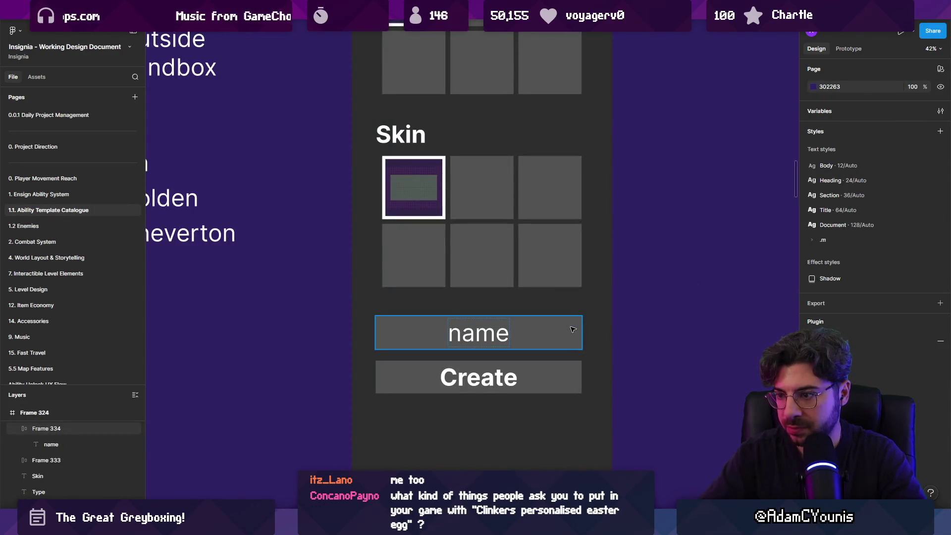
Left-align the name text and fade it to 14% opacity
click(573, 329)
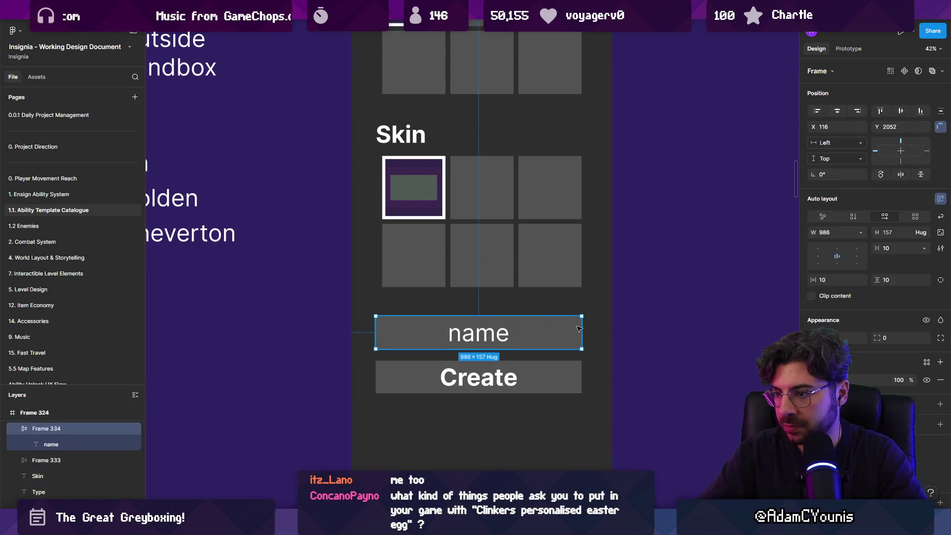
click(822, 257)
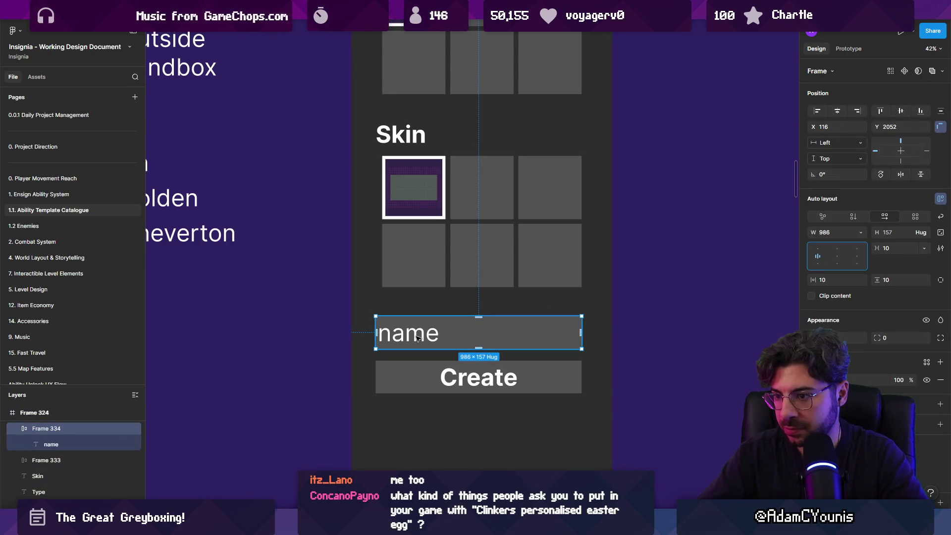
click(426, 339)
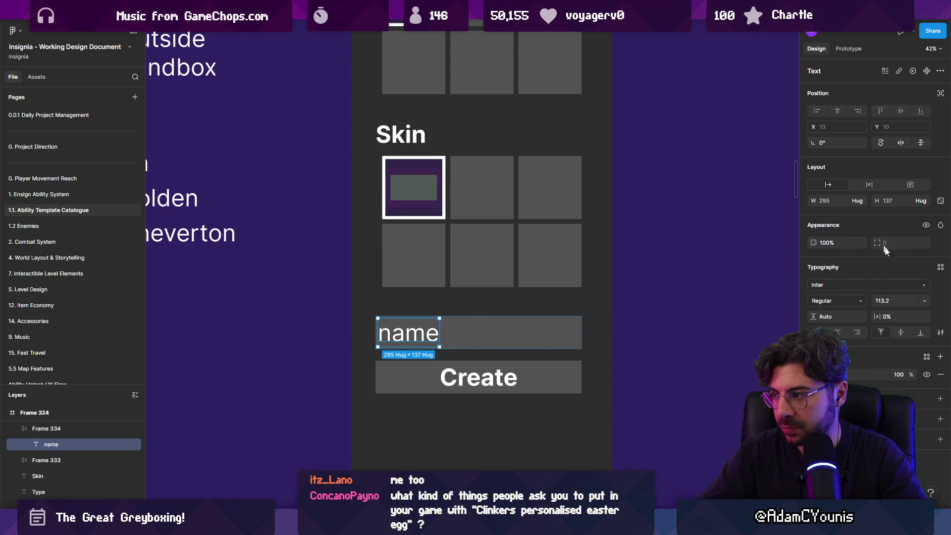
drag(812, 242, 733, 240)
Move the grids, name field and Create button down to free the frame's top
scroll(351, 334, down, 3)
click(292, 357)
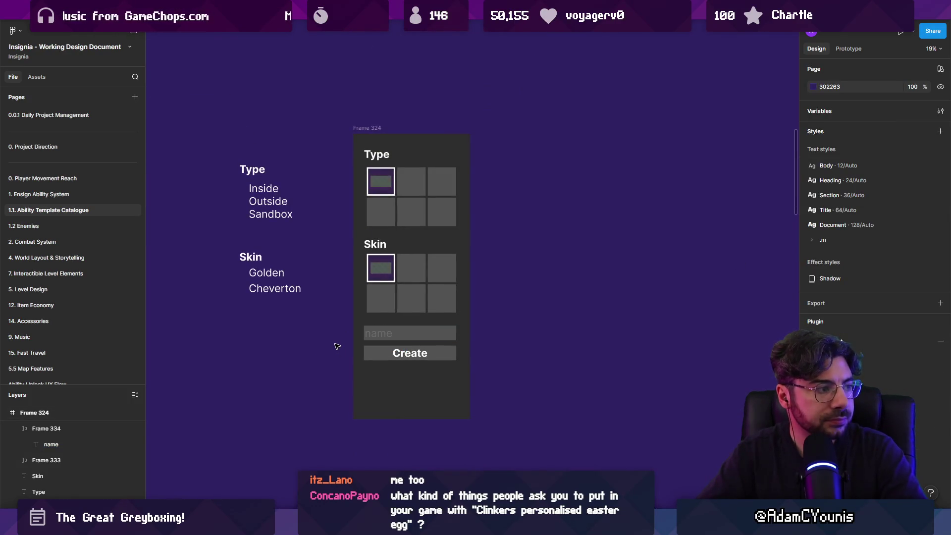
scroll(353, 336, up, 3)
click(352, 336)
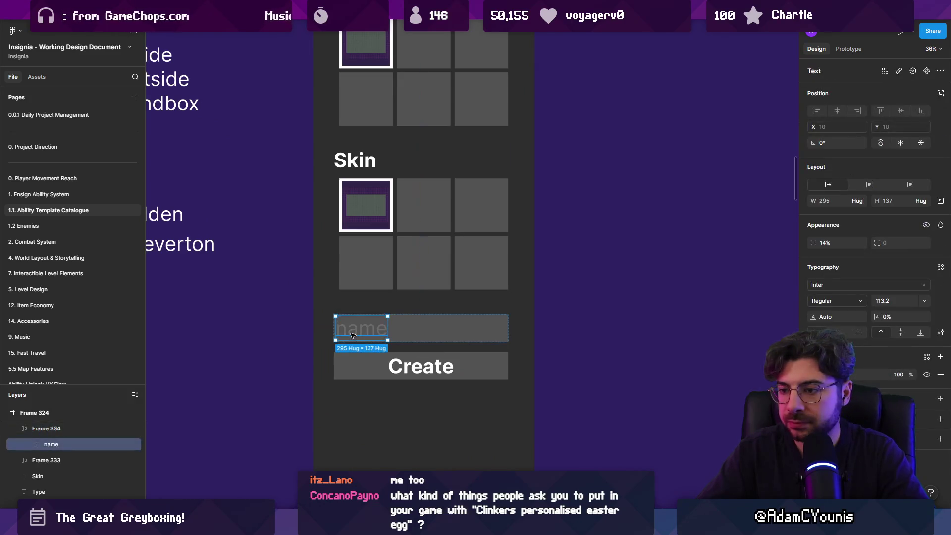
key(minus)
click(354, 336)
scroll(435, 232, up, 2)
mouse_move(402, 108)
mouse_down()
mouse_move(458, 118)
mouse_move(638, 449)
mouse_up()
drag(541, 314, 539, 371)
Copy the Create text to the frame top as a centred 'SceneTemplate' title
click(510, 425)
drag(515, 431, 515, 95)
key(Return)
text(SceneTemplate)
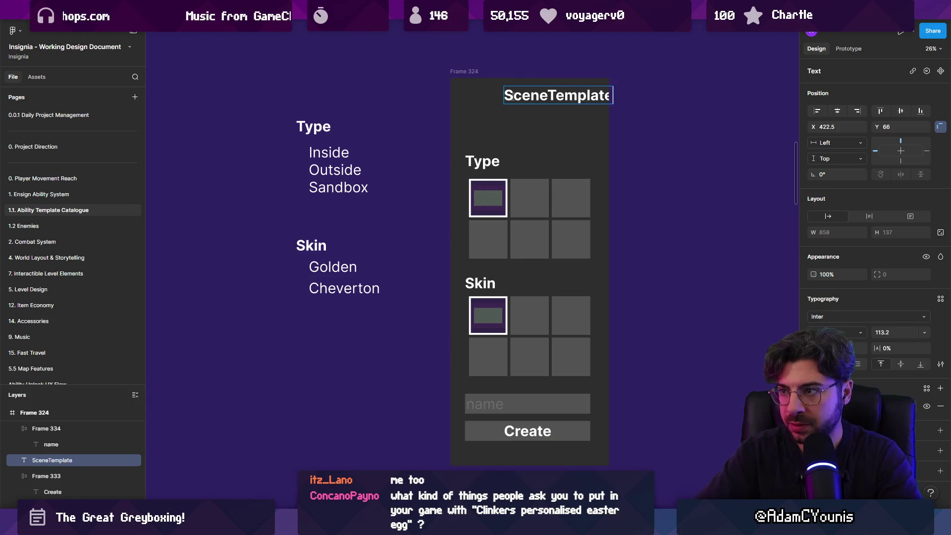
key(Escape)
drag(563, 95, 535, 95)
Move the grids, name field and Create button up beneath the title
drag(425, 148, 635, 449)
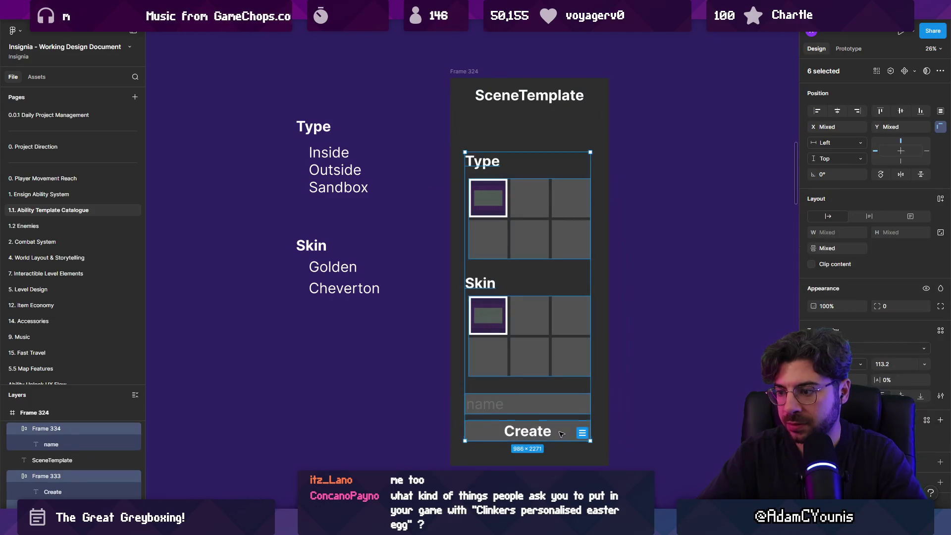
drag(580, 428, 579, 400)
key(Escape)
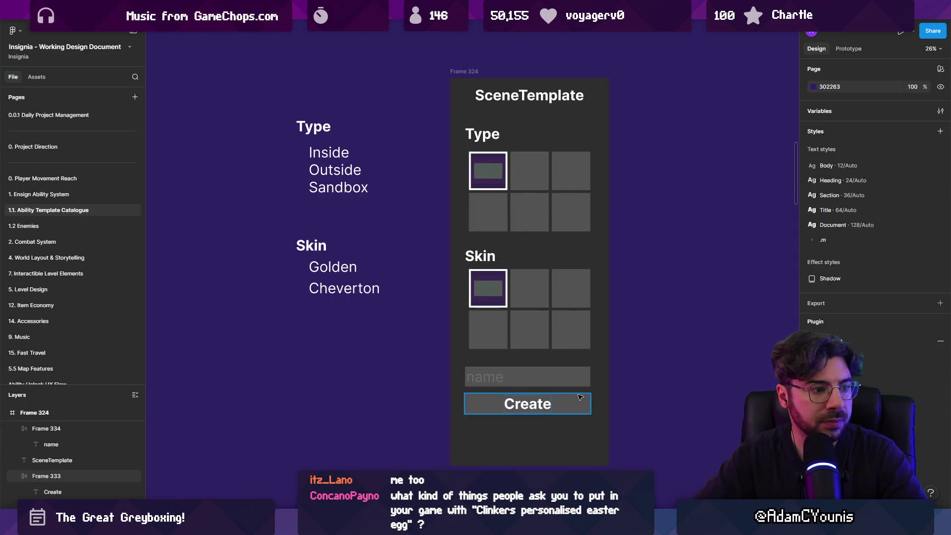
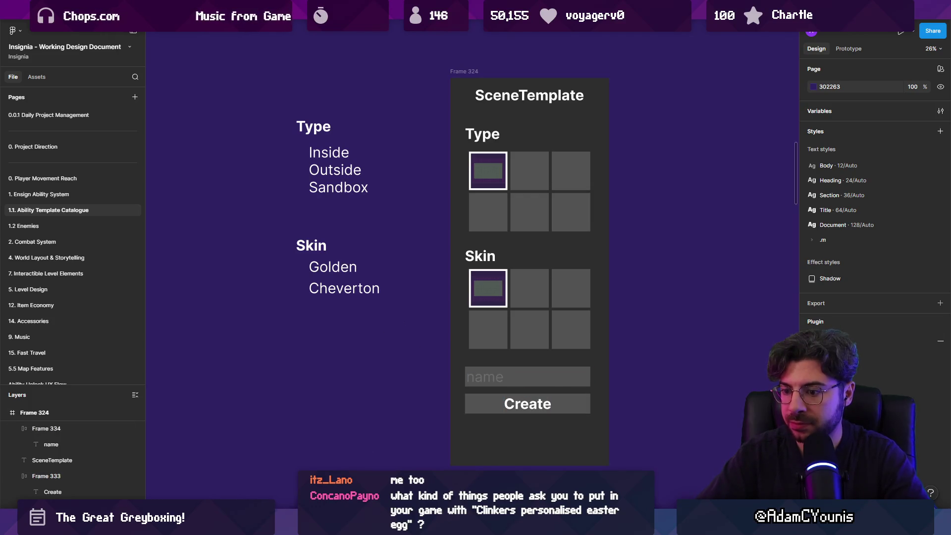
Switch from the Figma SceneTemplate mockup, via Unity, to SceneTemplateWindow.cs in VS Code
key(alt+Tab)
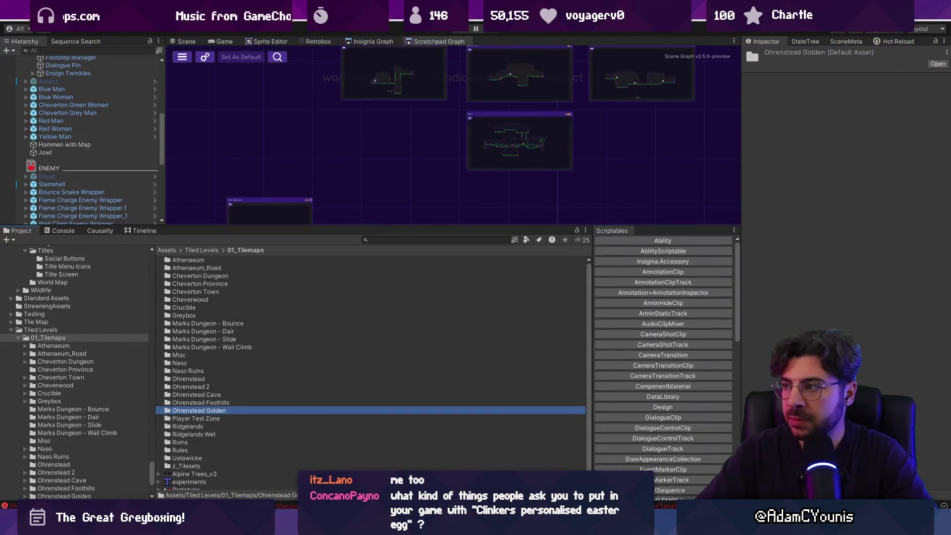
key(alt+Tab)
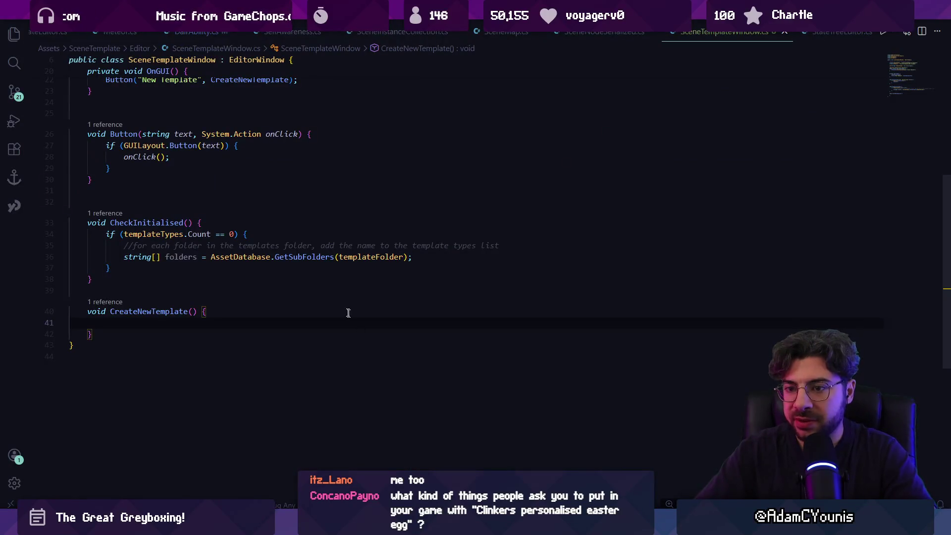
Insert a blank line after CheckInitialised() in OnGUI for the new code
scroll(348, 312, up, 5)
click(288, 298)
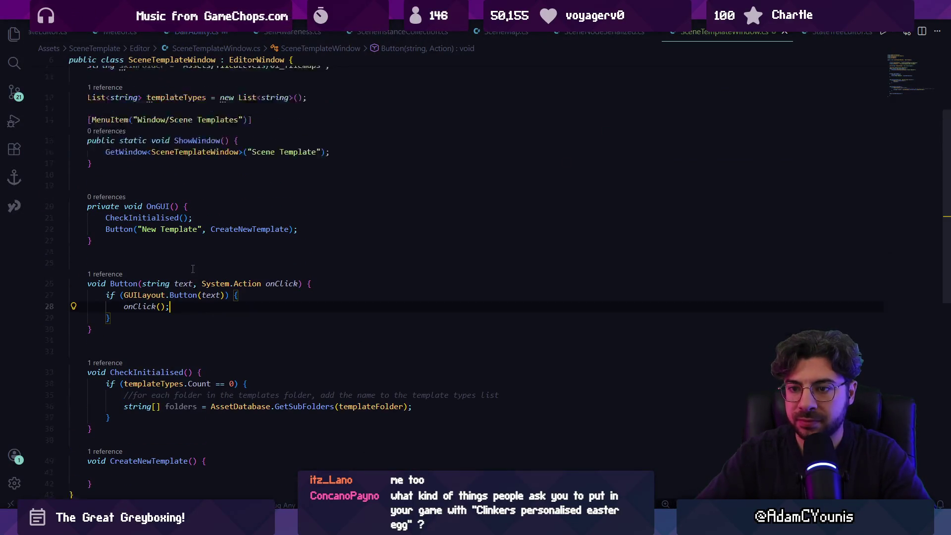
click(321, 252)
double_click(254, 255)
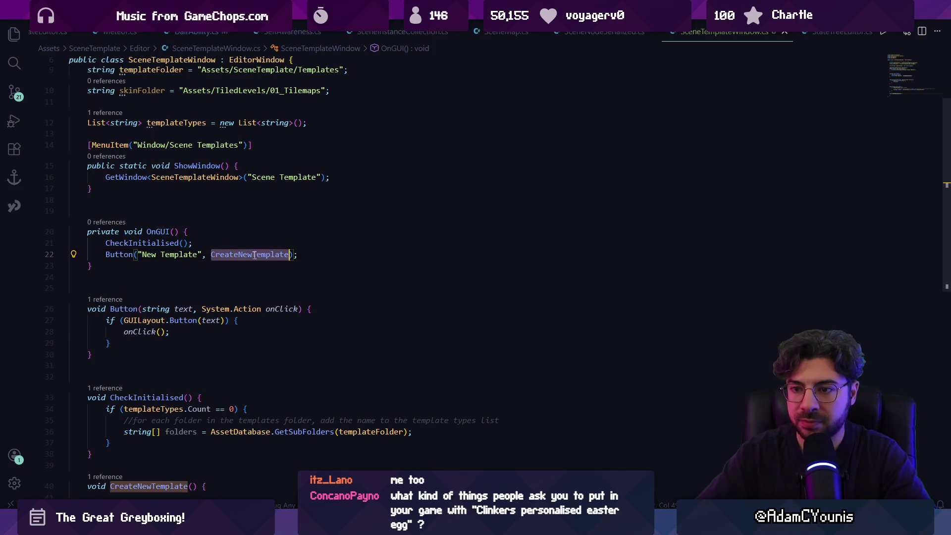
click(256, 241)
key(Return)
key(Return)
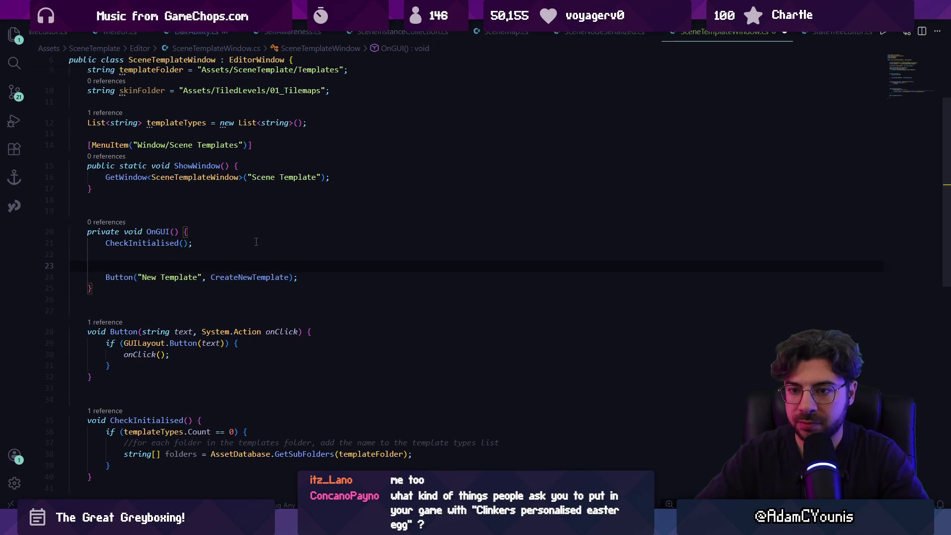
key(ctrl+space)
key(Escape)
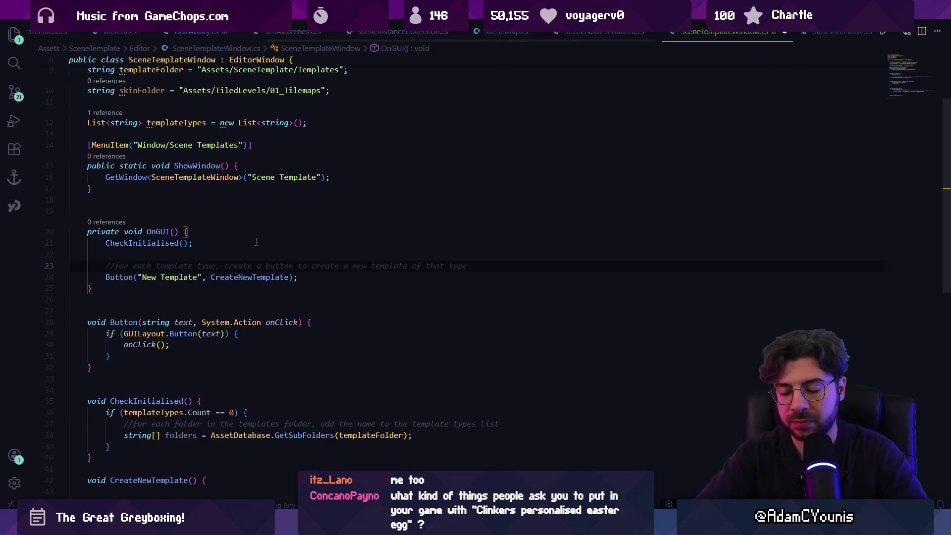
key(ctrl+space)
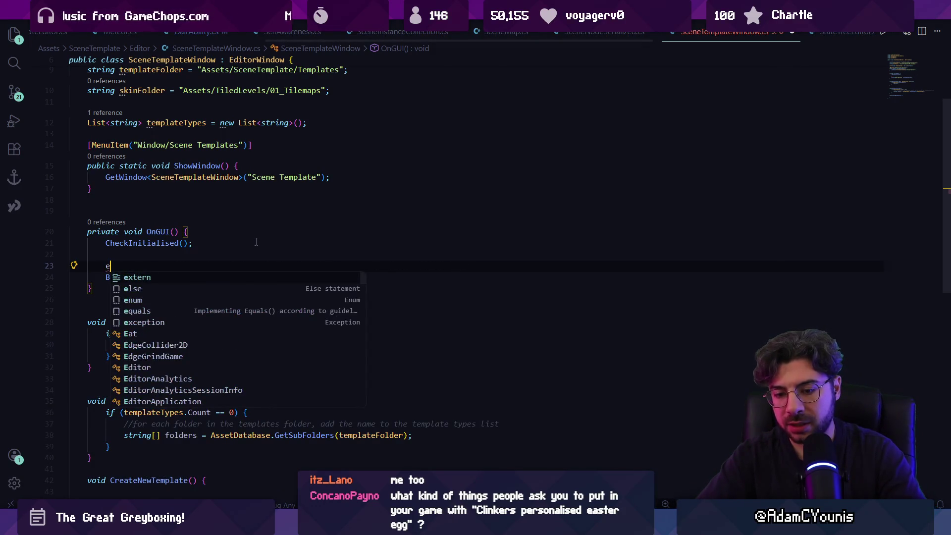
key(Escape)
Add the suggested 'using new' VerticalScope block with title, description and template buttons, plus a blank line
text(editorguila.ne)
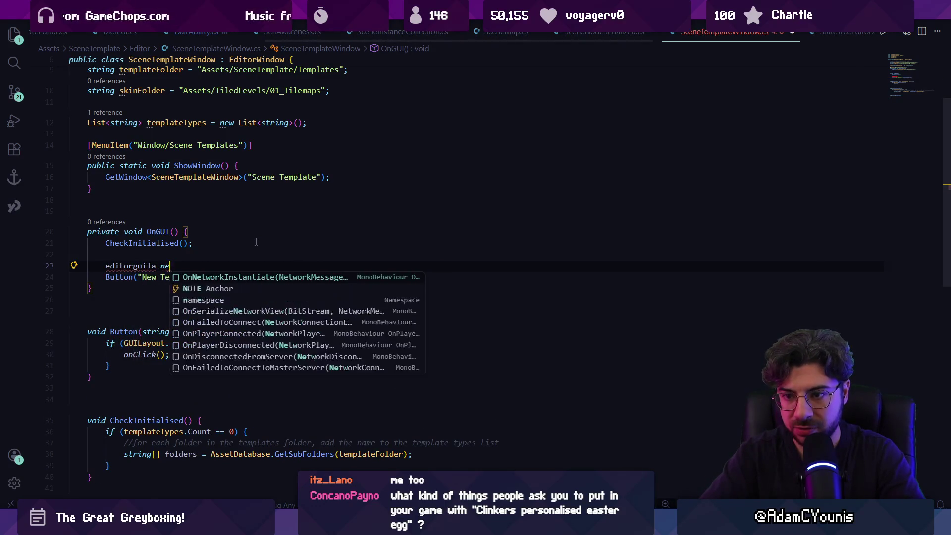
key(BackSpace)
key(Home)
text(using new Edi)
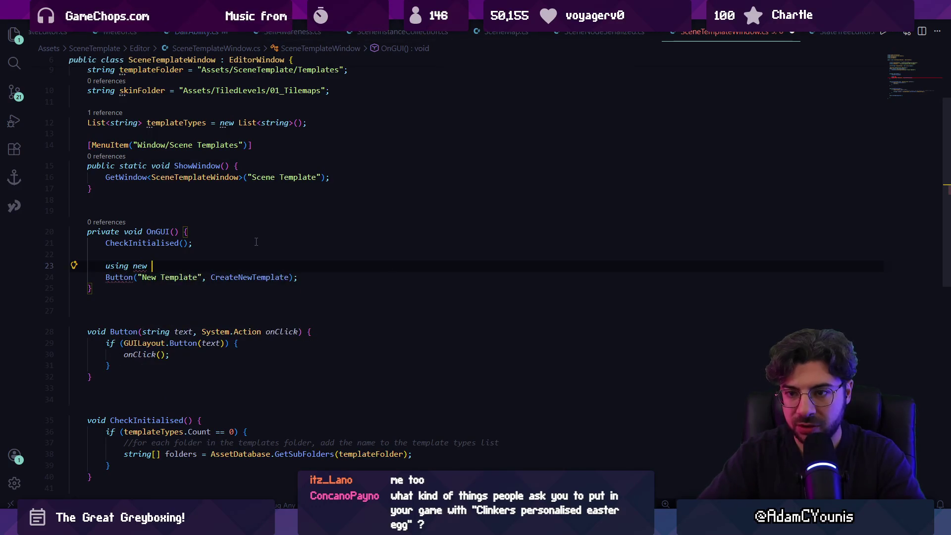
key(Tab)
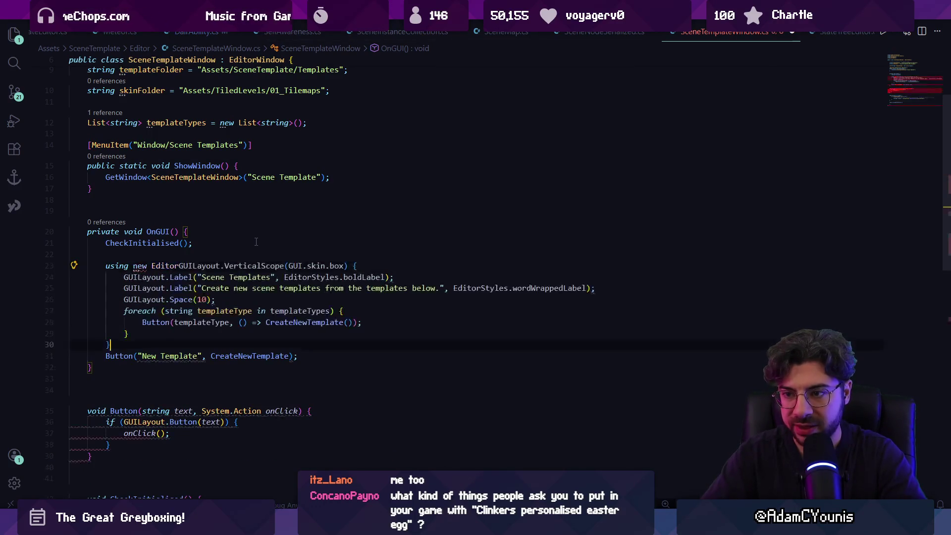
key(Up)
key(Up)
key(Up)
key(shift+Home)
key(Escape)
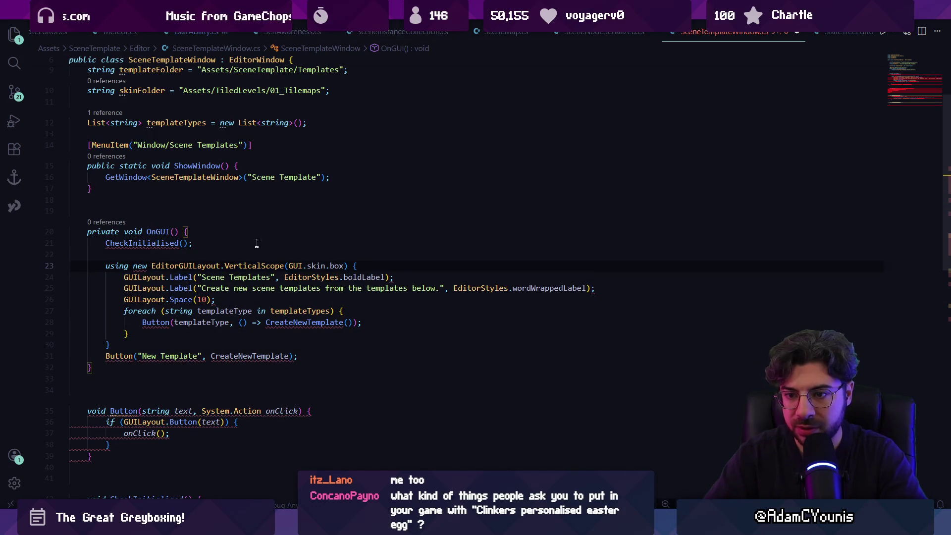
key(Down)
key(Down)
key(Down)
key(End)
key(Return)
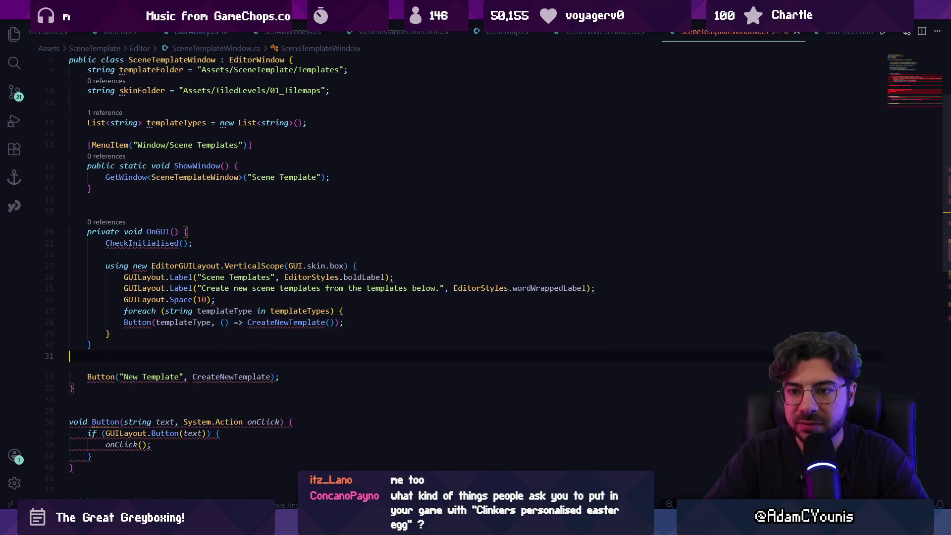
double_click(140, 266)
Delete 'new' from the using line and remove the GUI.skin.box argument
key(BackSpace)
key(ctrl+s)
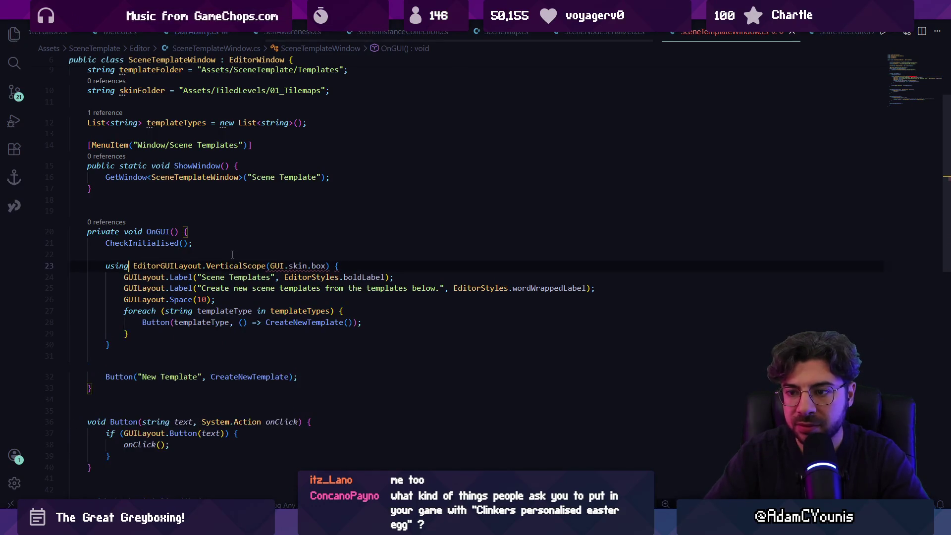
click(334, 265)
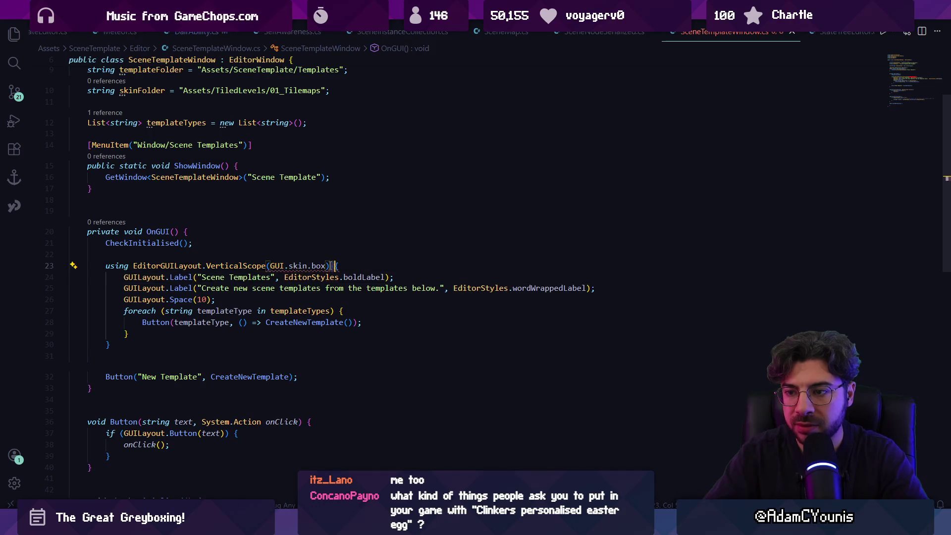
drag(326, 266, 271, 266)
key(BackSpace)
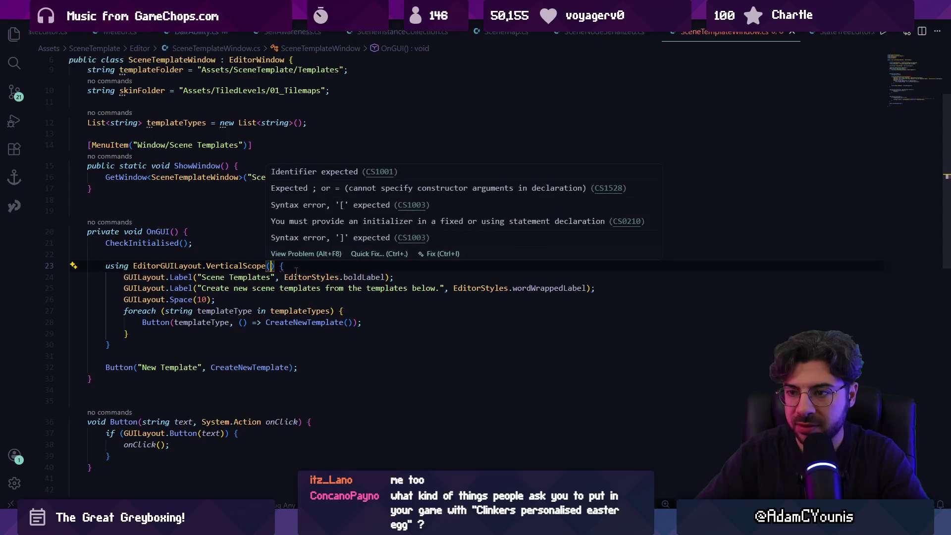
Try GUILayout arguments for VerticalScope, then clear them so it takes no arguments
text(GUILayout.)
key(Tab)
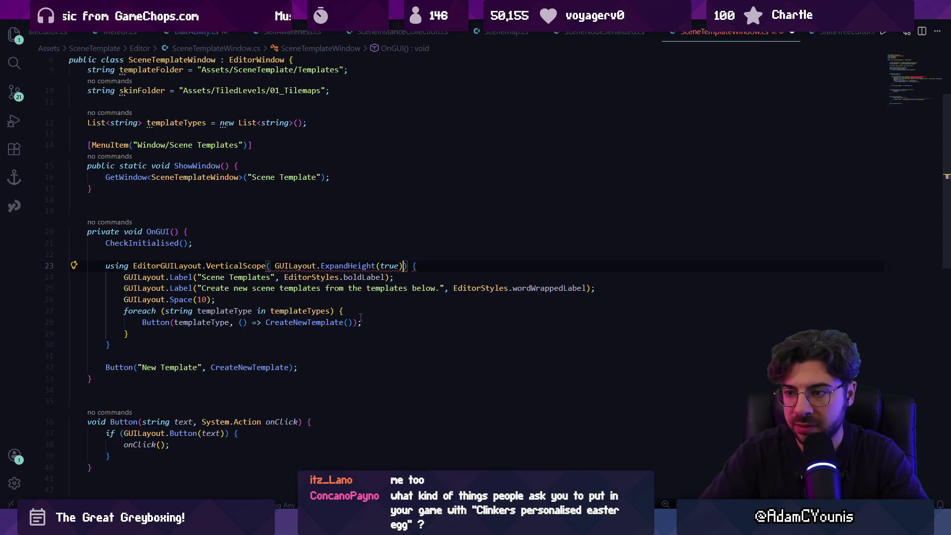
key(ctrl+shift+Left)
key(ctrl+shift+Left)
key(ctrl+shift+Left)
text(None)
key(BackSpace)
key(BackSpace)
key(BackSpace)
text(none,)
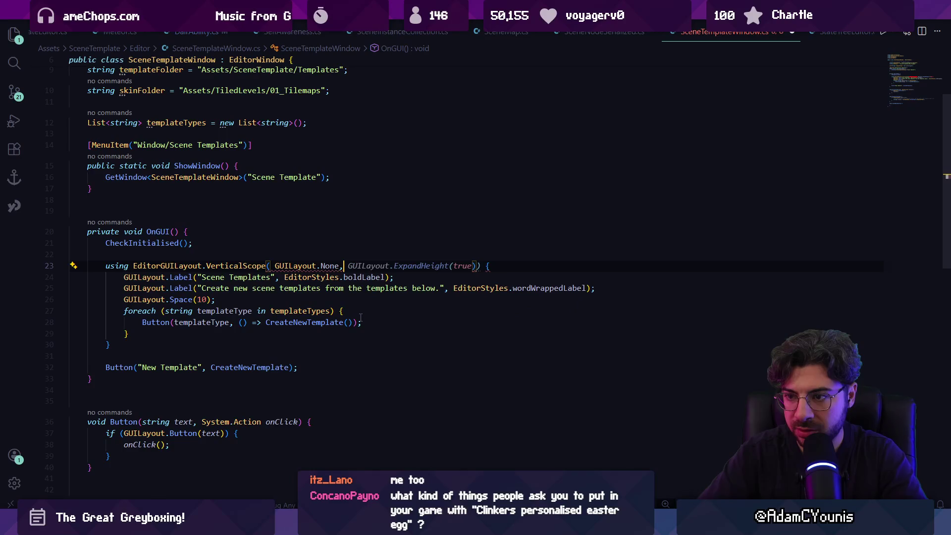
key(Tab)
key(ctrl+s)
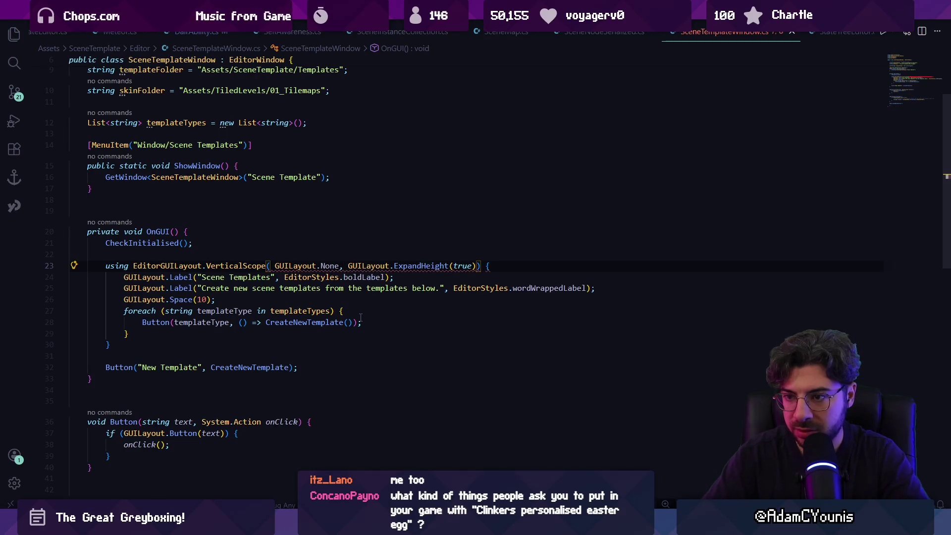
key(ctrl+shift+Left)
key(ctrl+shift+Left)
key(ctrl+shift+Left)
key(shift+Right)
key(BackSpace)
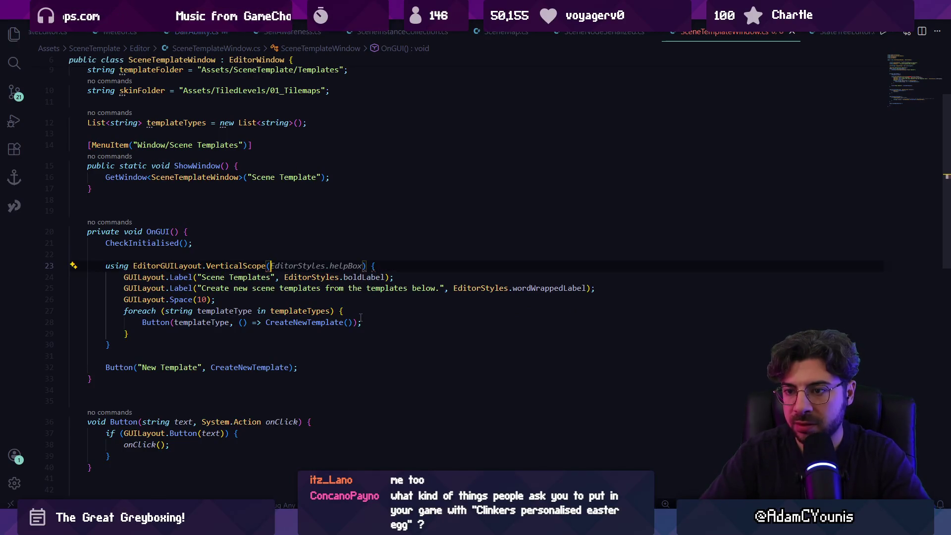
End the block's closing brace with ';' and search the workspace for 'using editor'
mouse_move(263, 266)
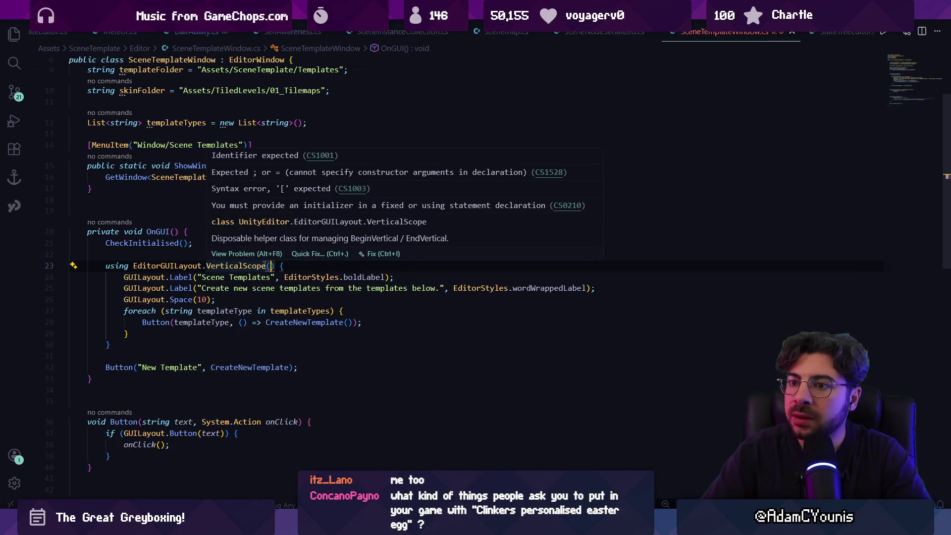
key(Down)
key(Down)
key(Down)
text(')
key(BackSpace)
text(;)
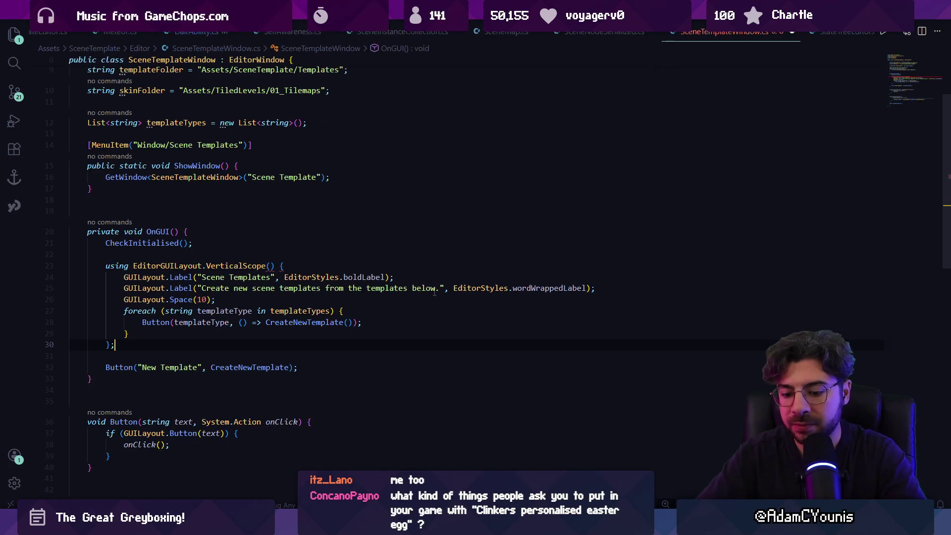
key(ctrl+shift+f)
text(using editor)
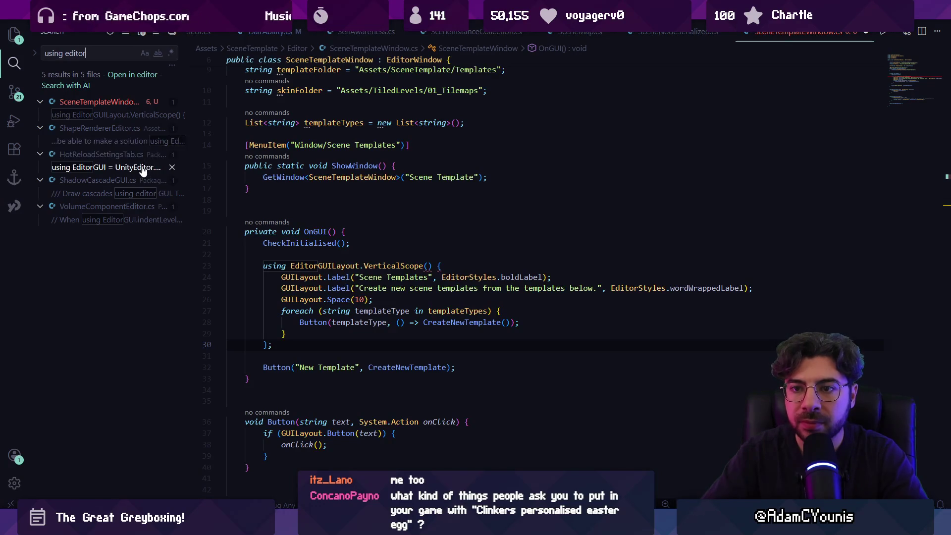
Check the HotReloadSettingsTab.cs match, then search 'verticallayout' and open the glyph files' VerticalLayoutGroup matches
click(143, 169)
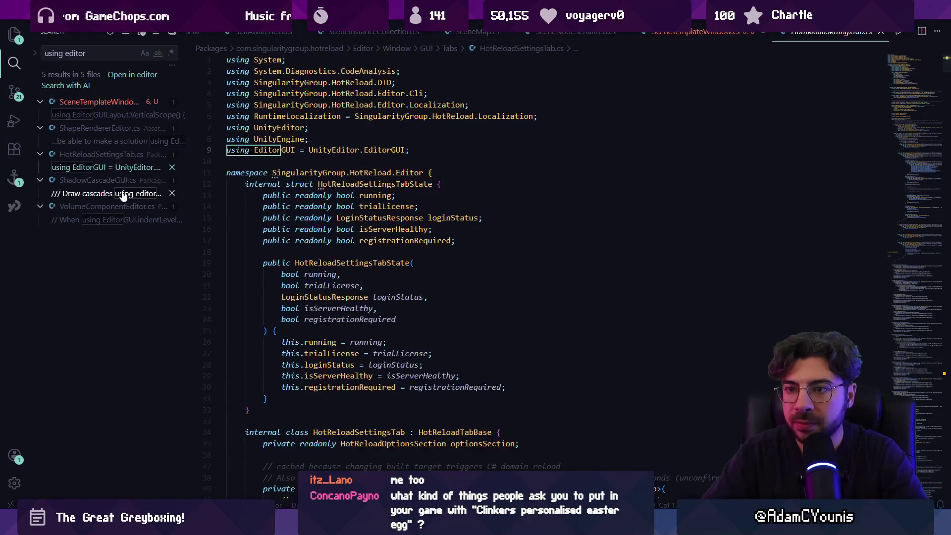
key(ctrl+shift+f)
text(verticallayout)
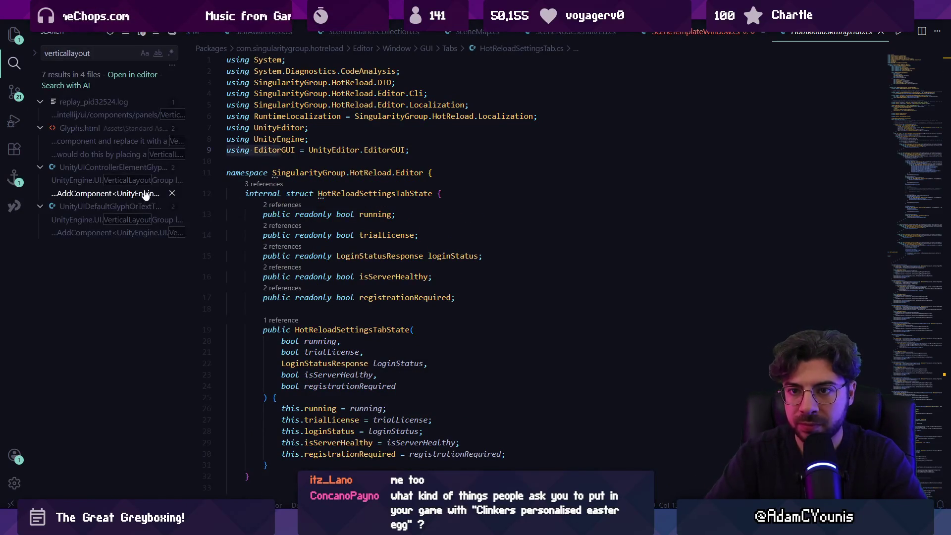
click(135, 182)
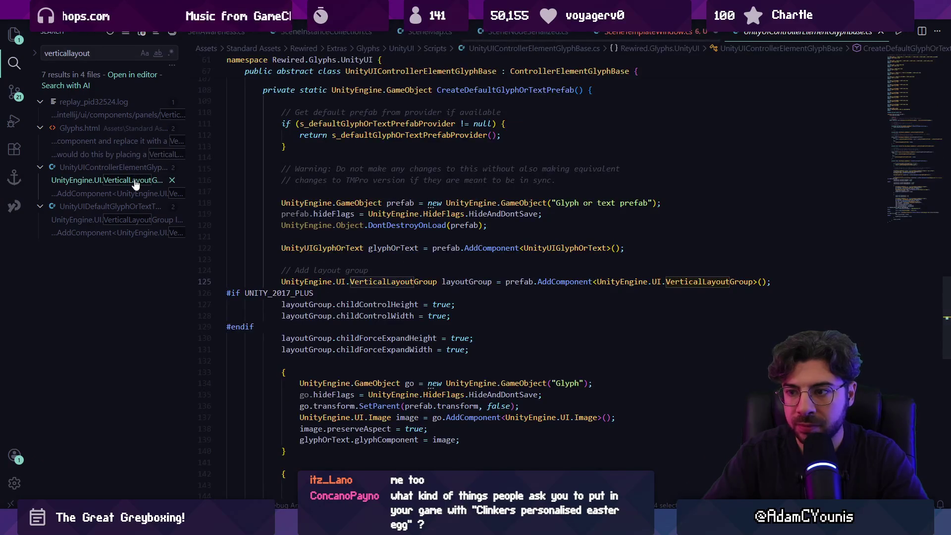
click(118, 222)
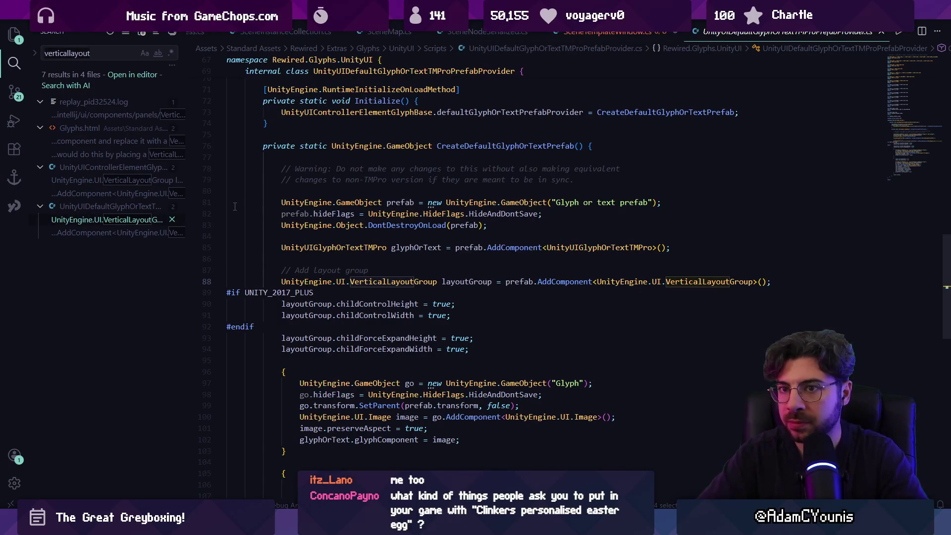
Open RetroboxClip.cs and then EventSequenceEditor.cs through the quick file finder
key(ctrl+p)
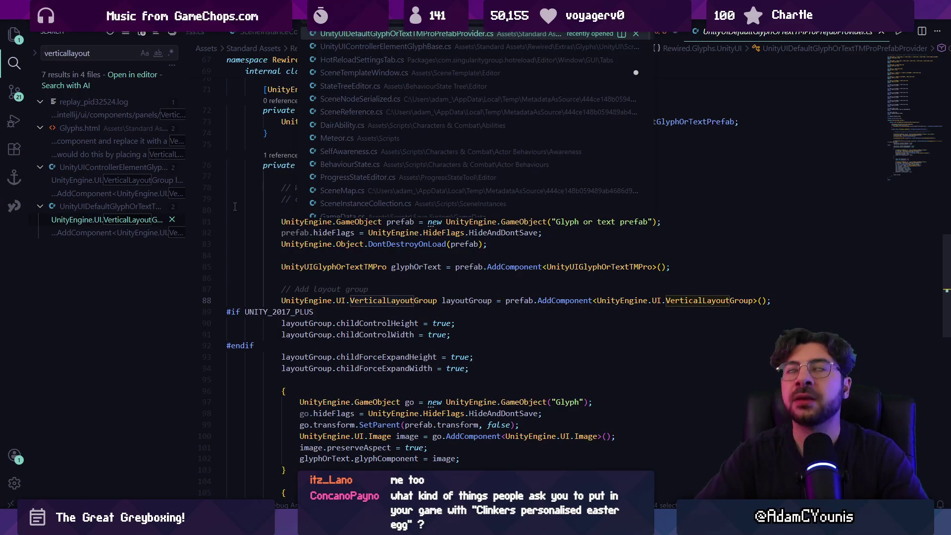
text(retro)
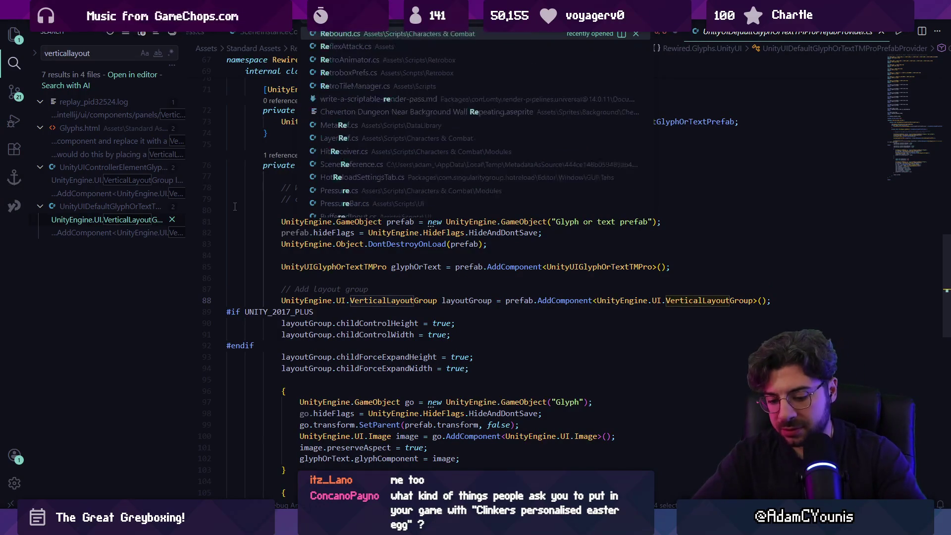
text(box)
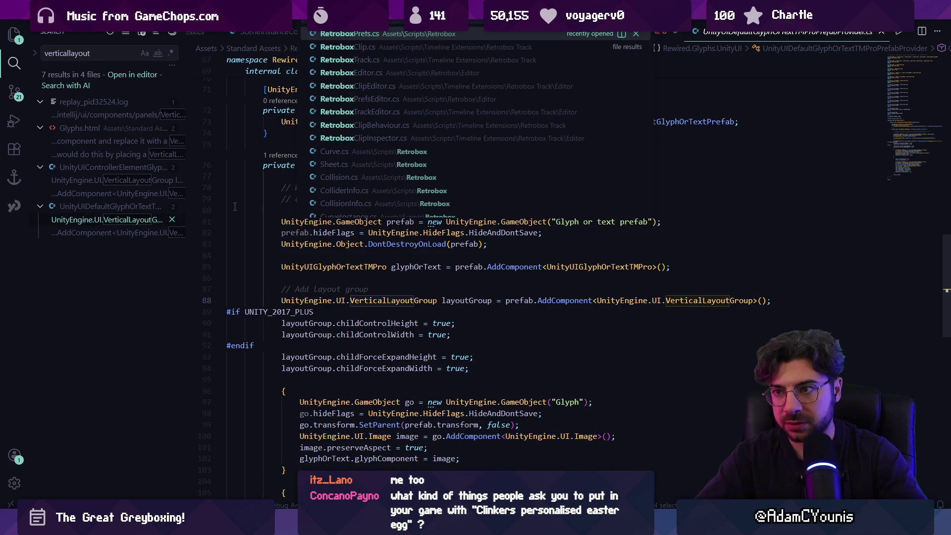
key(Down)
key(Return)
key(ctrl+p)
text(sequenceplae)
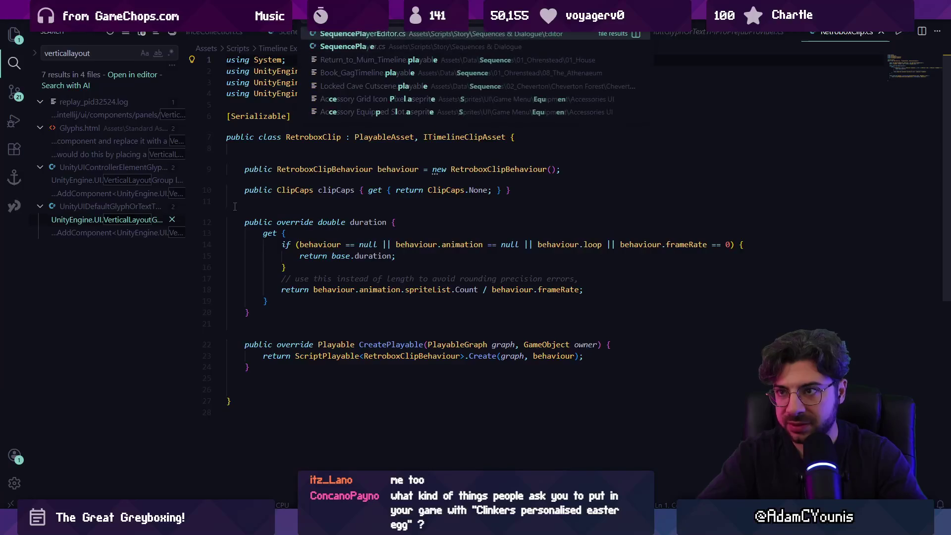
text(yer)
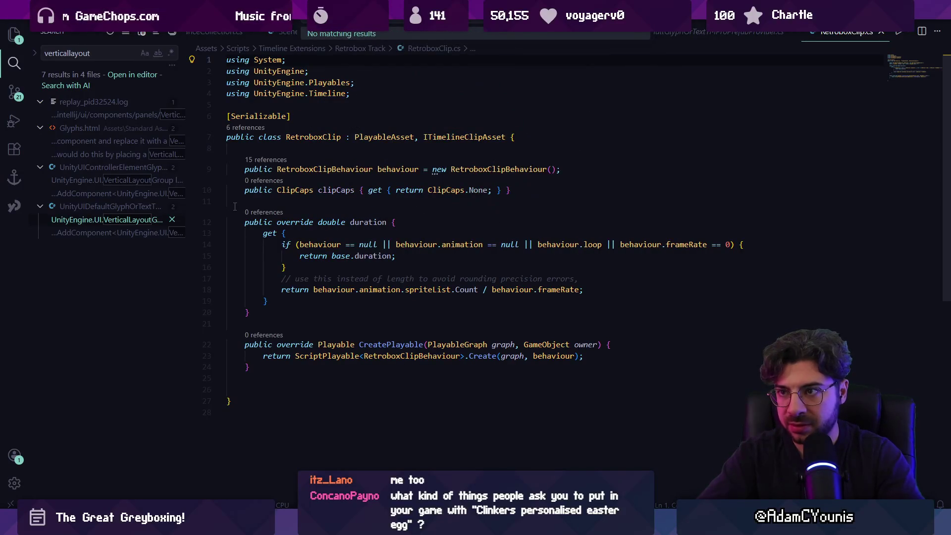
key(BackSpace)
key(BackSpace)
key(BackSpace)
text(edi)
key(Return)
Find the VerticalScope using line in EventSequenceEditor.cs, then close it and return to SceneTemplateWindow.cs
key(ctrl+f)
text(using)
key(Return)
key(Return)
key(Return)
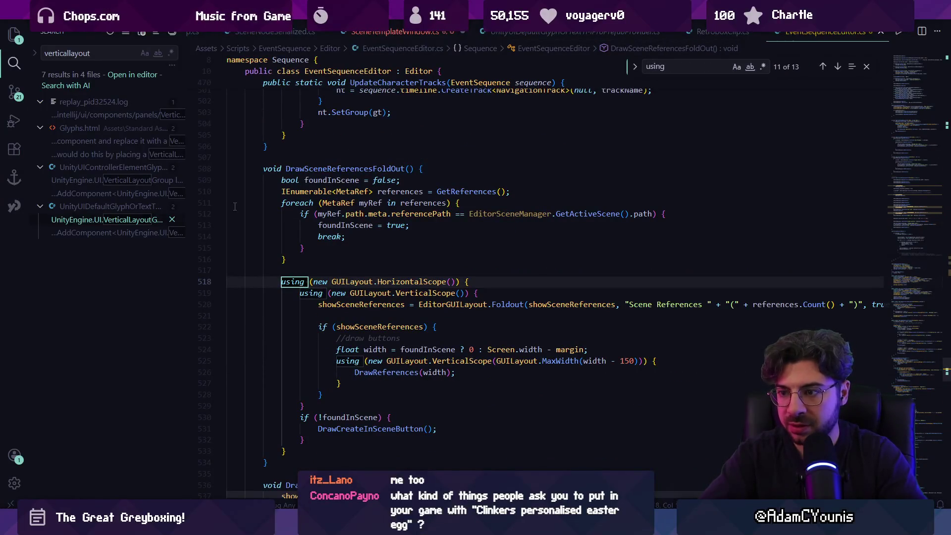
key(Escape)
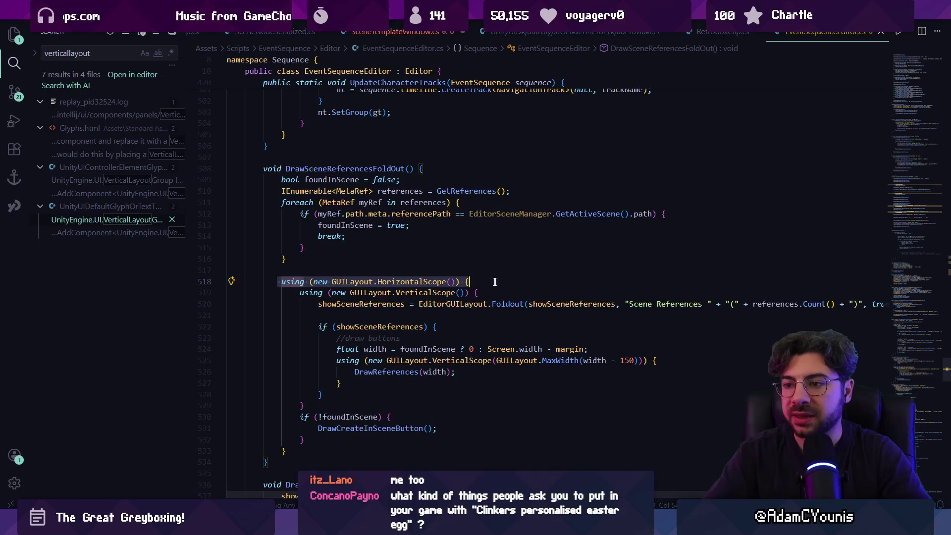
key(Down)
key(End)
key(shift+Home)
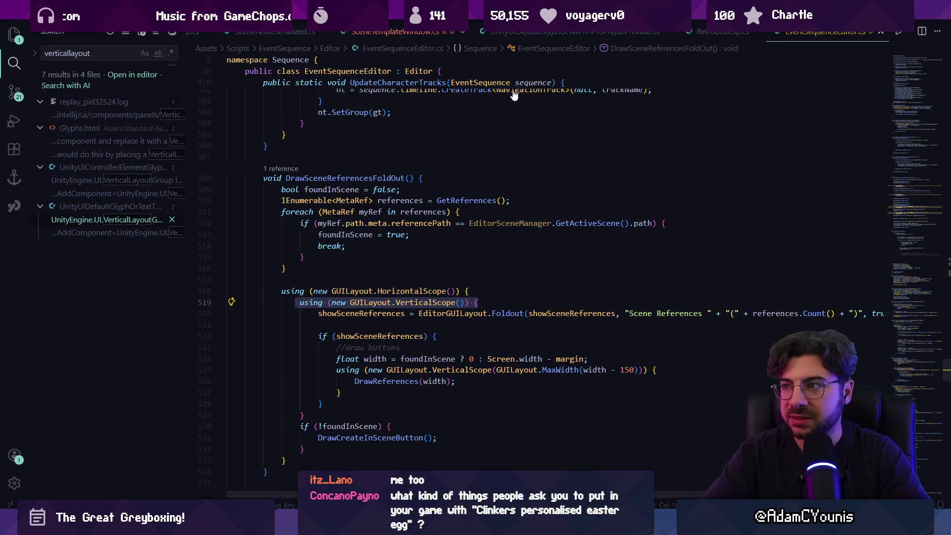
key(ctrl+w)
click(404, 33)
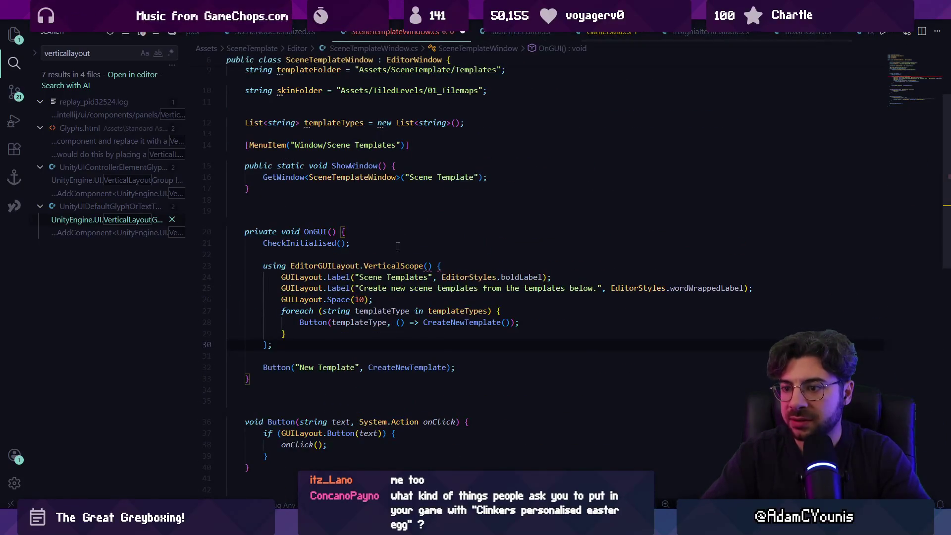
Replace line 23 with the using GUILayout.VerticalScope statement and delete the stray semicolon line
key(Tab)
key(Tab)
key(ctrl+s)
key(Down)
key(End)
key(shift+Home)
key(shift+Home)
key(BackSpace)
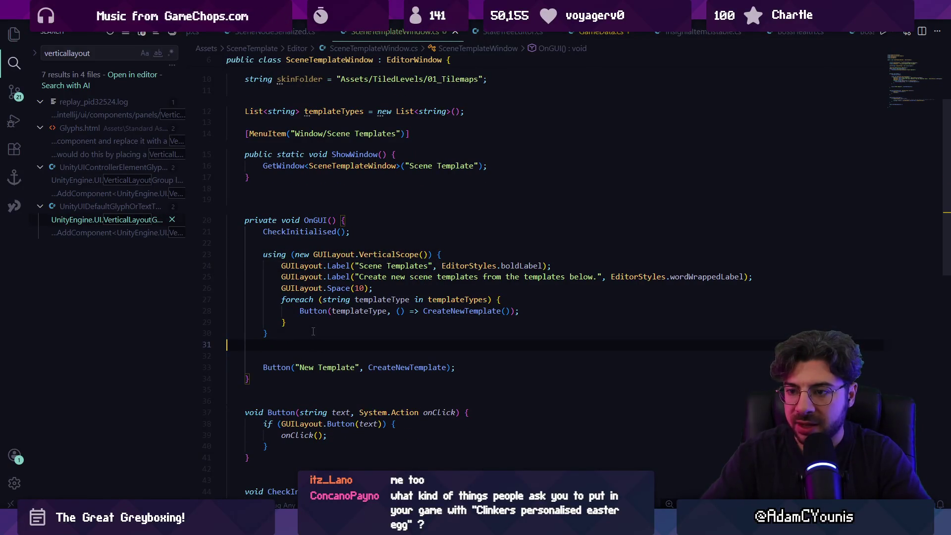
Delete the old label and button lines 24–29 and write a //draw templates comment
click(331, 315)
click(382, 254)
drag(263, 268, 354, 325)
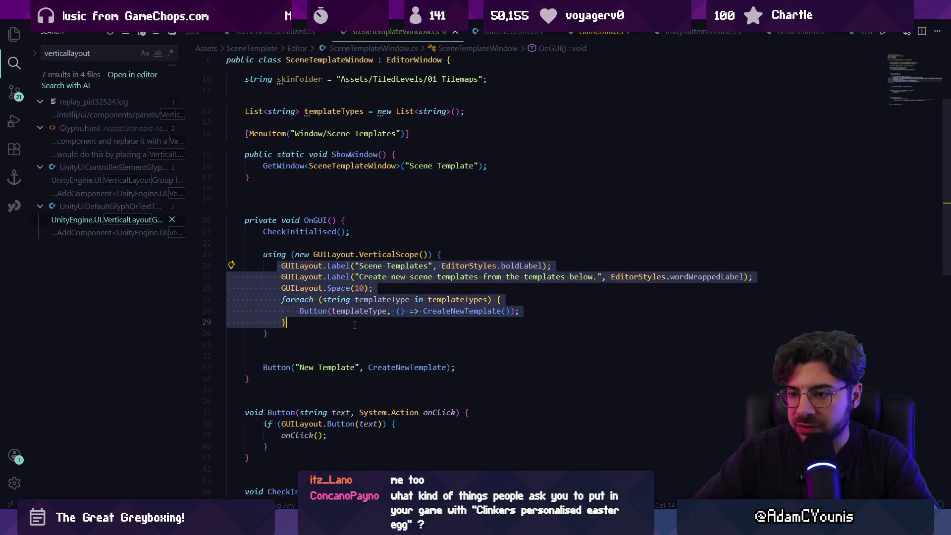
key(BackSpace)
text(//draw)
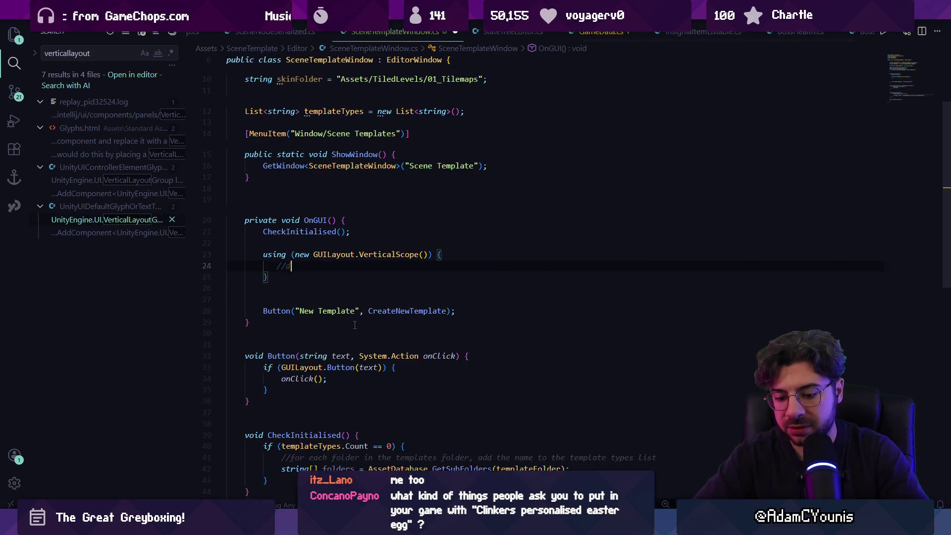
key(ctrl+BackSpace)
key(ctrl+BackSpace)
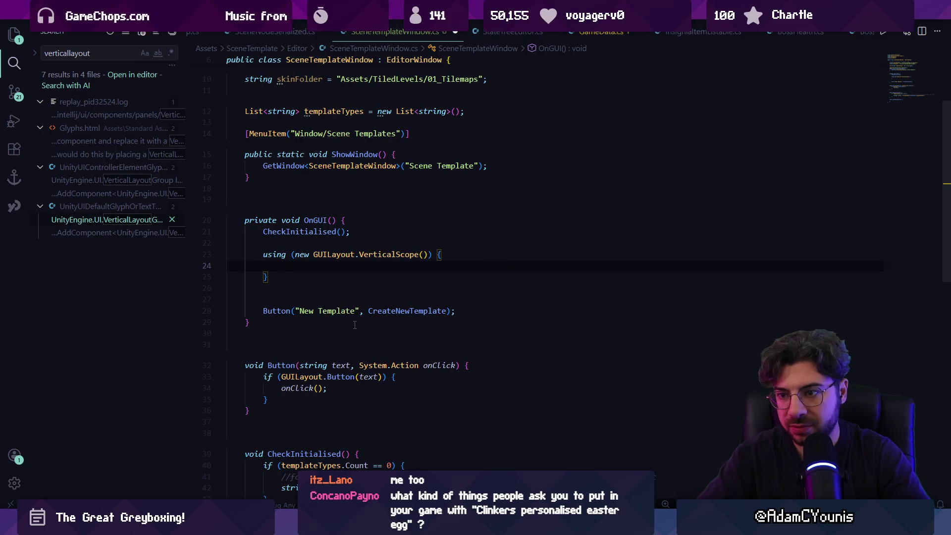
text(//dra)
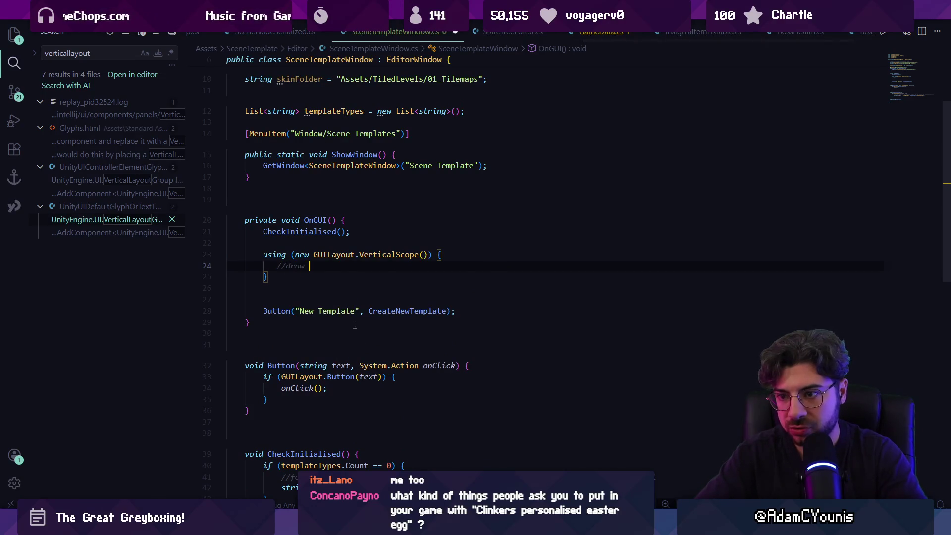
text(w )
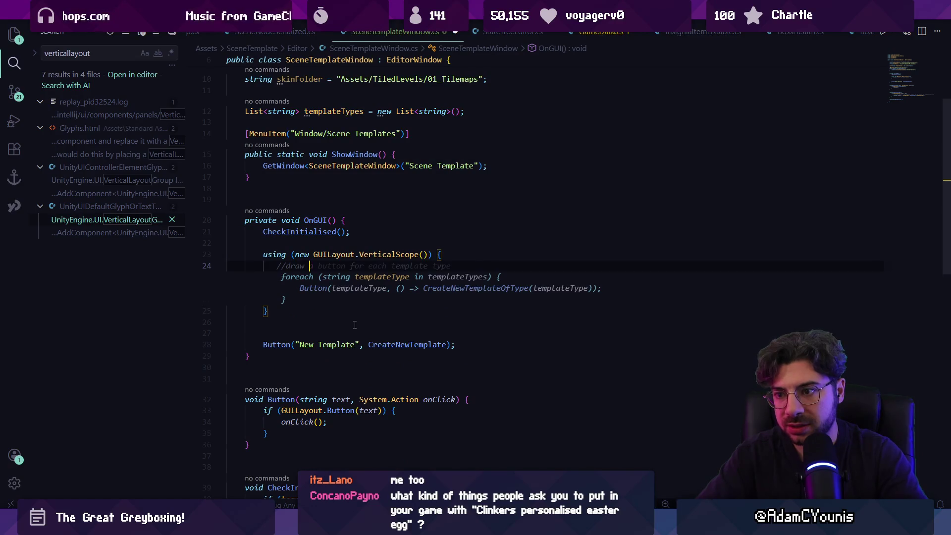
text(templa)
key(Return)
key(Return)
key(Return)
Add //draw template selector and //draw skin selector comments inside the scope
text(//draw)
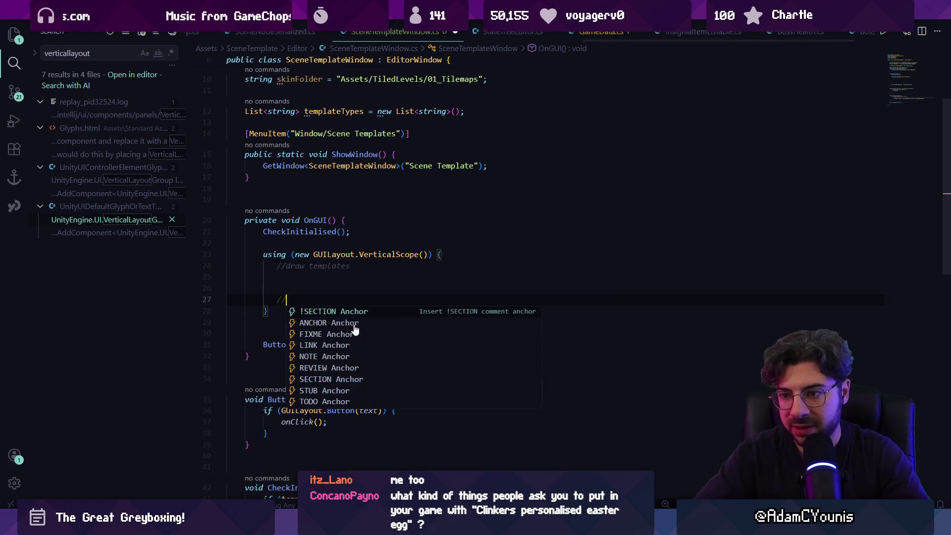
key(Up)
key(Up)
key(Up)
key(End)
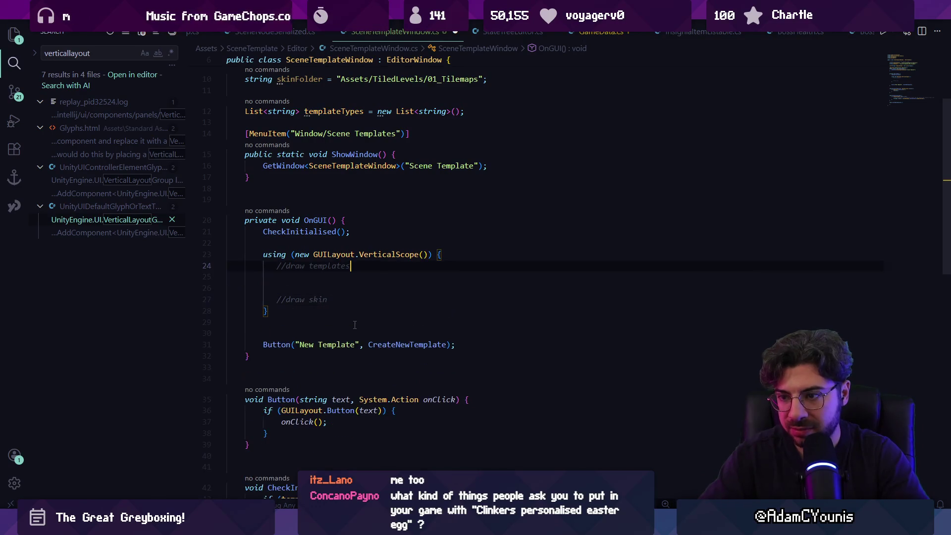
key(BackSpace)
text(sel)
key(Down)
key(Down)
key(Down)
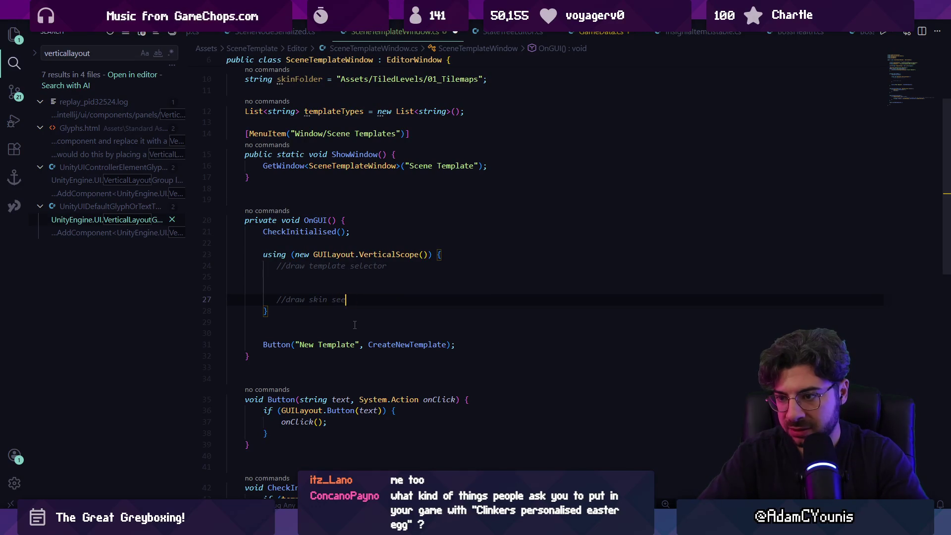
text(lector)
key(Return)
key(Return)
Add //draw name field and //draw create button comments, save, and remove the extra empty line
text(//draw name fiel)
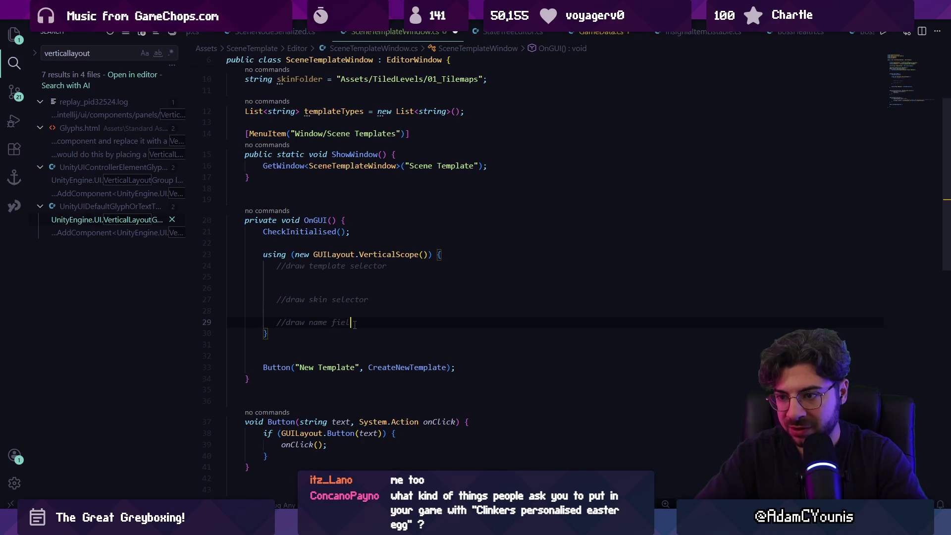
text(d)
key(Return)
key(Return)
text(//)
key(Escape)
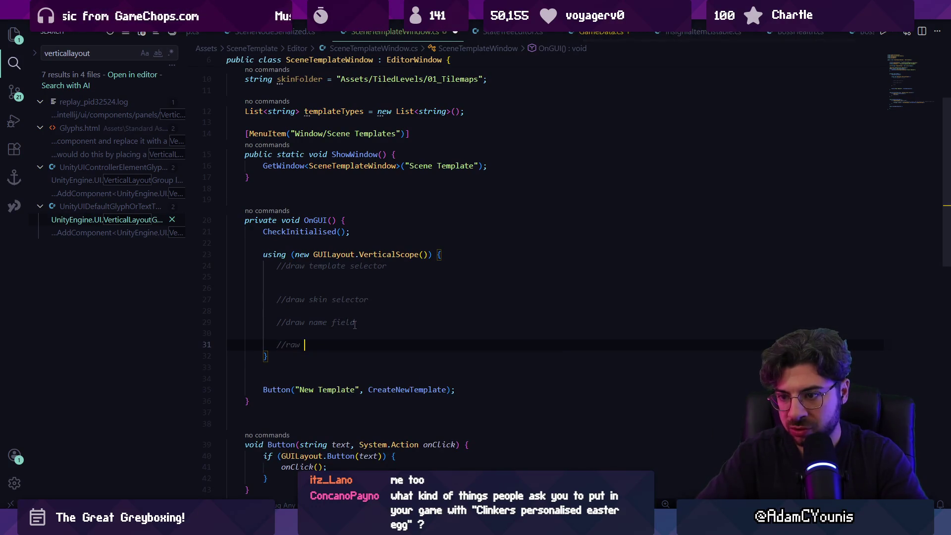
text(cc)
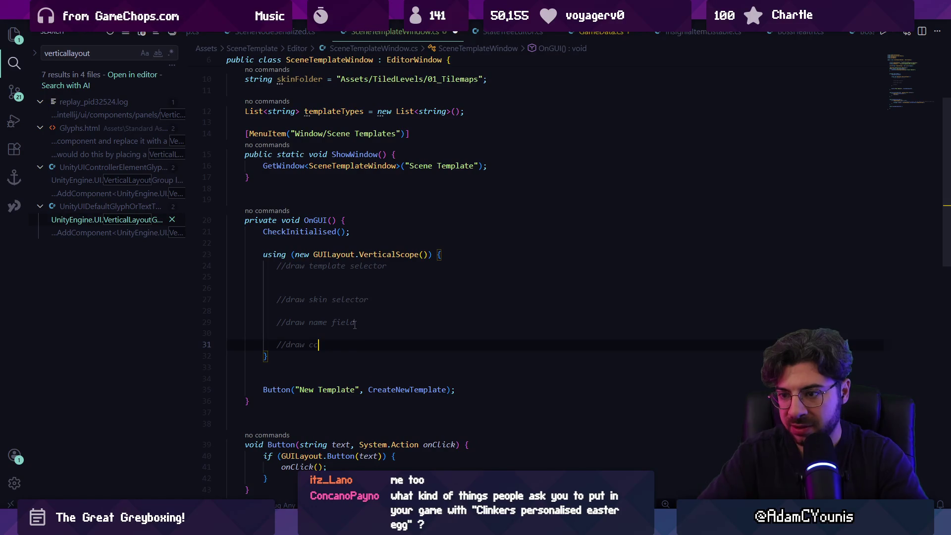
key(BackSpace)
text(reate b)
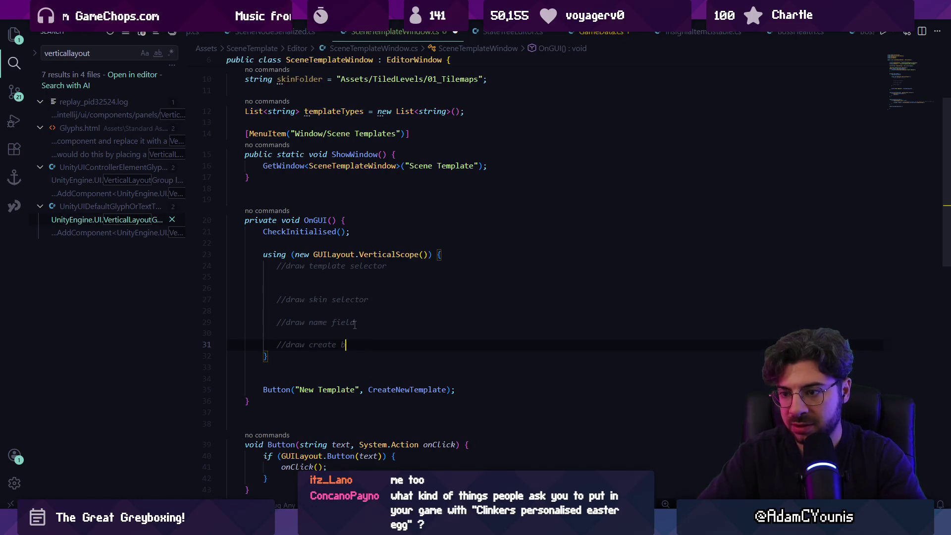
key(ctrl+s)
text(button)
click(381, 286)
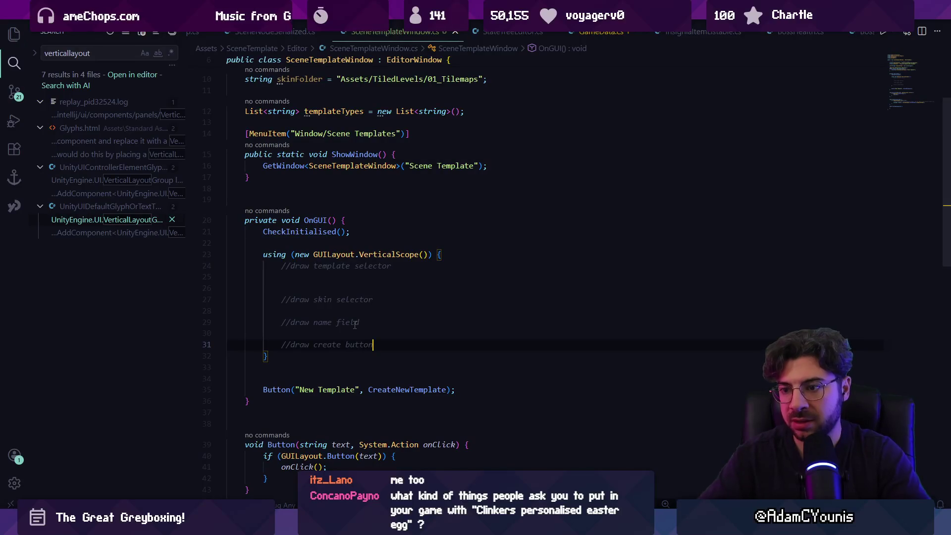
key(BackSpace)
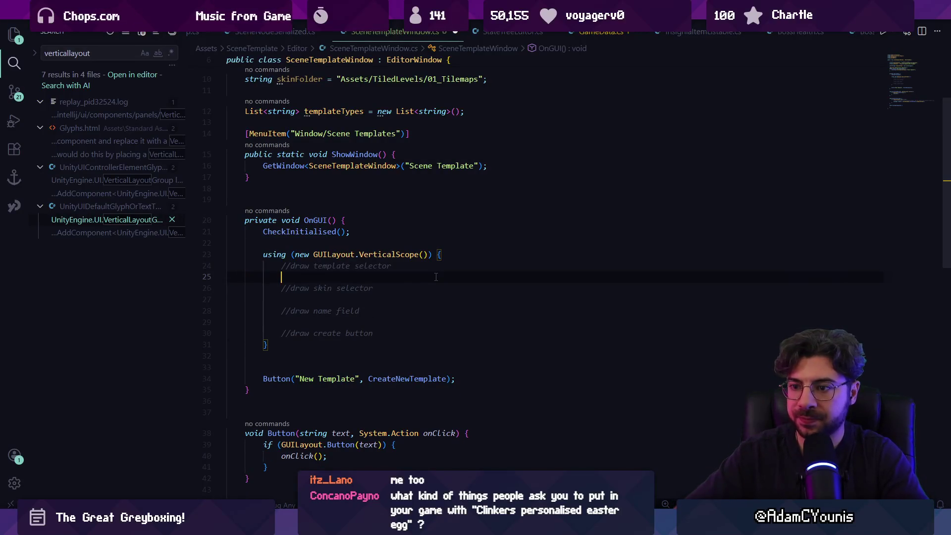
Add DrawTemplateSelector(); and DrawSkinSelector(); calls under their comments
text(DrawTemplateS)
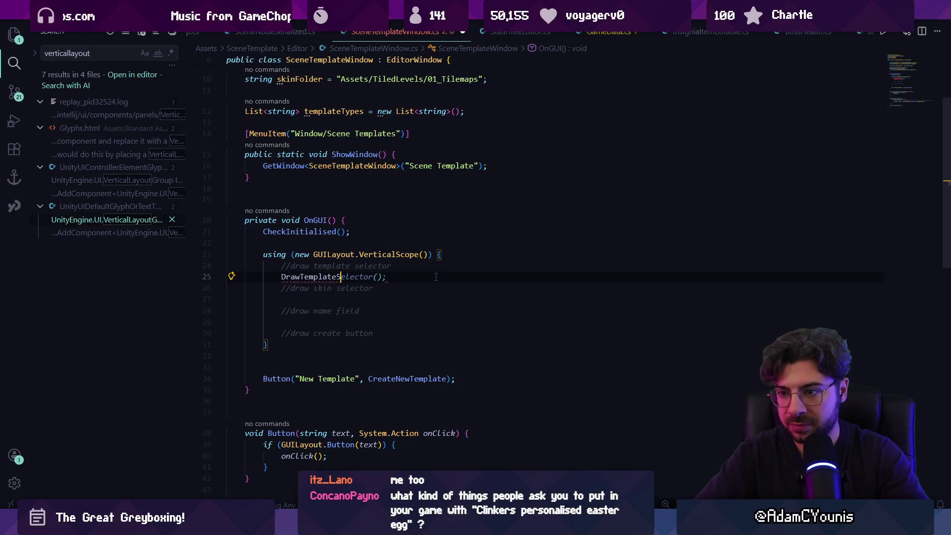
key(Tab)
key(ctrl+s)
click(389, 295)
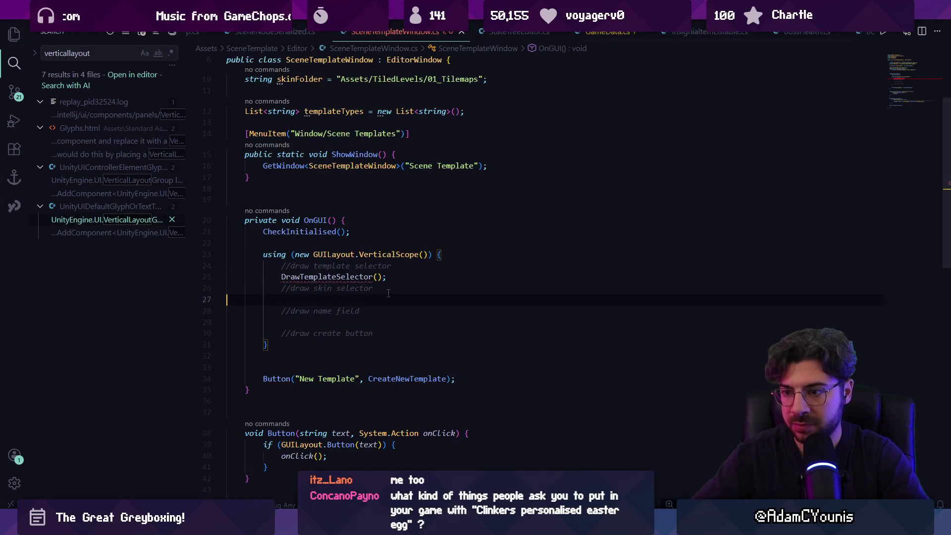
key(Return)
key(Down)
key(Tab)
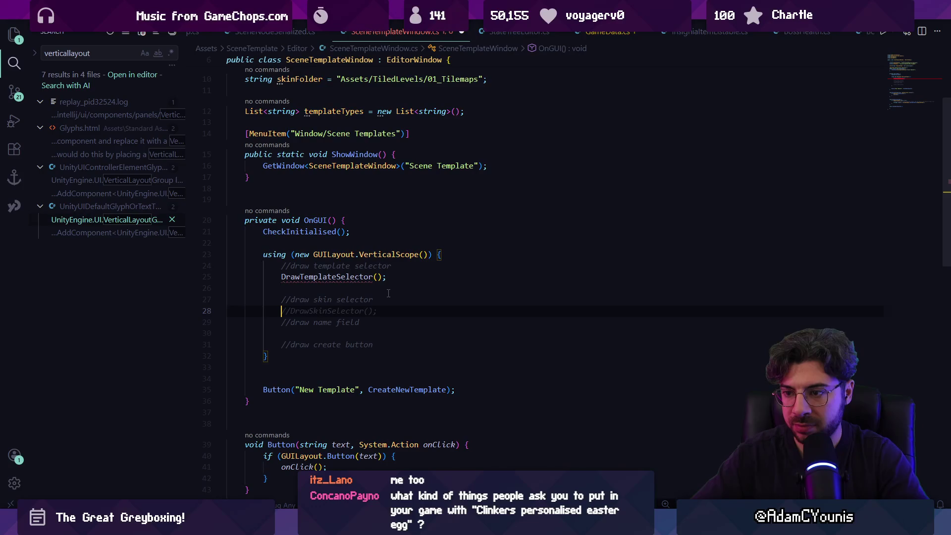
key(Tab)
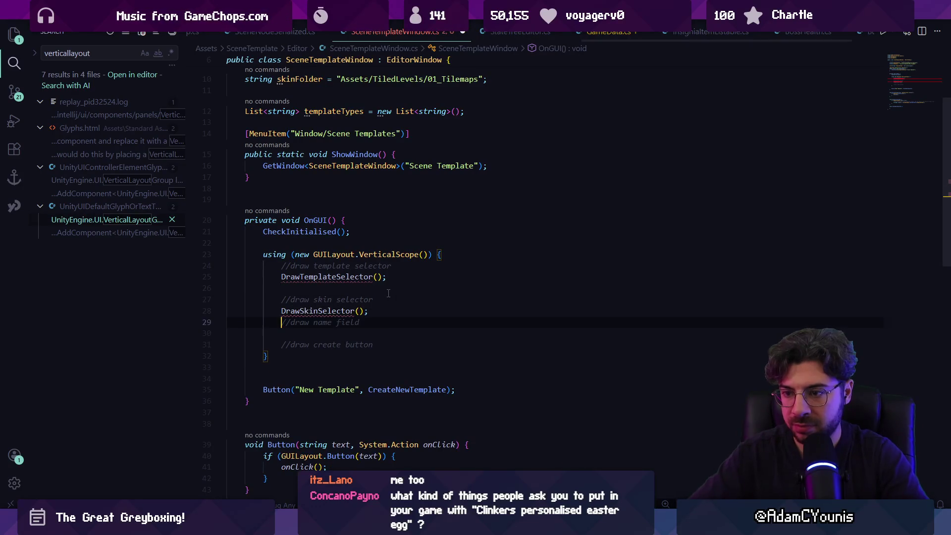
key(Return)
key(Return)
key(Down)
key(Down)
Add the DrawNameField() call under its comment and tidy the surrounding blank lines
key(Return)
key(Return)
key(Up)
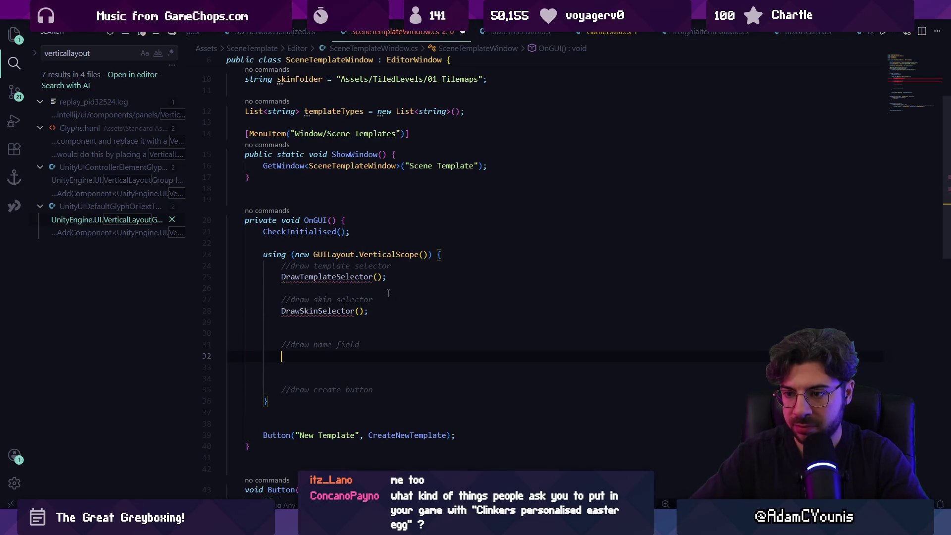
text(DrawNameField)
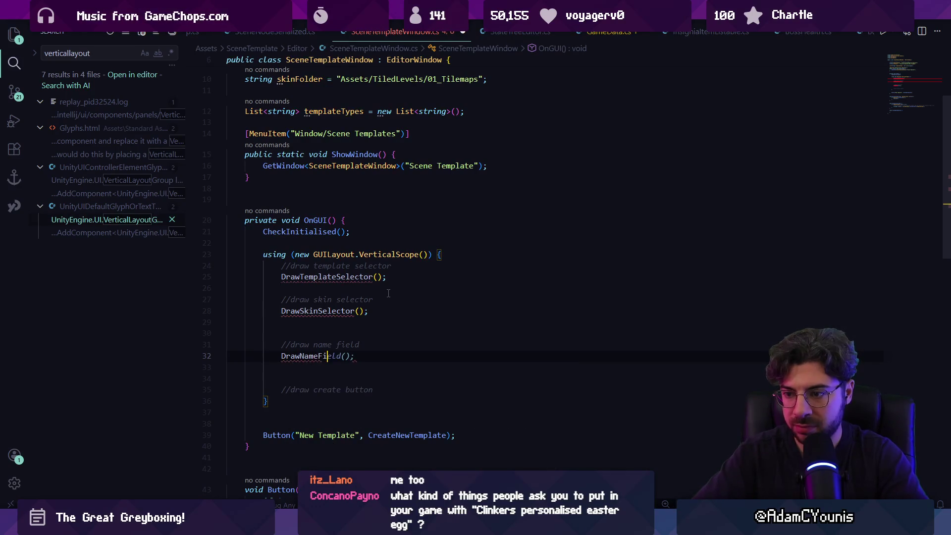
key(Down)
key(Down)
key(BackSpace)
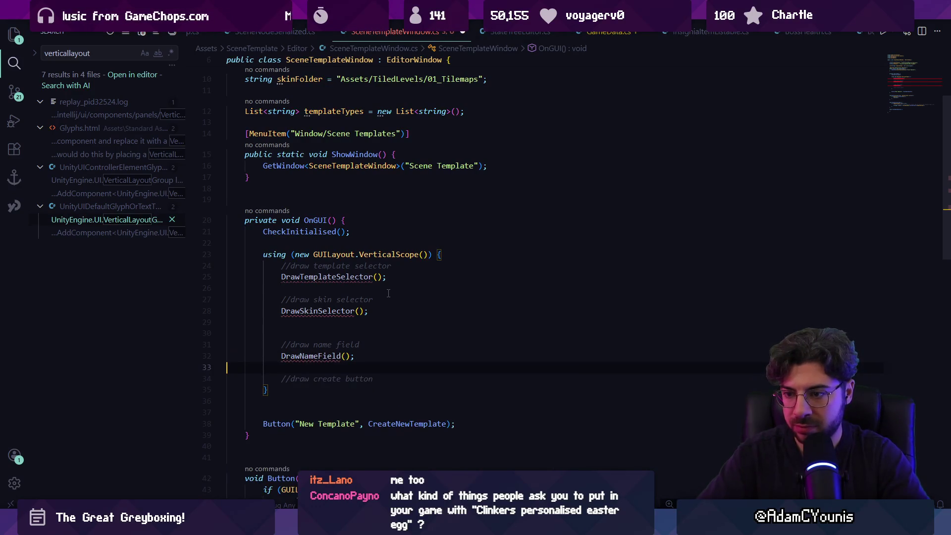
key(Up)
key(BackSpace)
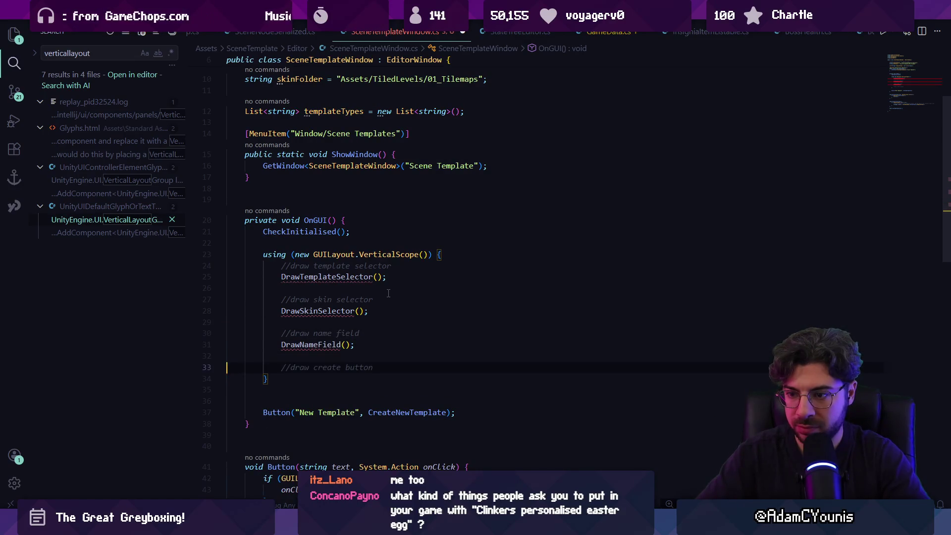
Add DrawCreateButton() under the create button comment, fixing the typo, and a blank line after OnGUI
key(Return)
text(Drfa)
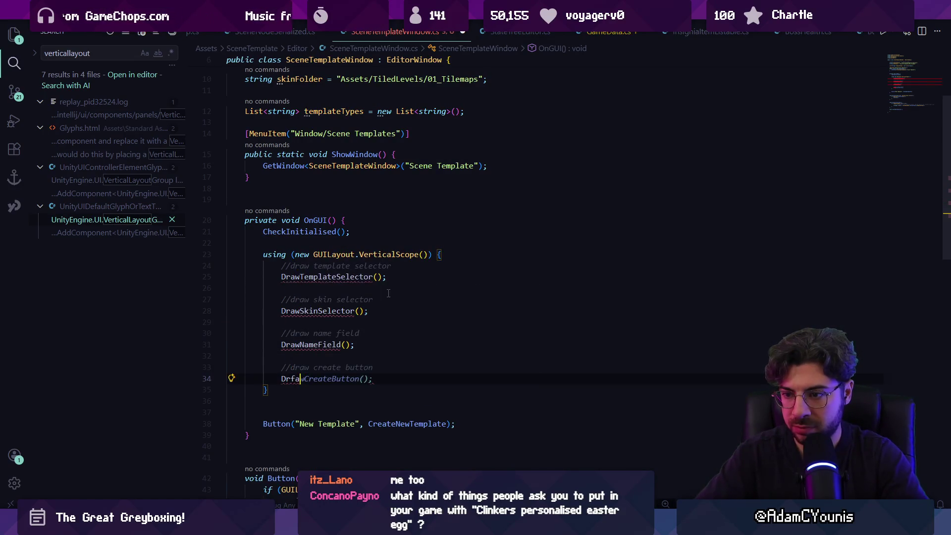
key(Tab)
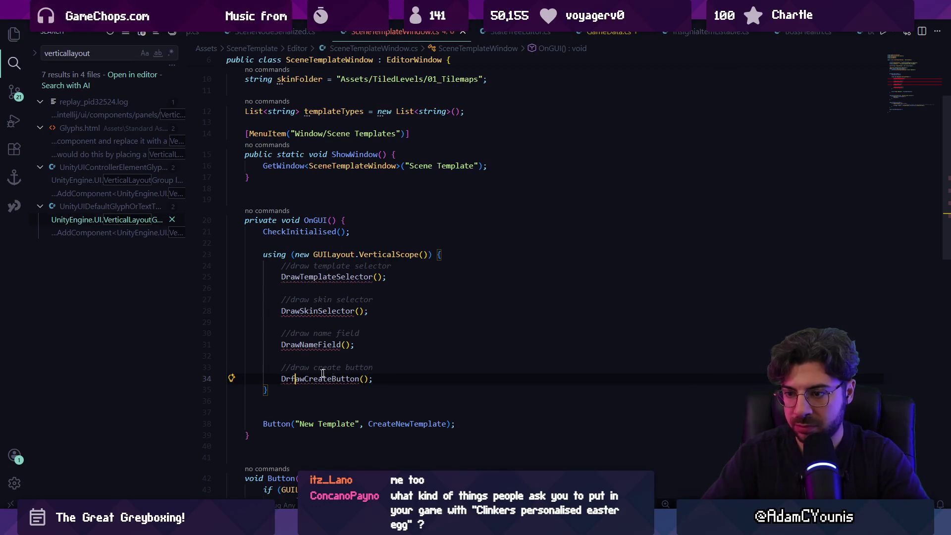
key(BackSpace)
key(ctrl+d)
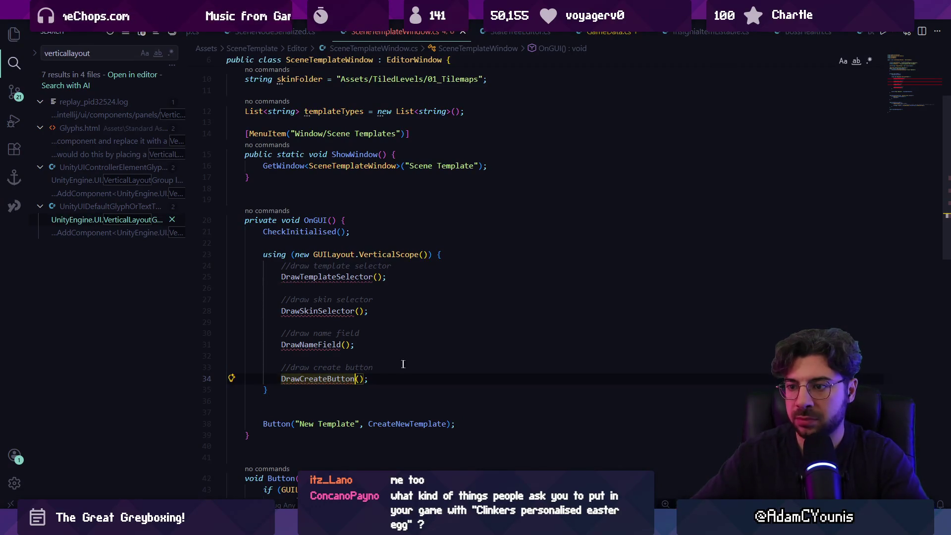
scroll(341, 358, down, 3)
click(331, 332)
key(Return)
key(Return)
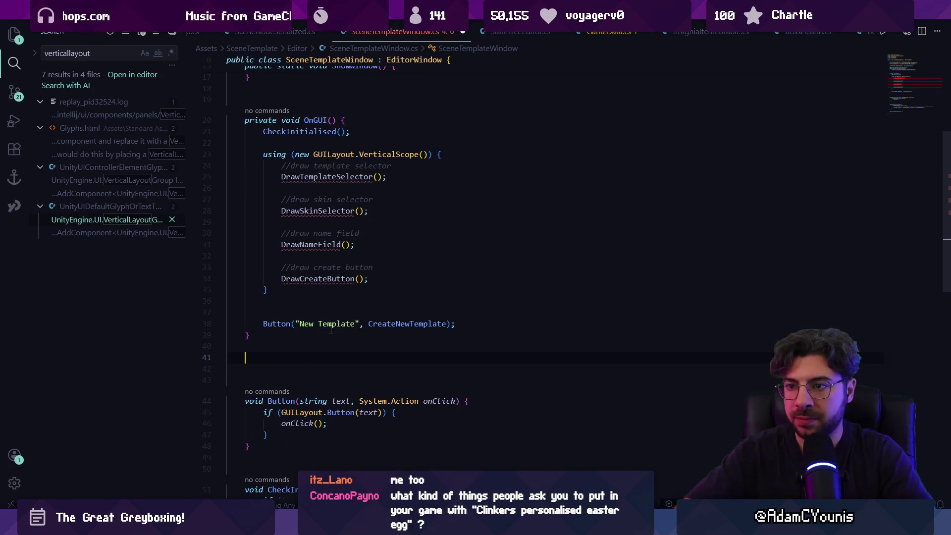